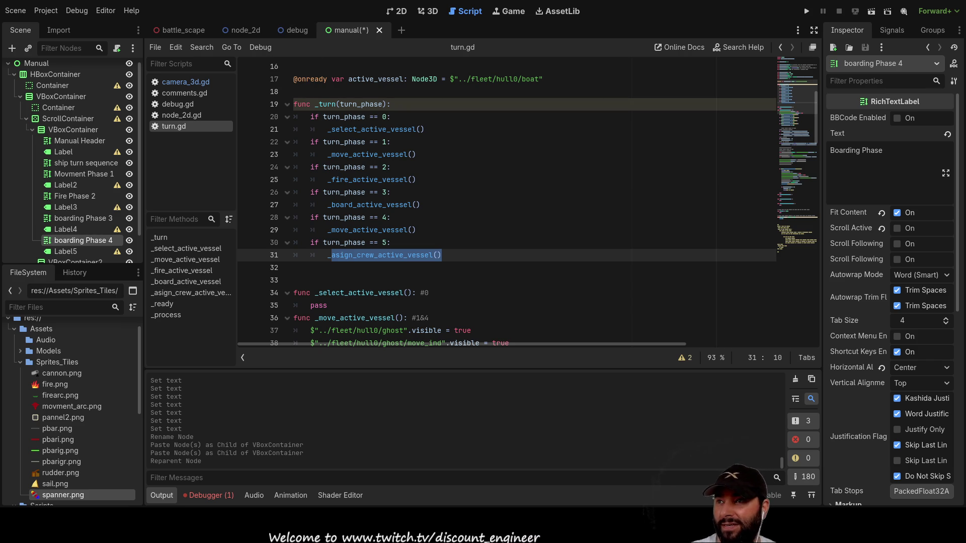
Switch to the 2D view of the Manual scene and inspect Label5 and the boarding Phase headings.
key("ctrl+F1")
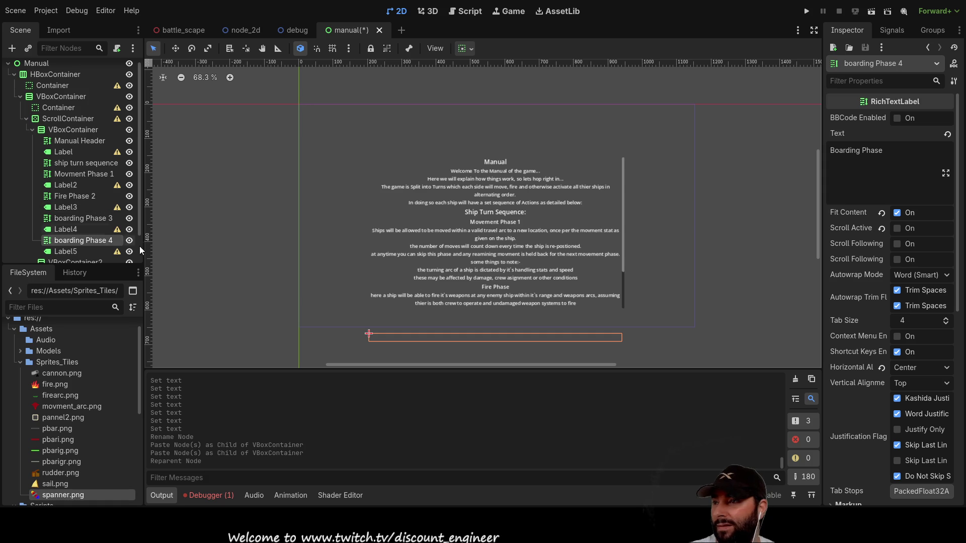
left_click(63, 251)
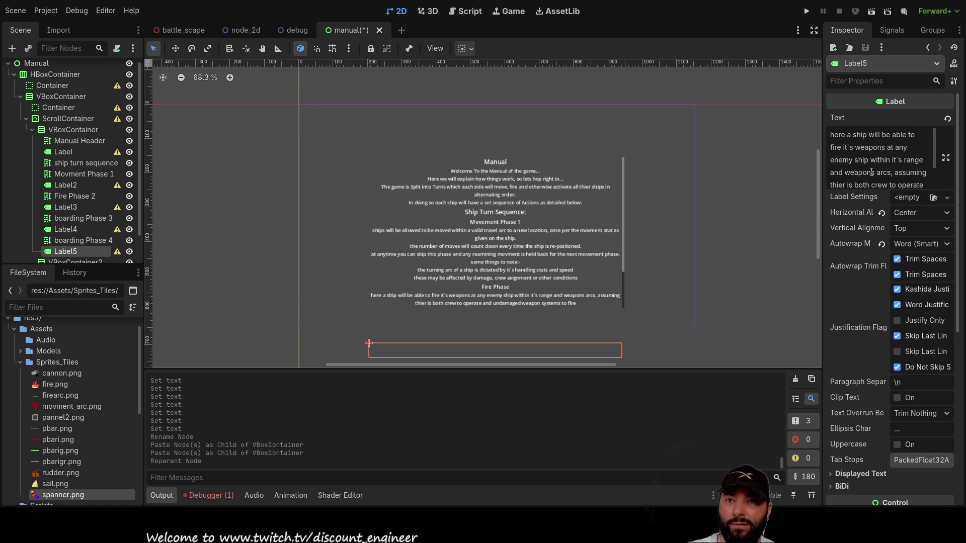
scroll(872, 172, "down", 2)
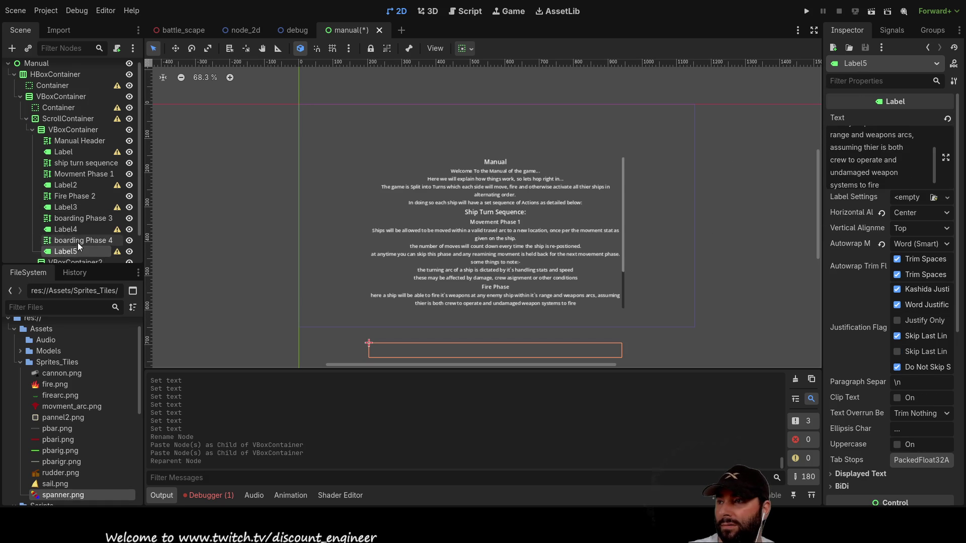
scroll(77, 240, "down", 2)
left_click(72, 197)
left_click(76, 210)
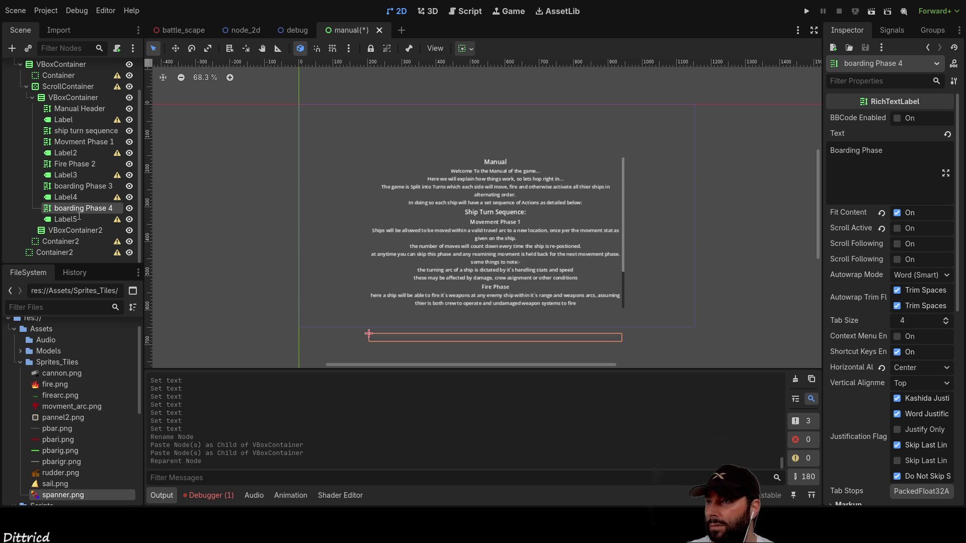
left_click(105, 186)
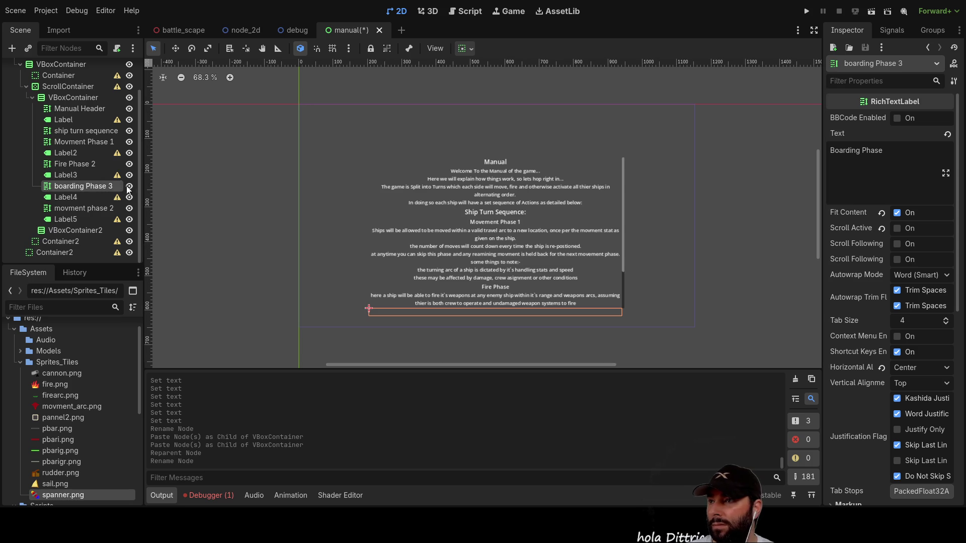
Rename the heading node to 'boarding Phase' and check the neighbouring movement phase headings.
key("BackSpace")
key("BackSpace")
key("Return")
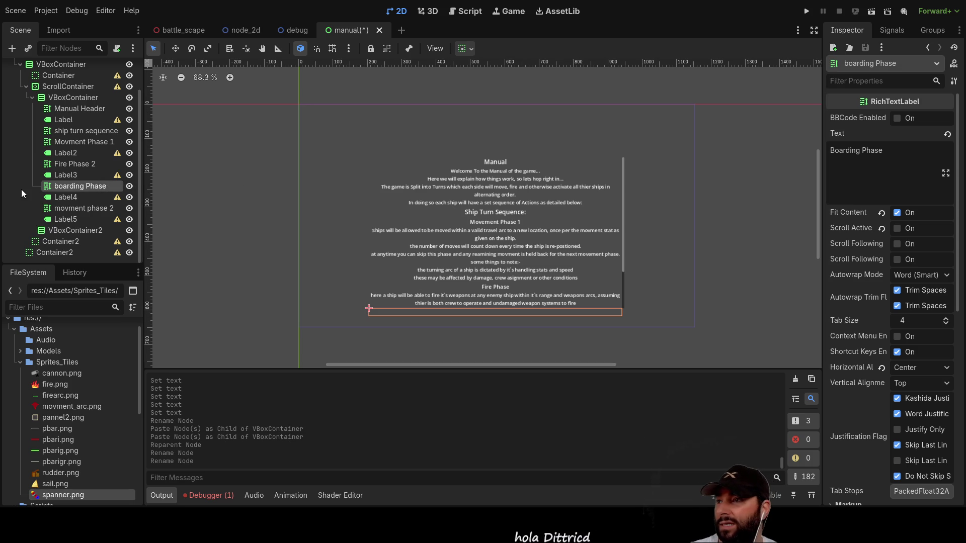
left_click(97, 144)
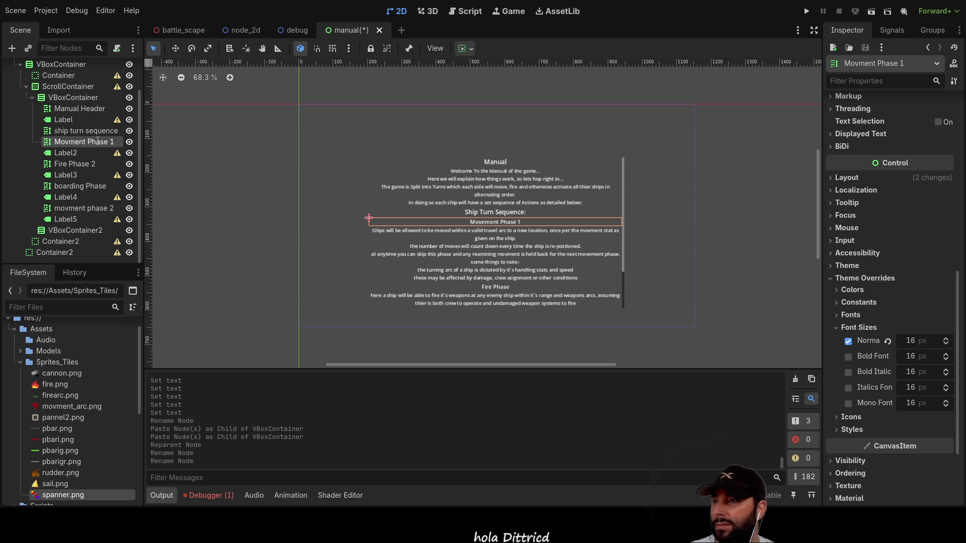
left_click(93, 209)
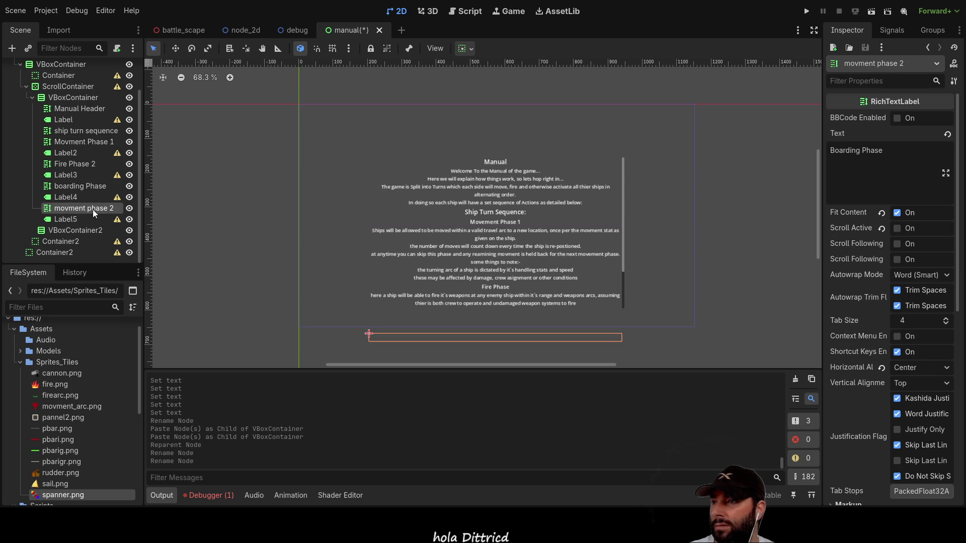
left_click(81, 186)
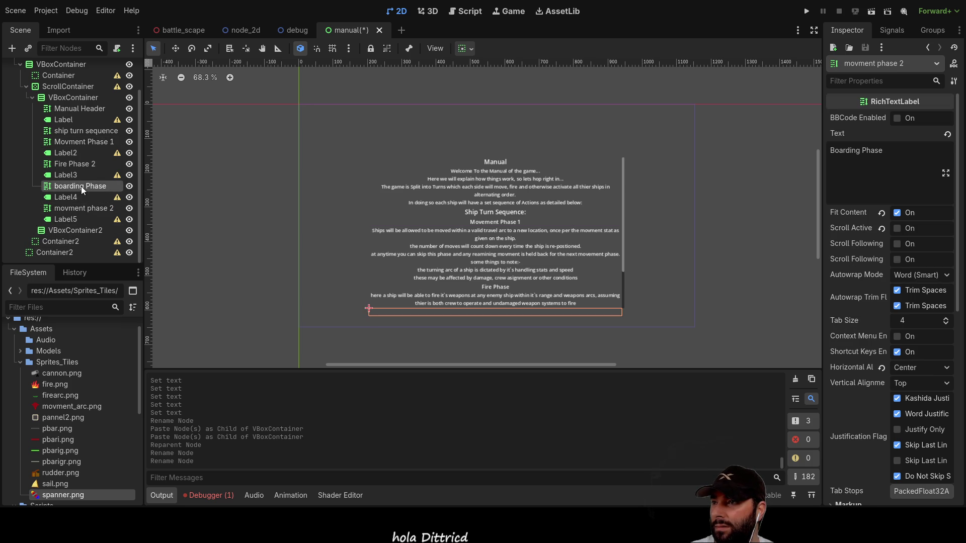
left_click(83, 207)
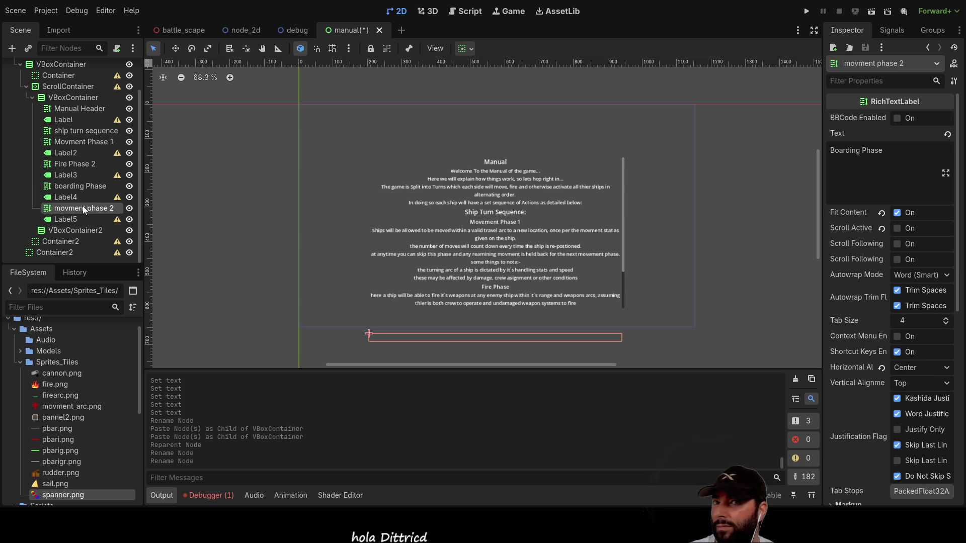
Clear Label5's existing text in the Inspector.
left_click(80, 220)
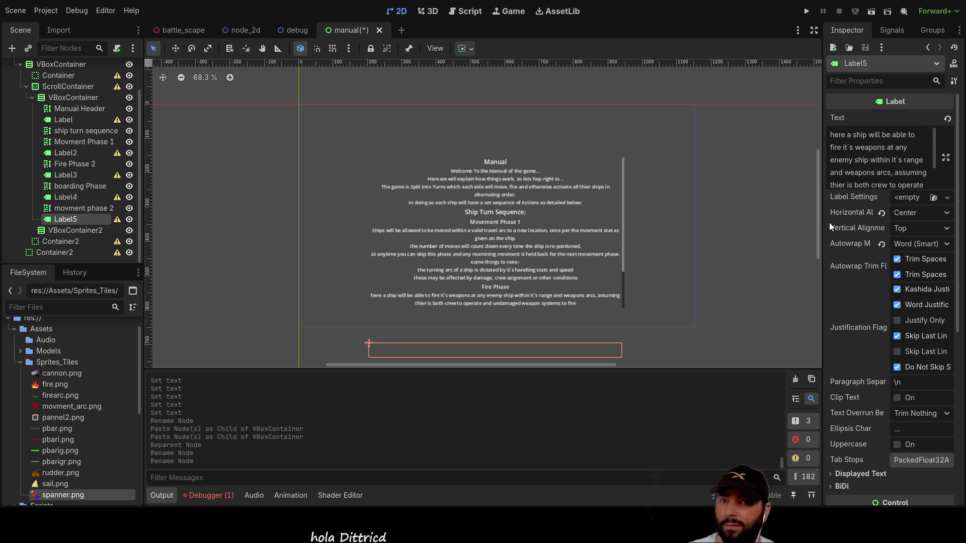
left_click(880, 151)
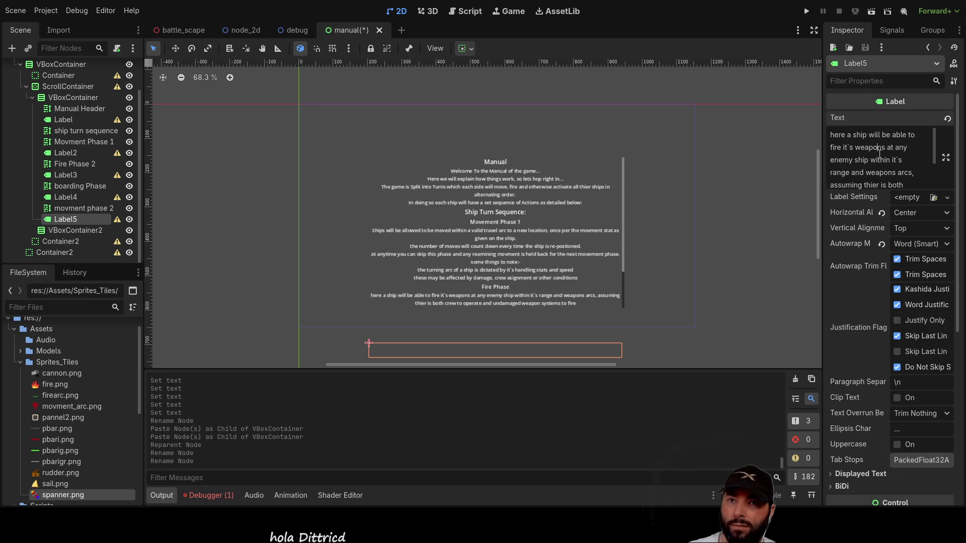
key("ctrl+a")
key("Delete")
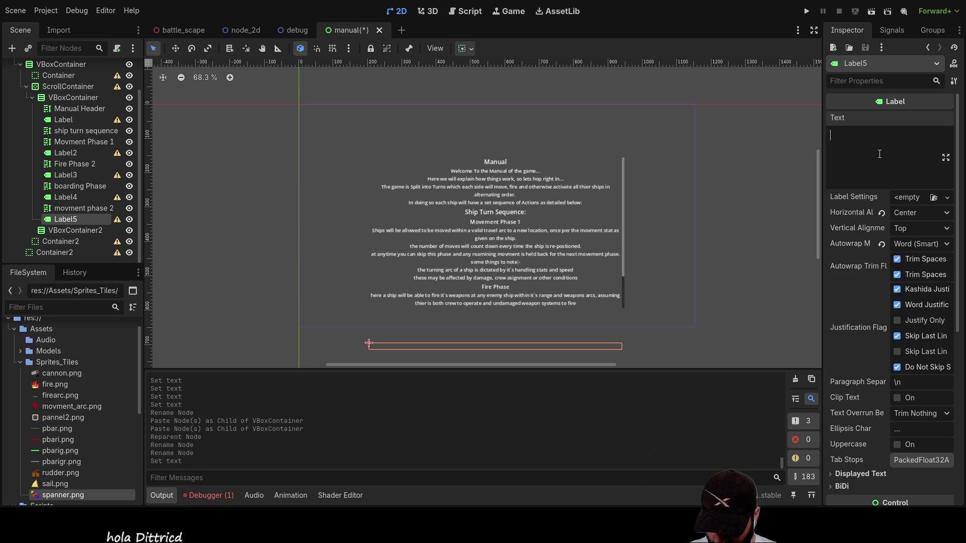
Type Label5's text: 'fairly similar to the above movment phase, however any unspent move will be lost till next turn'.
type("fai")
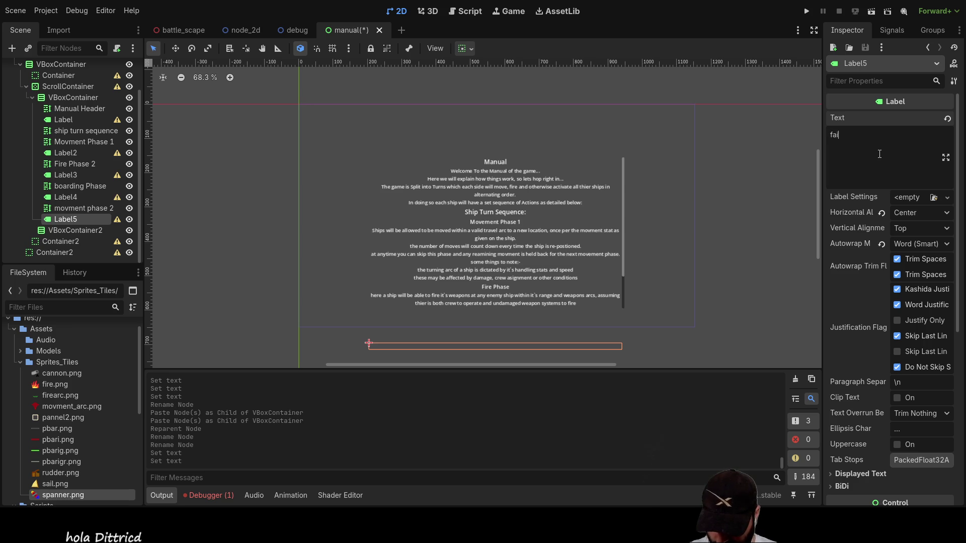
type("rly similar")
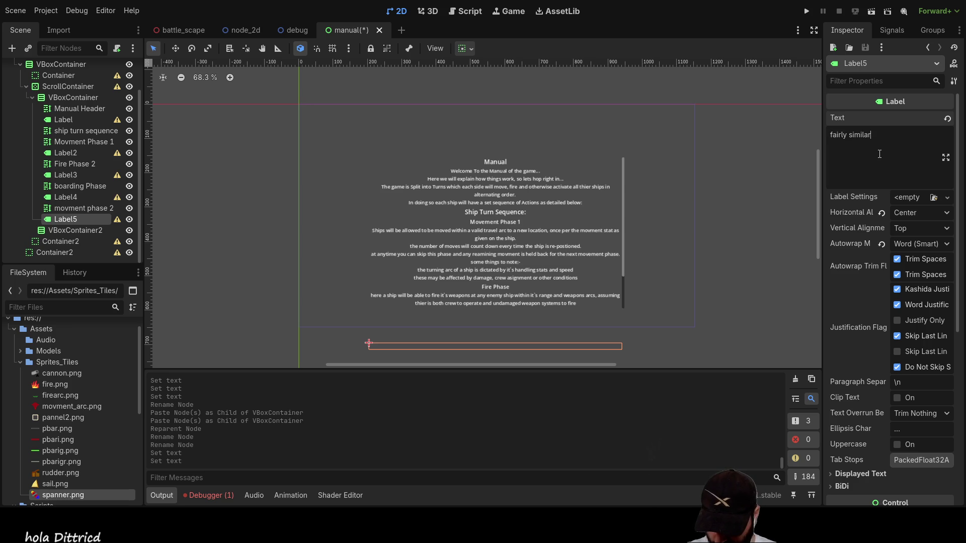
type(" to the above movment")
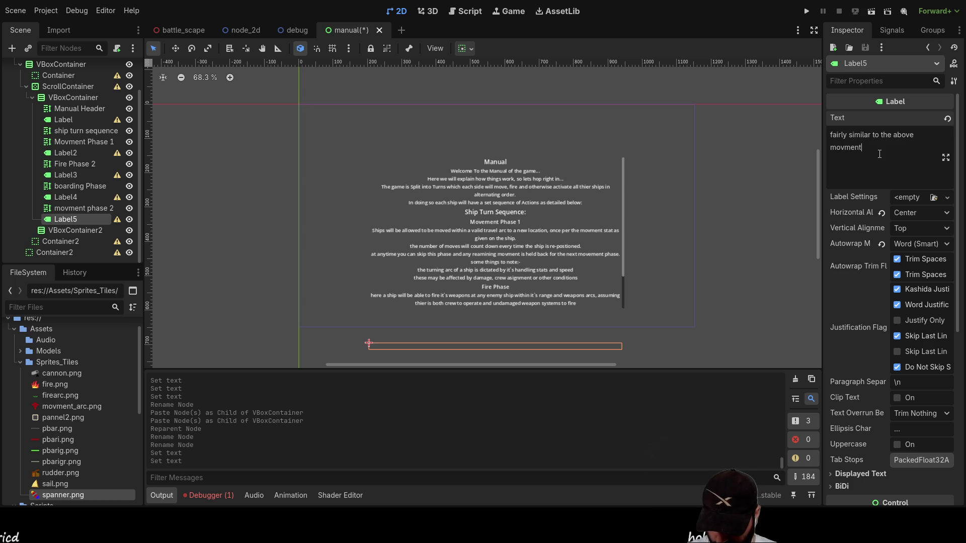
type(" phase, ")
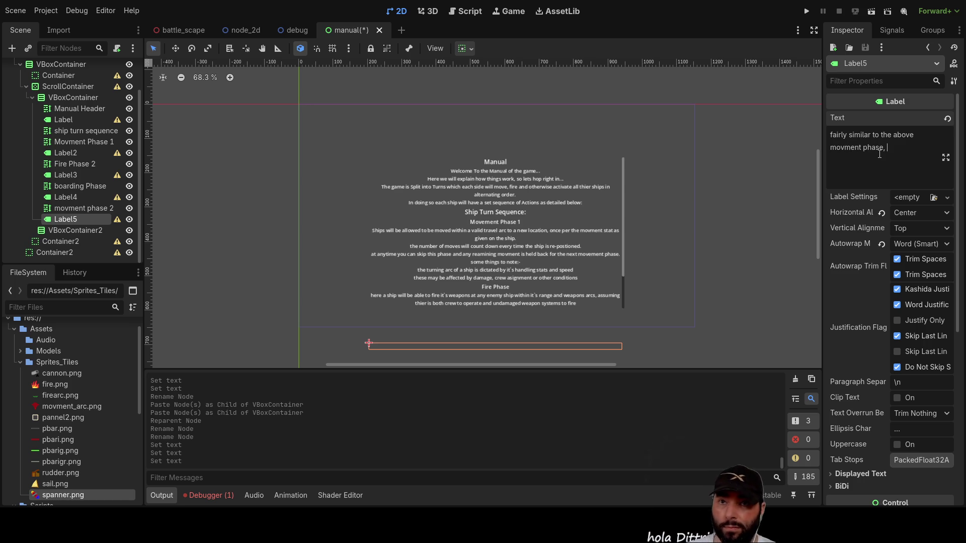
type("how")
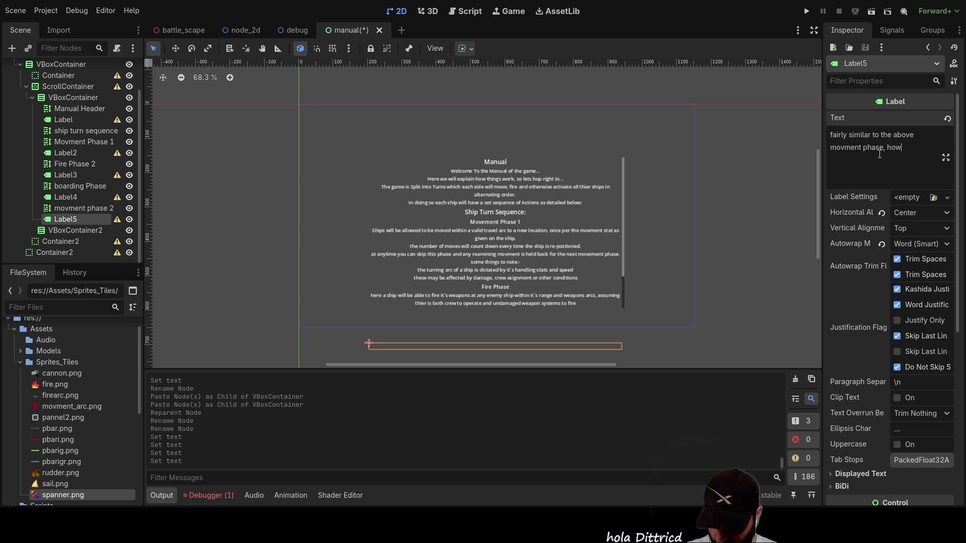
type("ever a")
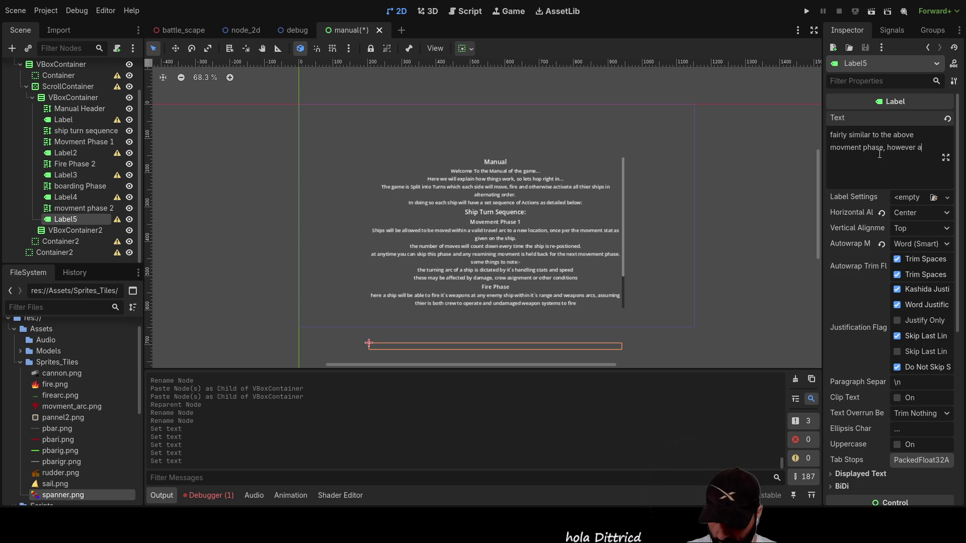
type("ny unspe")
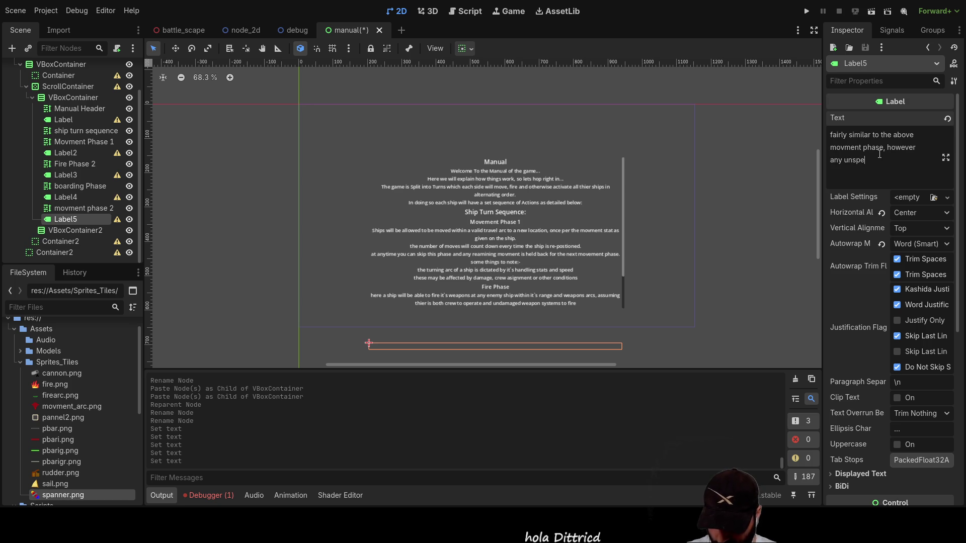
type("nt mo")
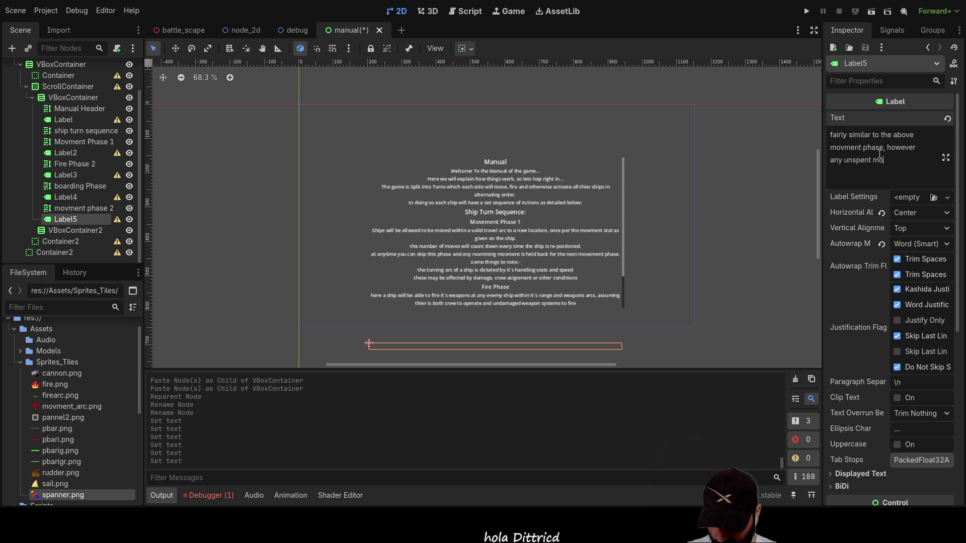
type("ve will be ")
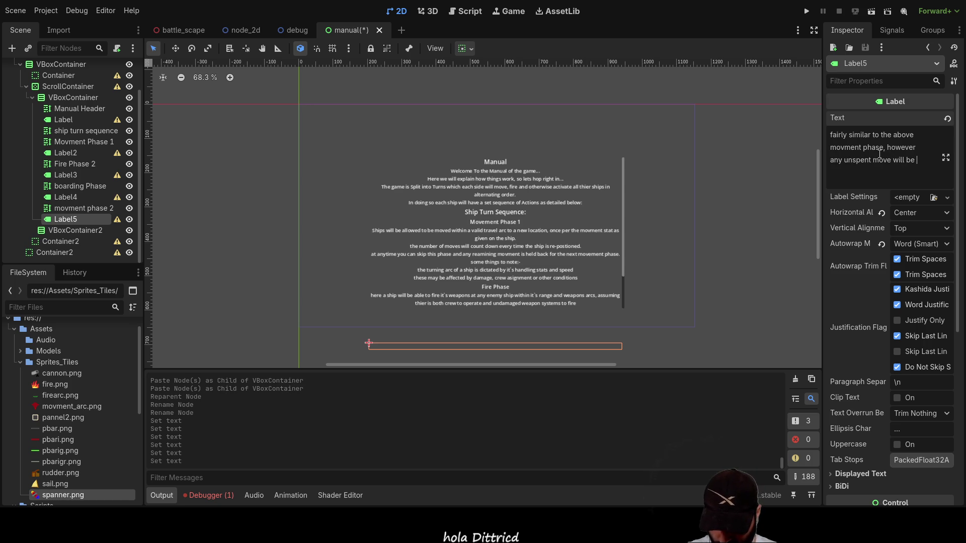
type("lost")
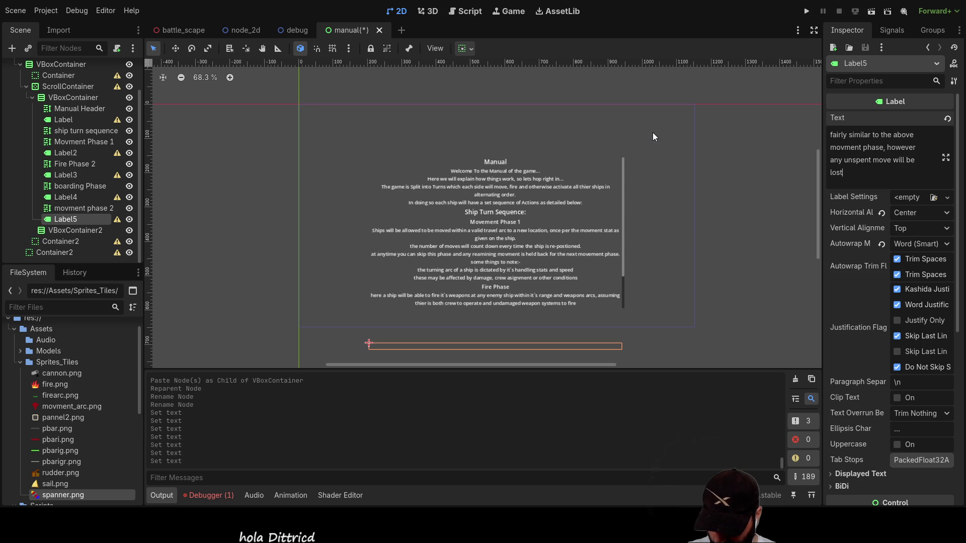
type(" till ne")
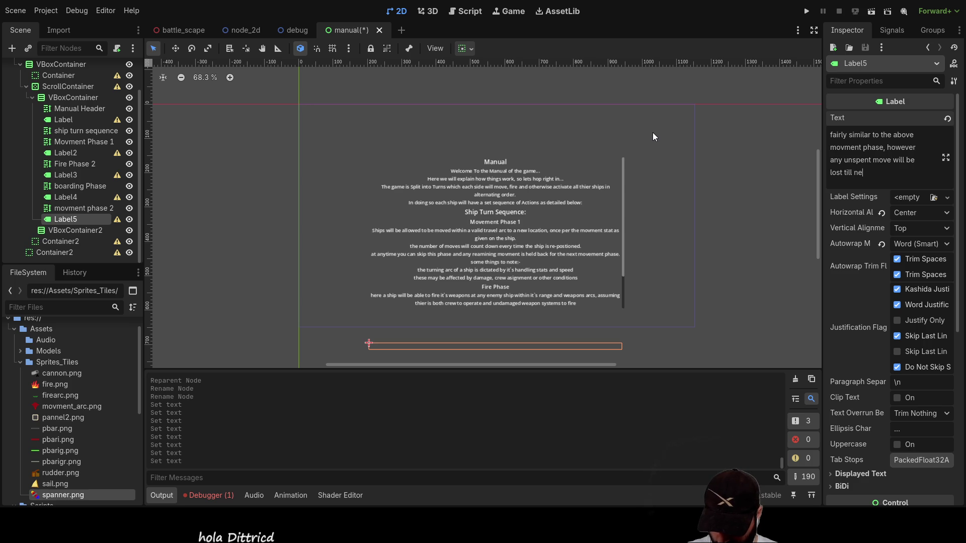
type("xt turn")
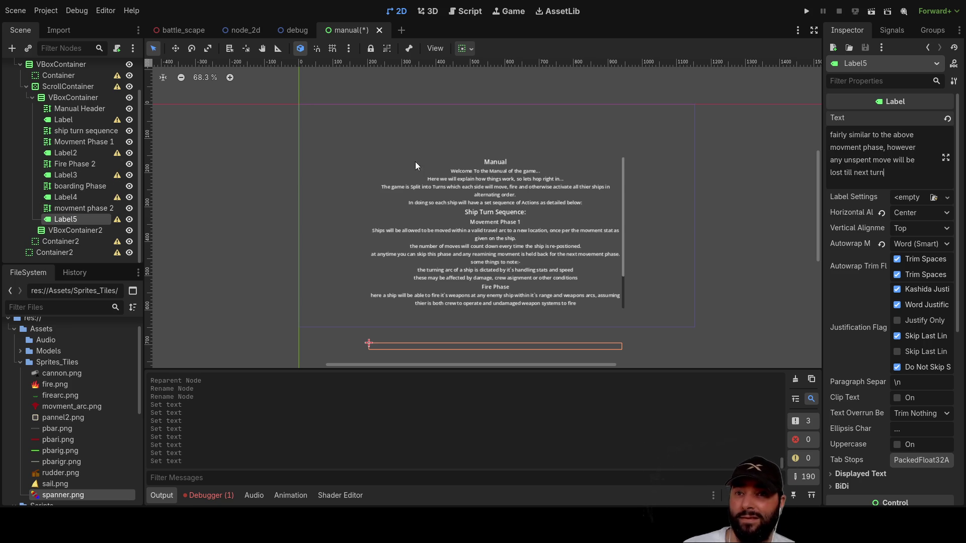
Paste a copy of the movment phase 2 heading into VBoxContainer as movment phase 3.
left_click(74, 211)
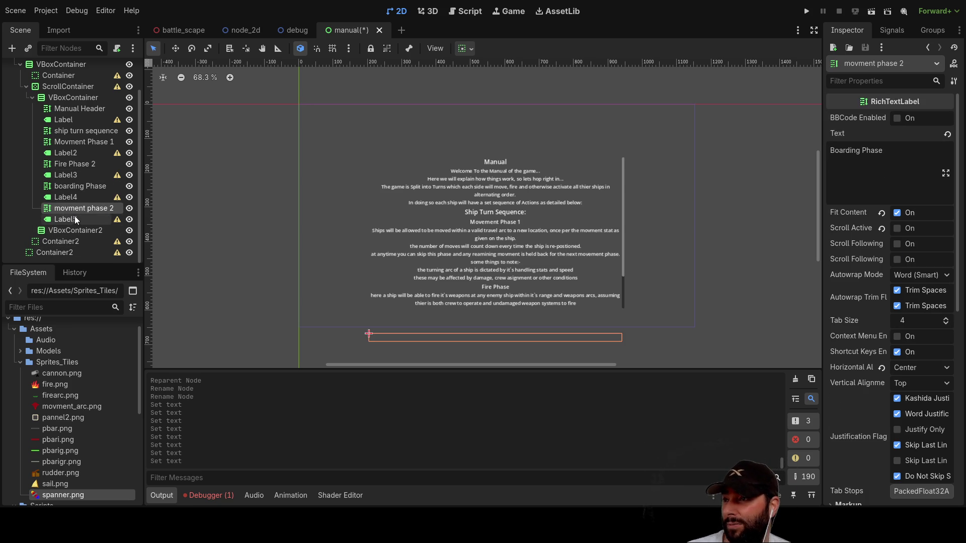
left_click(71, 219)
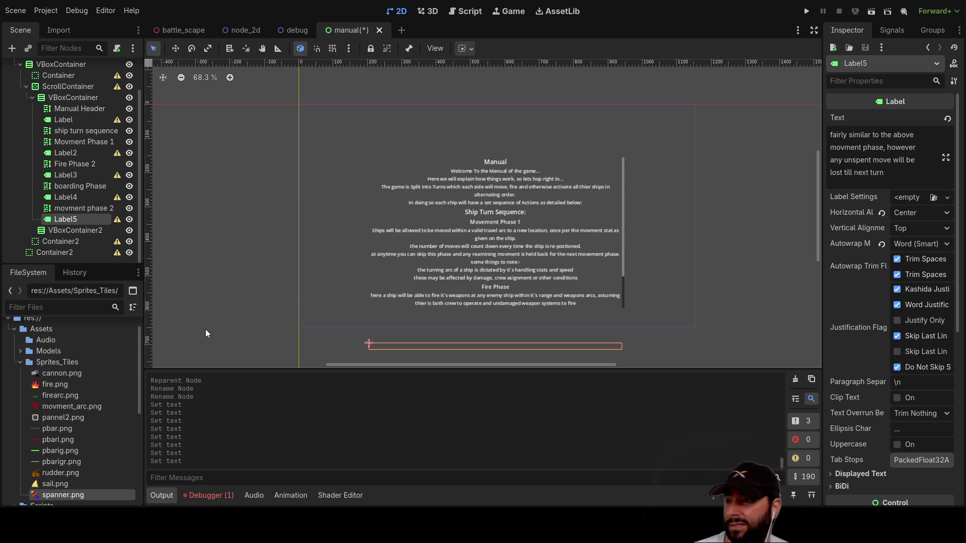
left_click(75, 209)
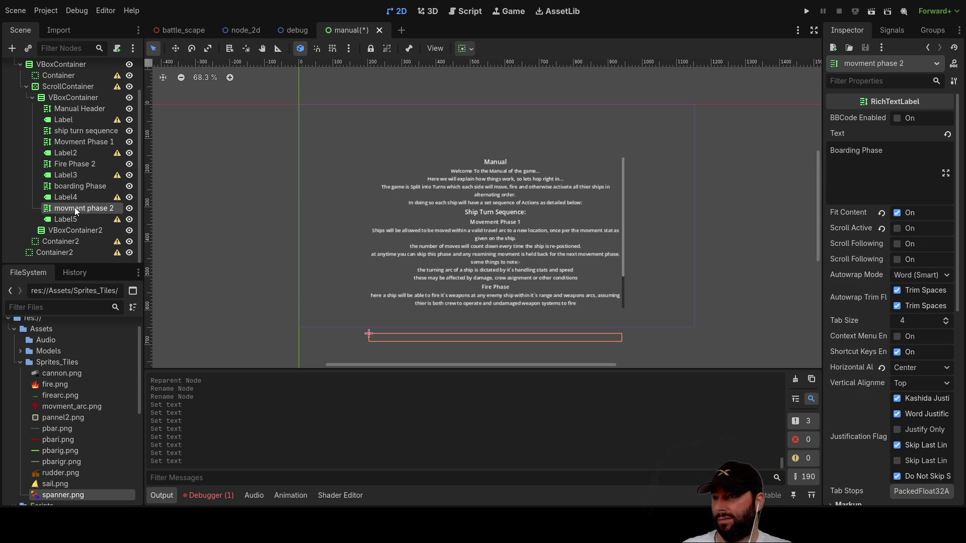
left_click(74, 197)
left_click(75, 207)
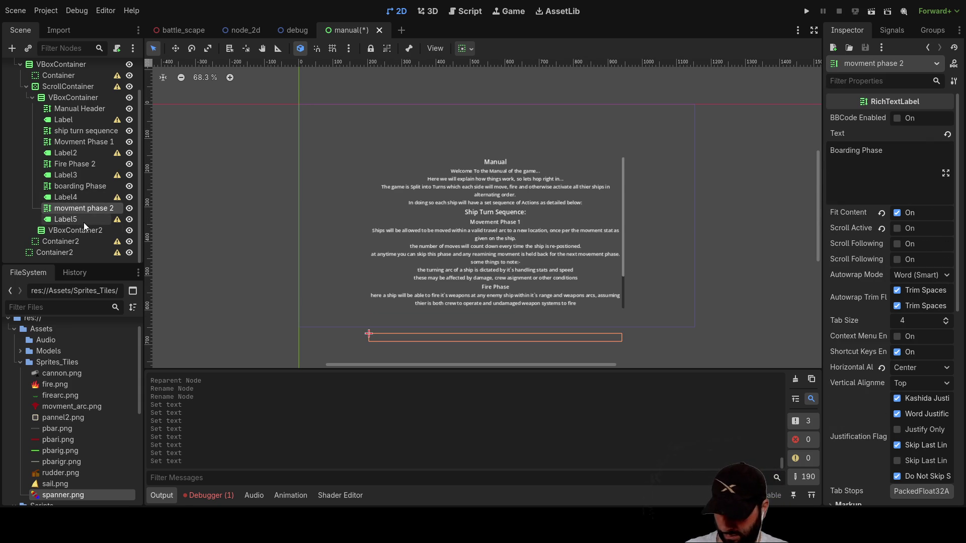
left_click(66, 99)
key("ctrl+v")
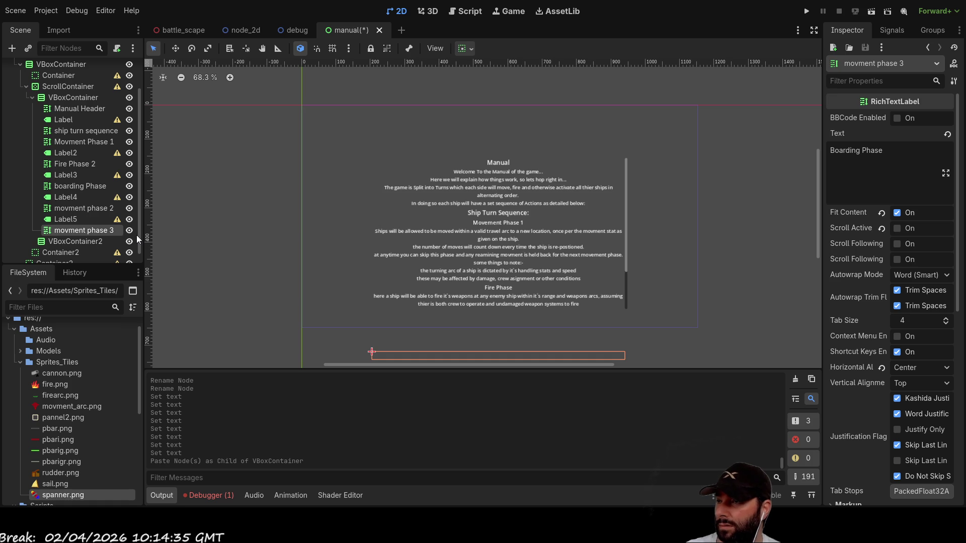
Rename the third movement heading node to 'crew asignment phase'.
key("F2")
type("crew asignment phase")
key("Return")
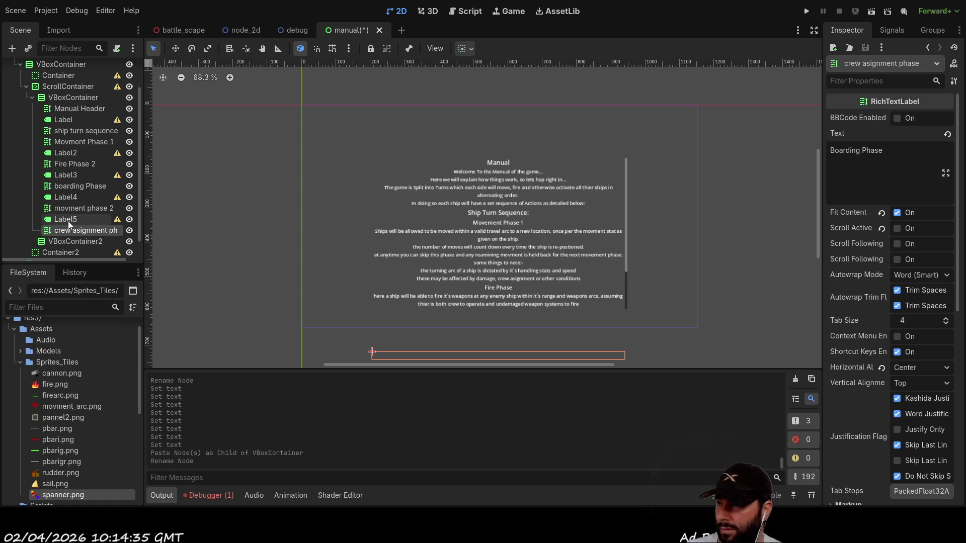
Paste a copy of Label5 into VBoxContainer as Label6.
left_click(70, 220)
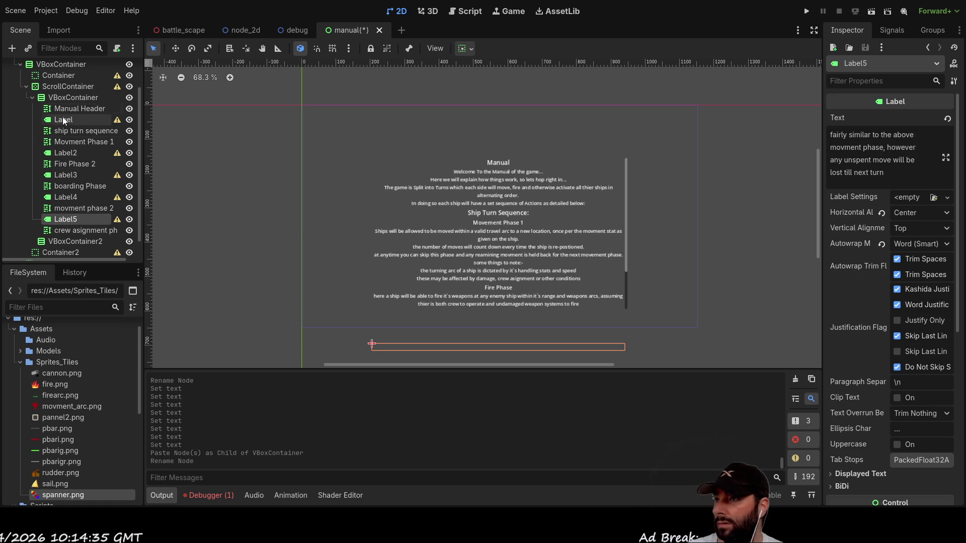
left_click(62, 98)
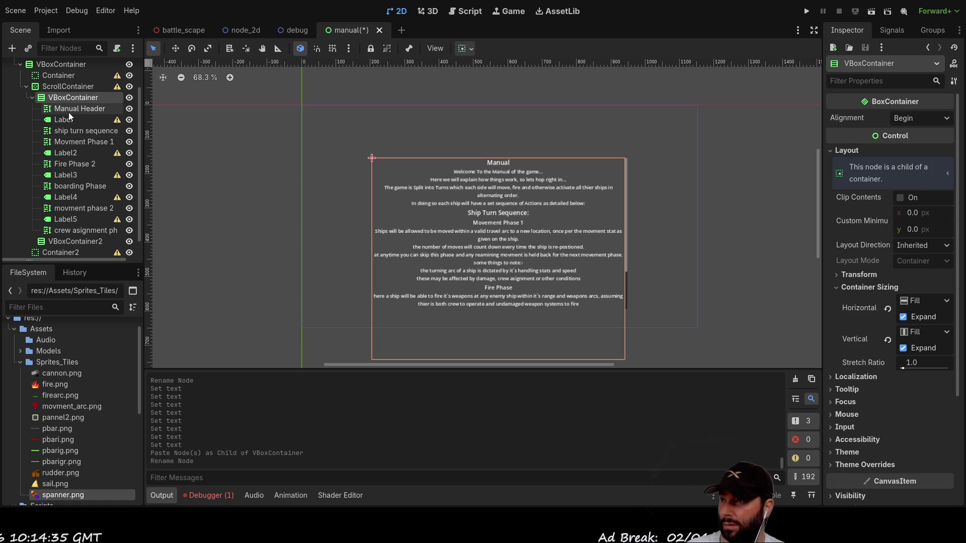
key("ctrl+v")
left_click(81, 231)
left_click(79, 237)
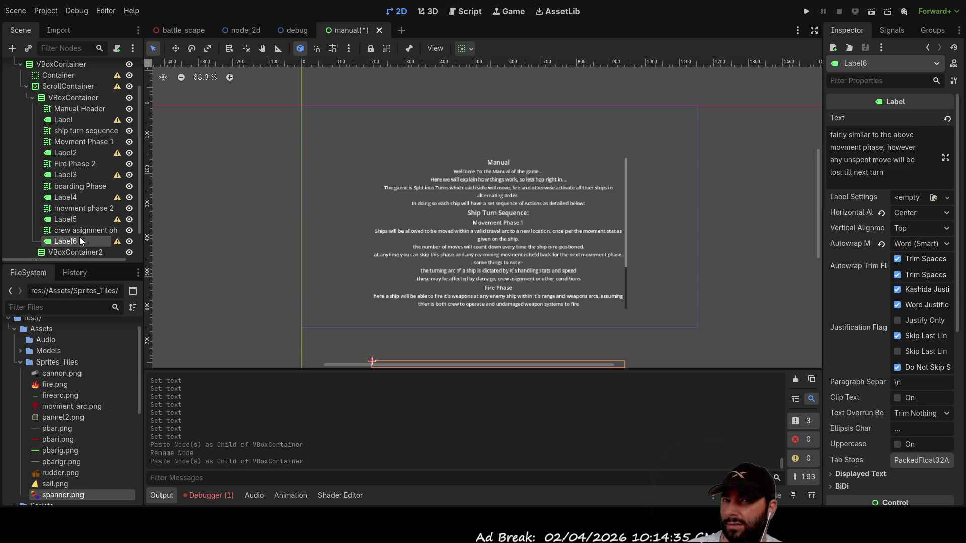
Set the crew asignment phase heading's text to 'Crew Asignment'.
left_click(79, 231)
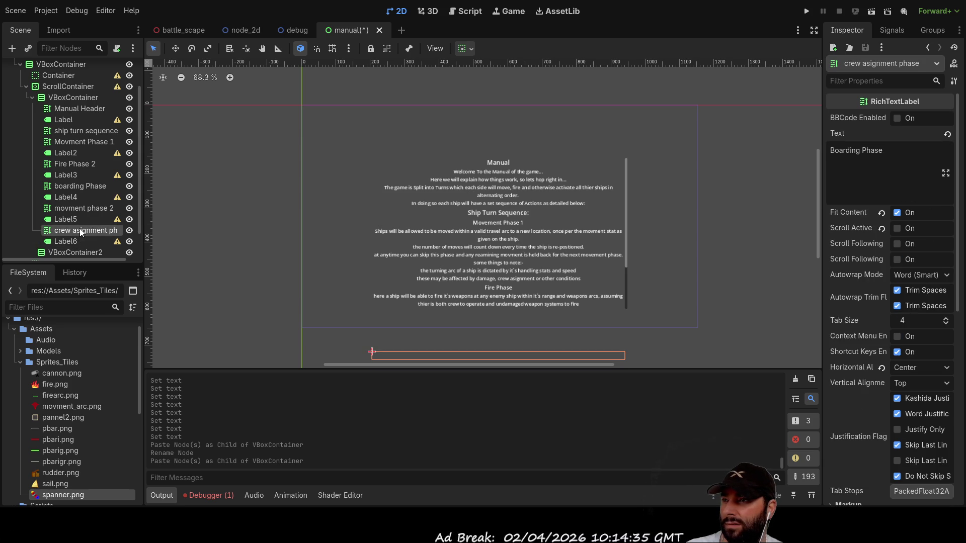
left_click(873, 147)
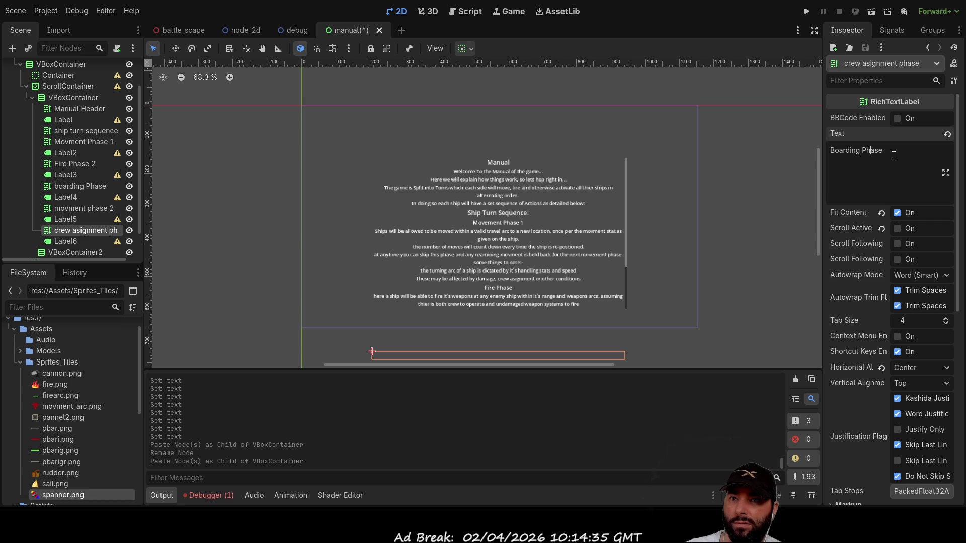
type("C")
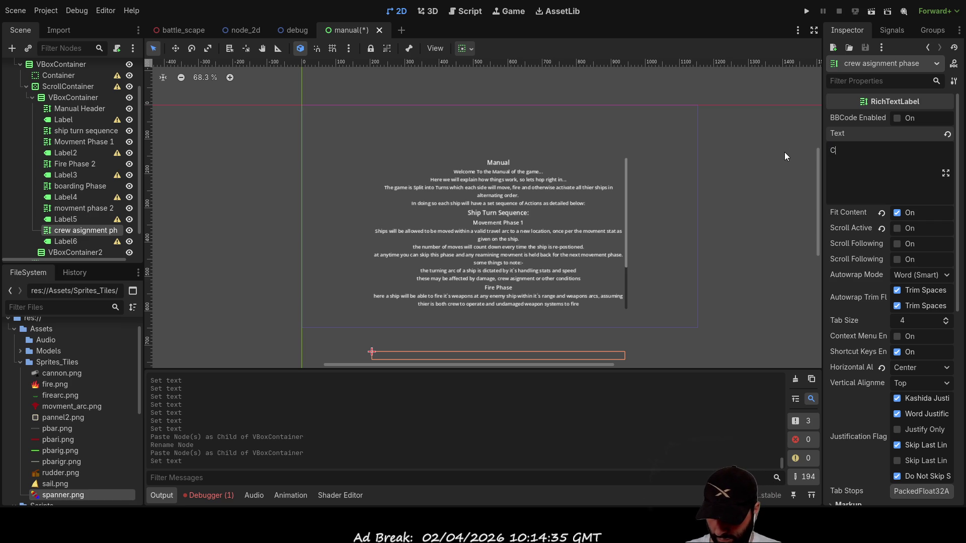
type("rew Asig")
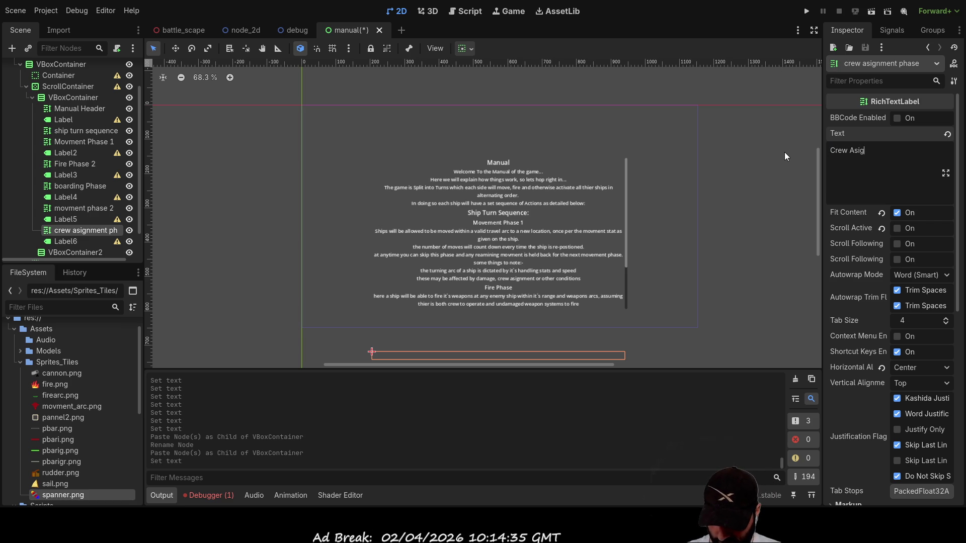
type("nment")
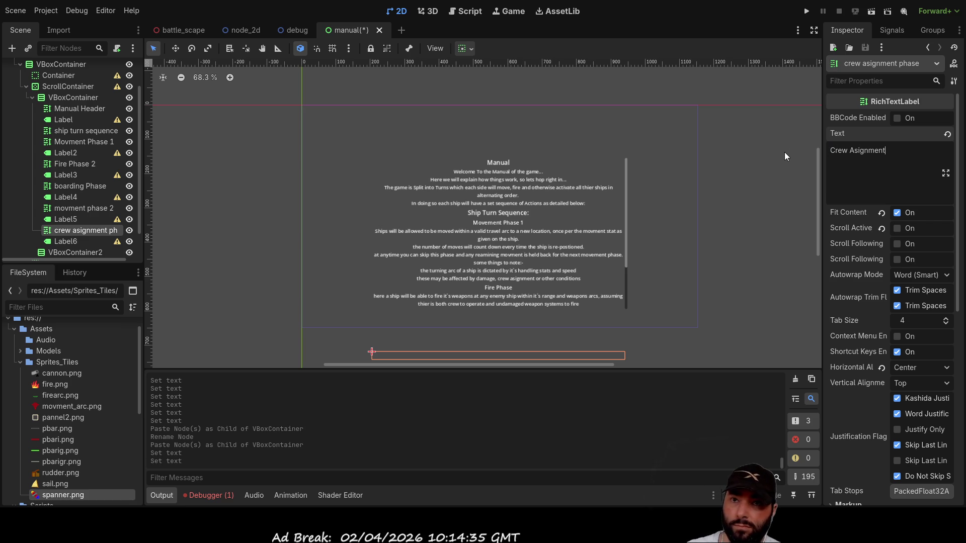
Replace Label6's text with 'here you will be able'.
left_click(60, 244)
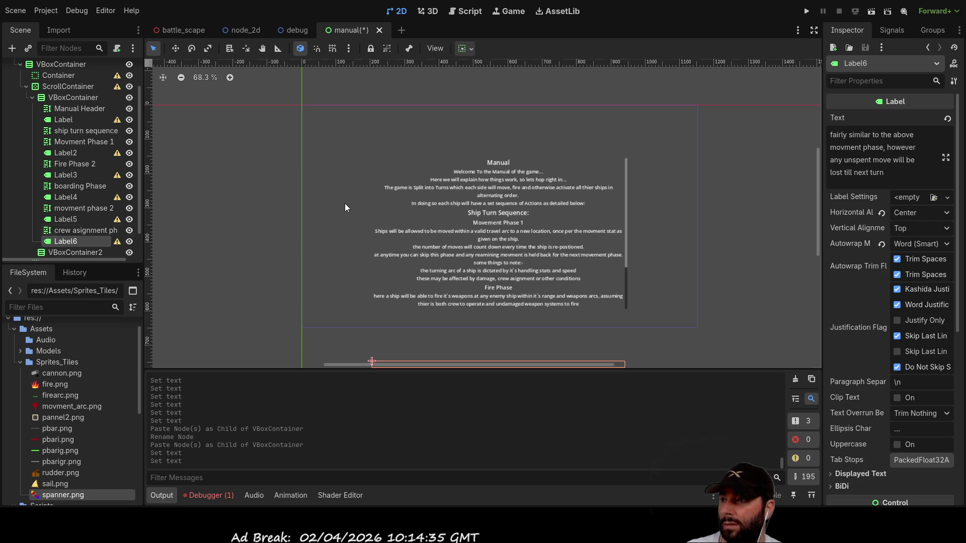
left_click_drag(884, 172, 785, 119)
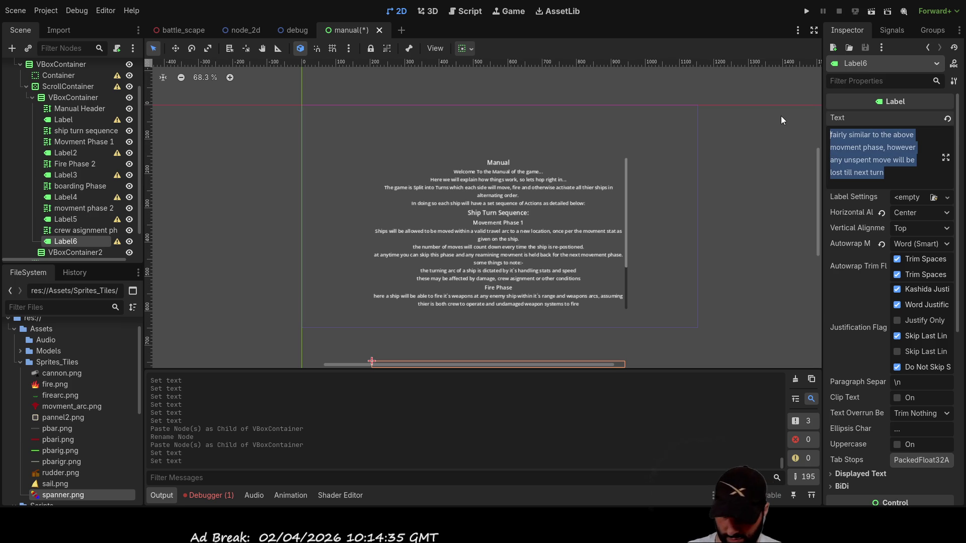
type("here you will be ")
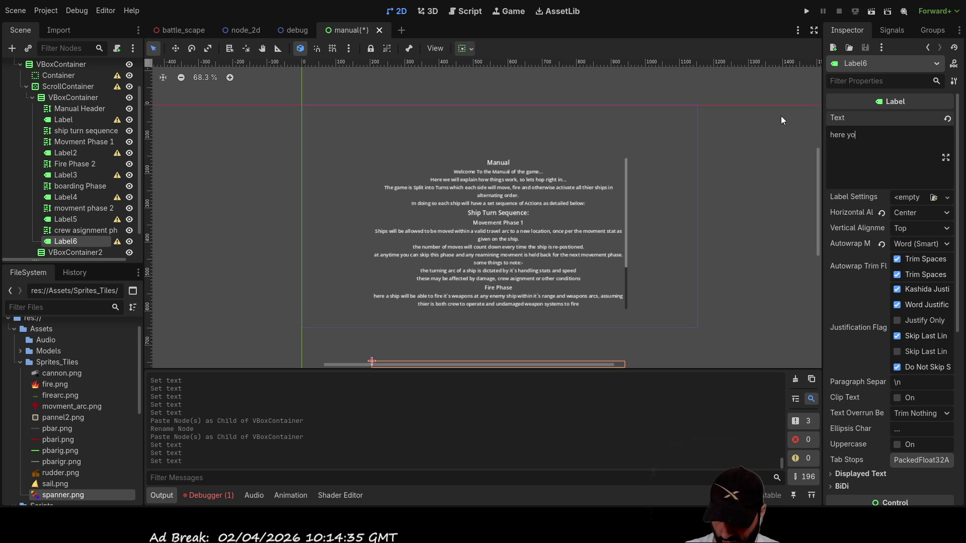
type("able")
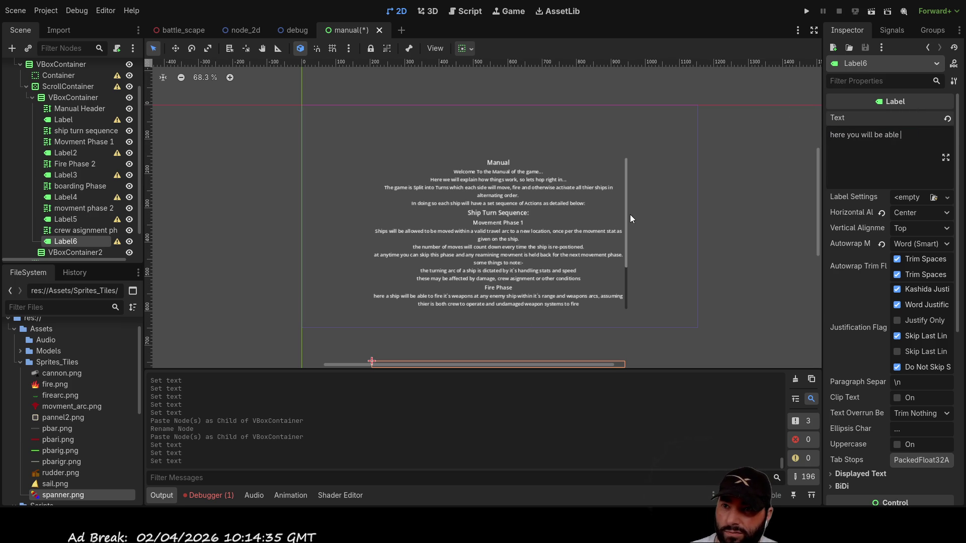
Try resizing the manual's scroll container, then return to editing Label6's text.
left_click(626, 229)
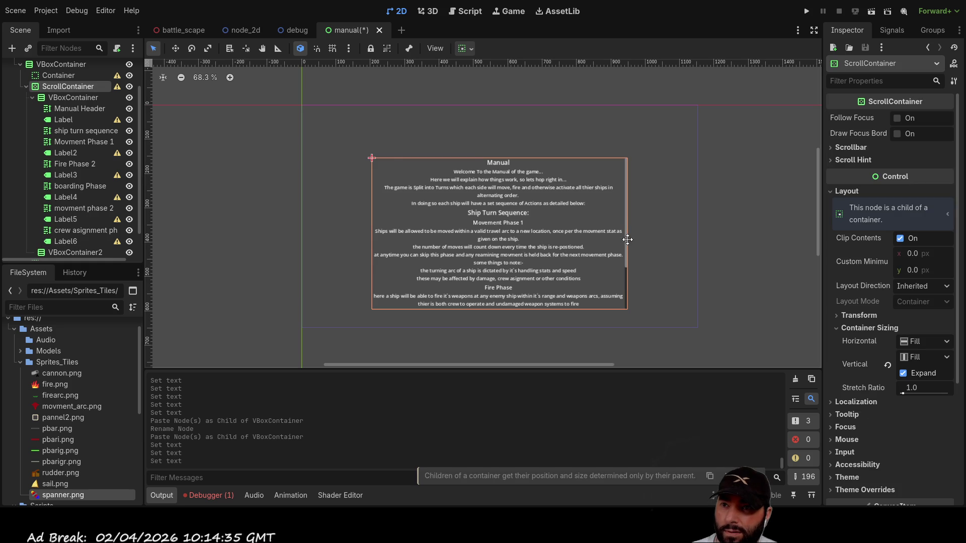
scroll(624, 249, "down", 2)
scroll(624, 248, "up", 3)
scroll(624, 249, "up", 2)
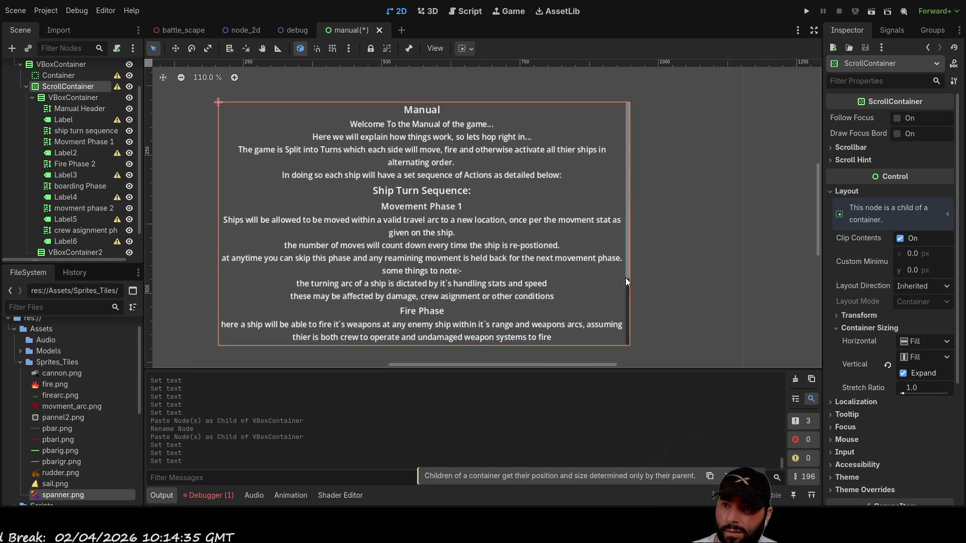
left_click_drag(628, 278, 629, 290)
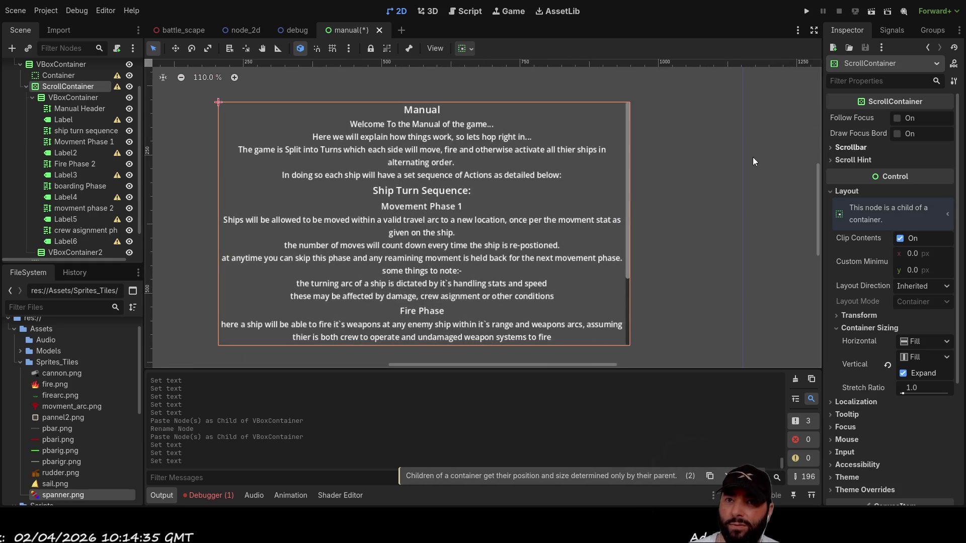
scroll(76, 201, "down", 2)
left_click(73, 212)
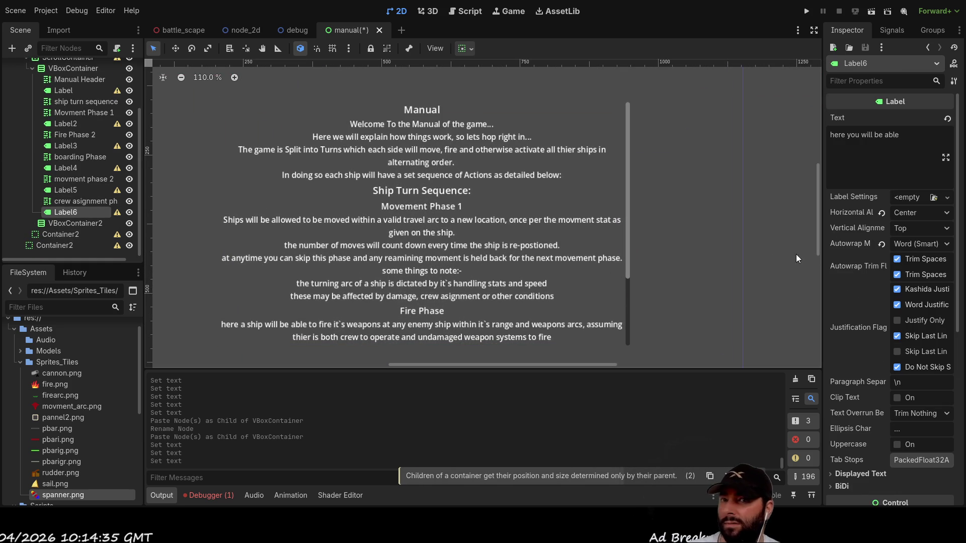
left_click(912, 149)
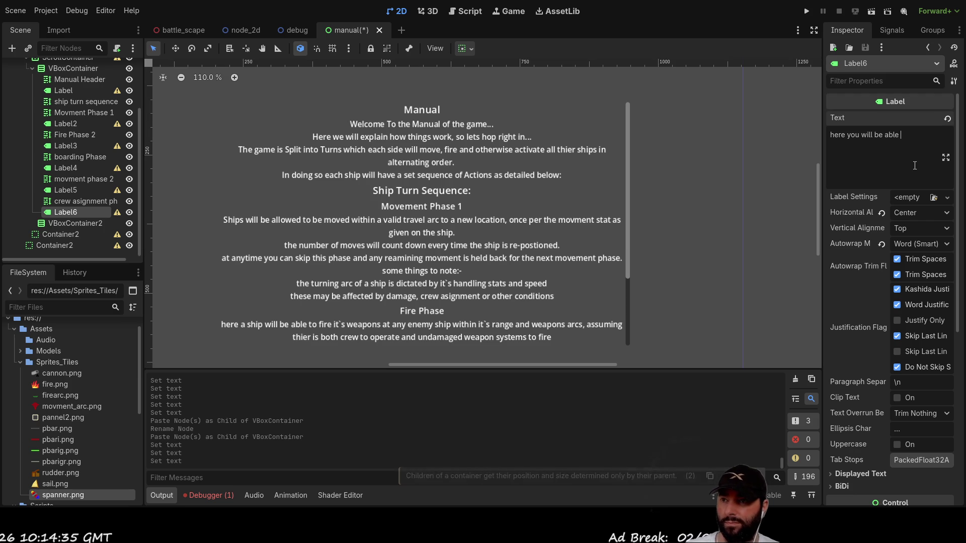
scroll(81, 146, "up", 3)
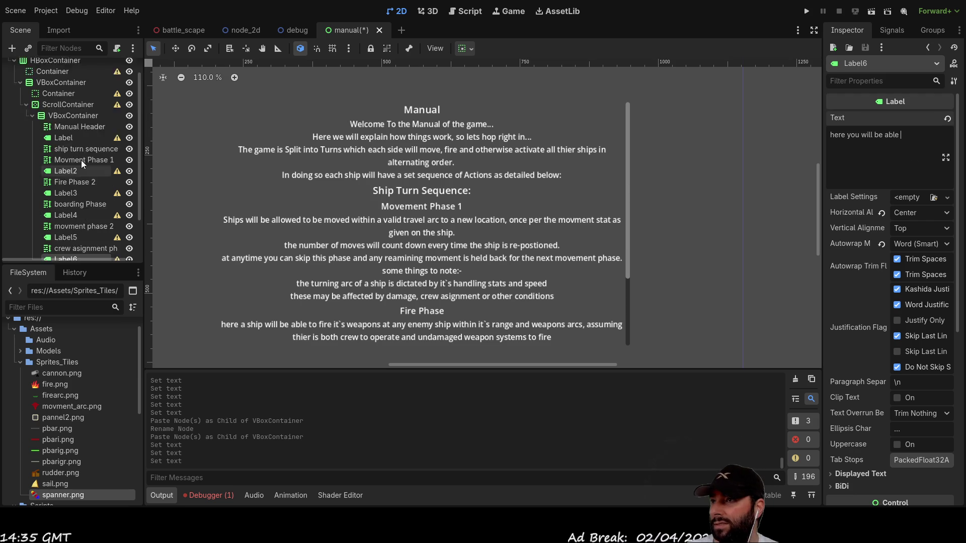
Select the seven heading labels, from Manual Header through crew asignment phase.
left_click(79, 147)
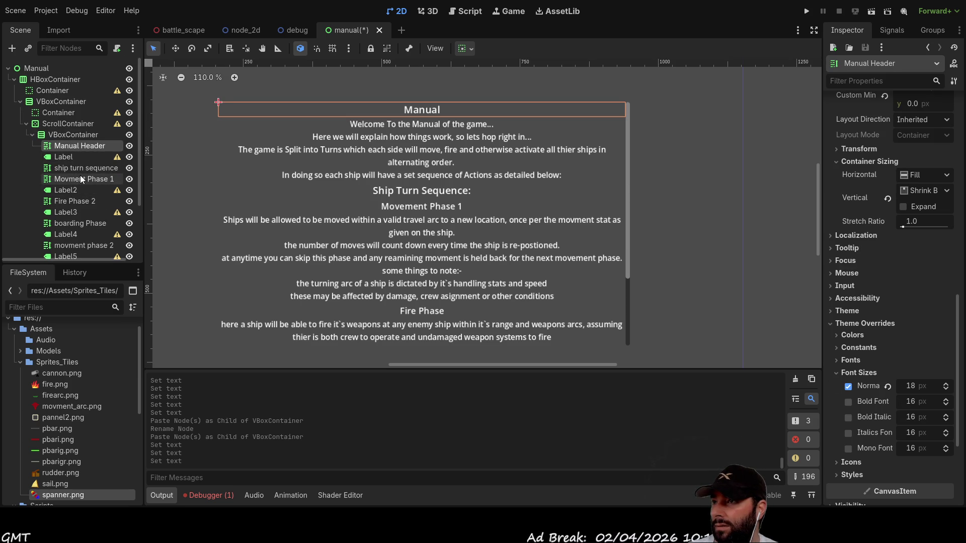
left_click(84, 168, "ctrl")
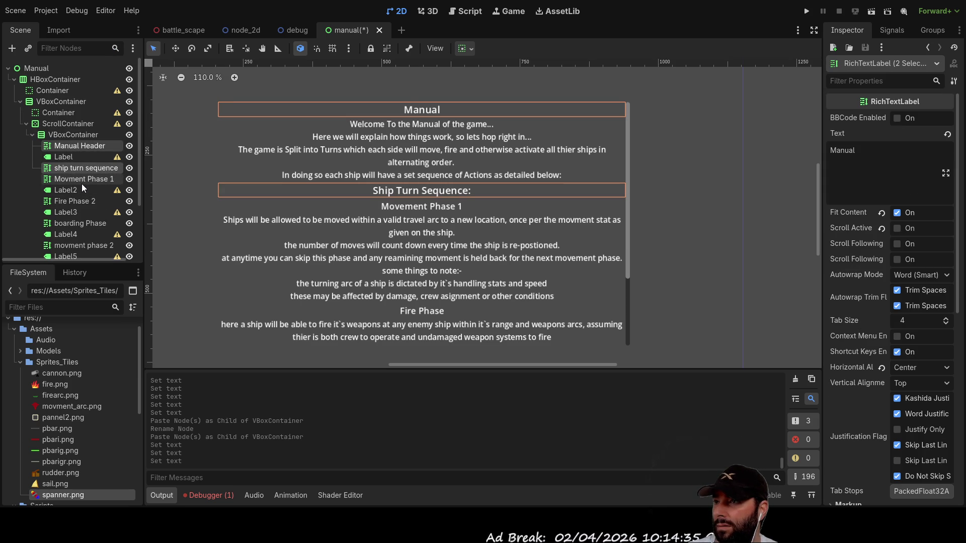
left_click(80, 179, "ctrl")
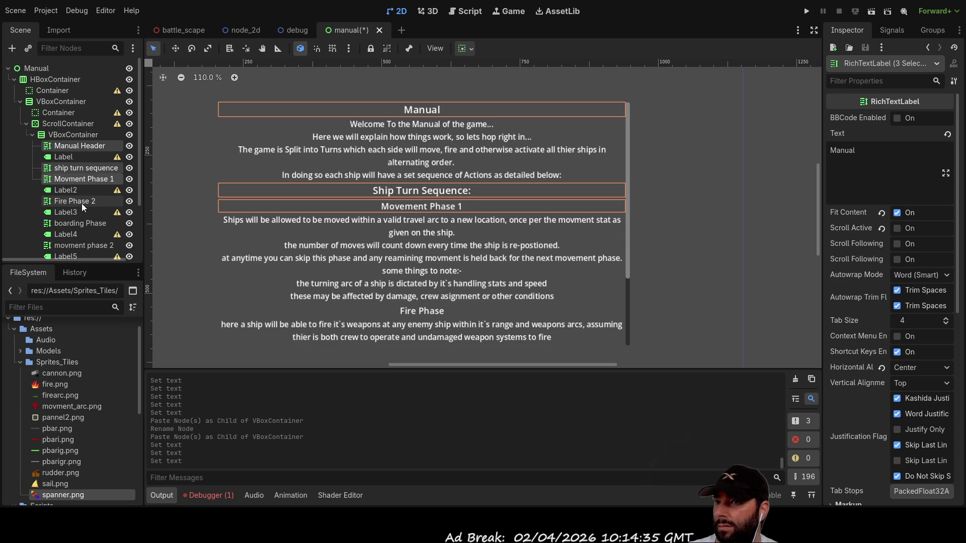
left_click(78, 201, "ctrl")
scroll(79, 201, "down", 3)
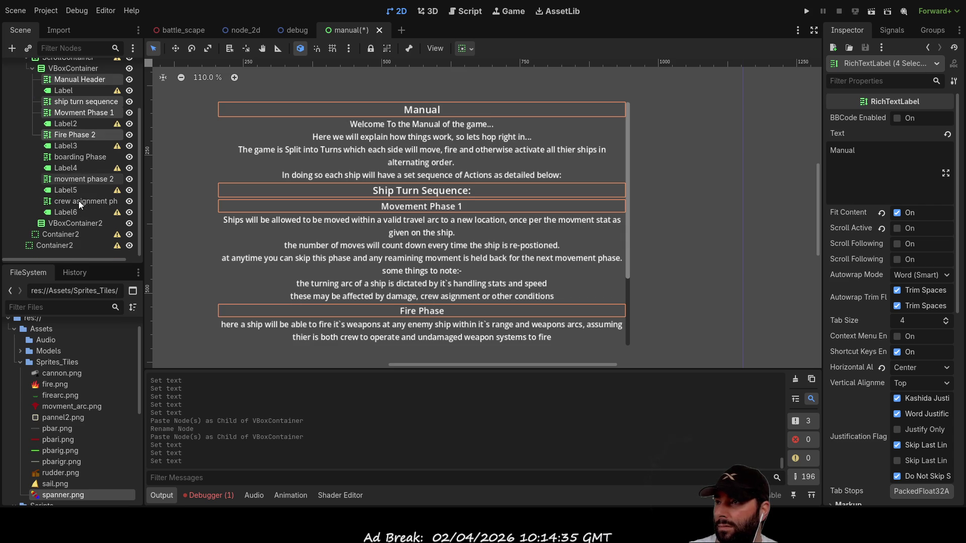
left_click(87, 157, "ctrl")
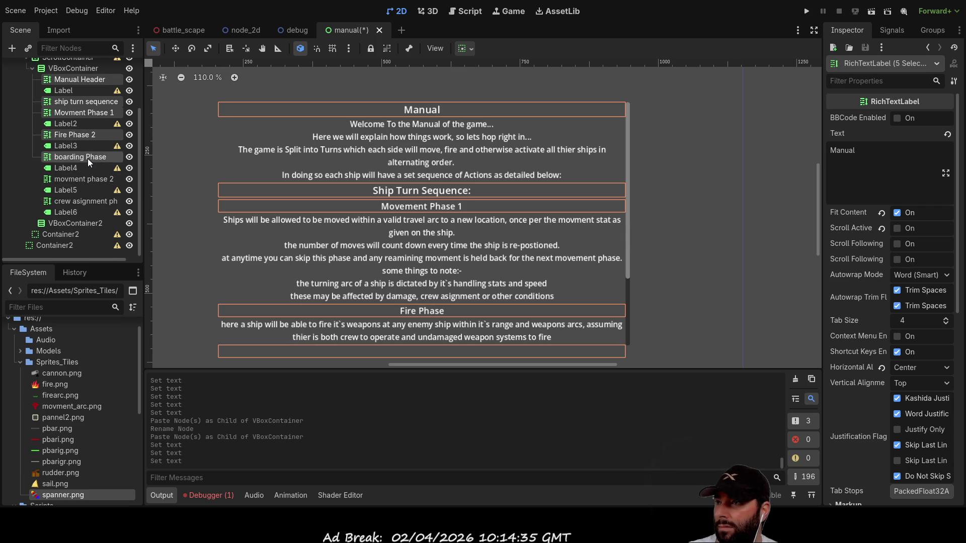
left_click(85, 180, "ctrl")
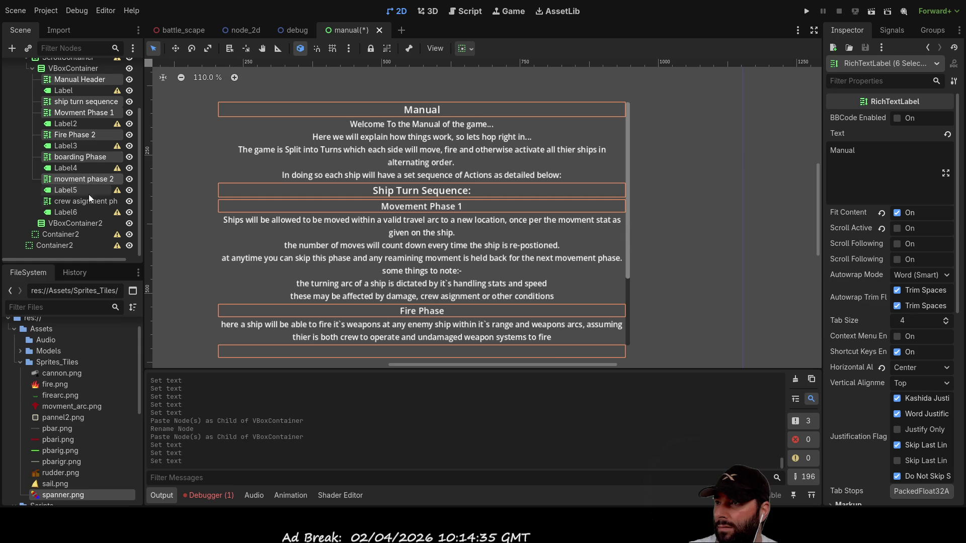
left_click(89, 199, "ctrl")
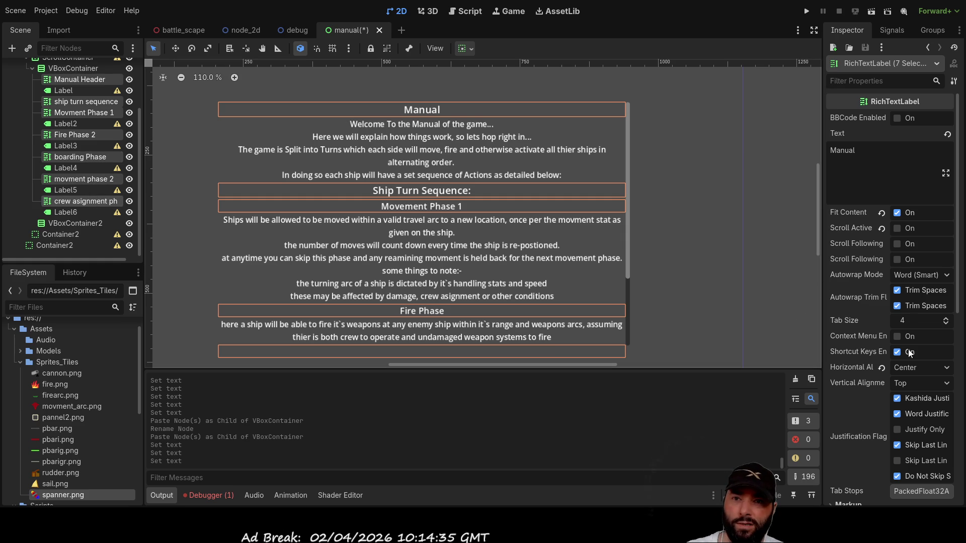
scroll(870, 336, "down", 5)
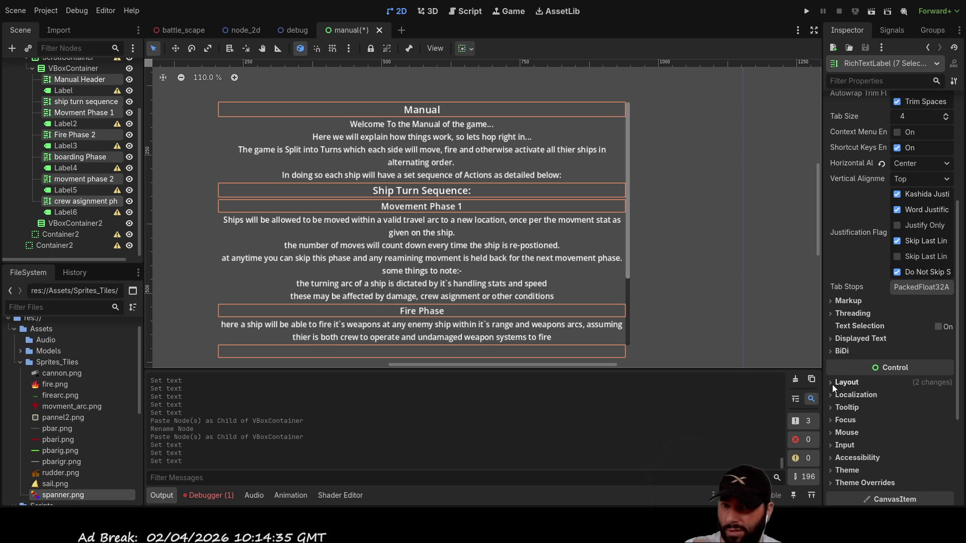
scroll(852, 409, "down", 4)
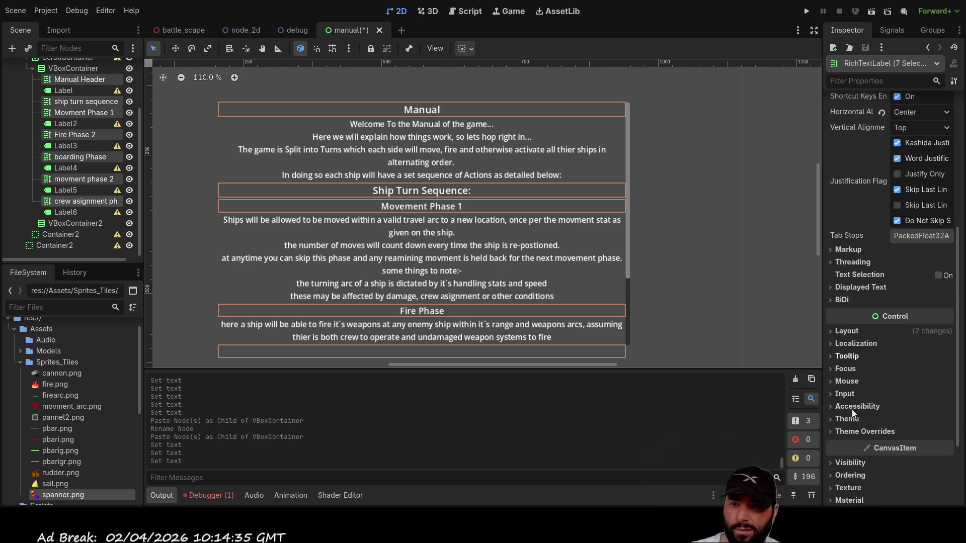
Override the selected headings' Default Color to yellow under Theme Overrides.
left_click(829, 381)
left_click(837, 392)
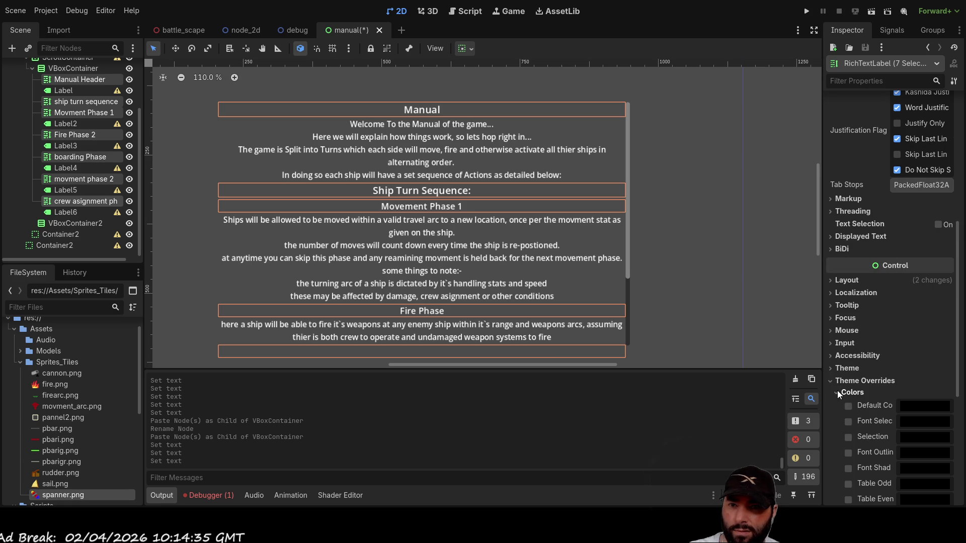
scroll(865, 407, "down", 2)
left_click(848, 356)
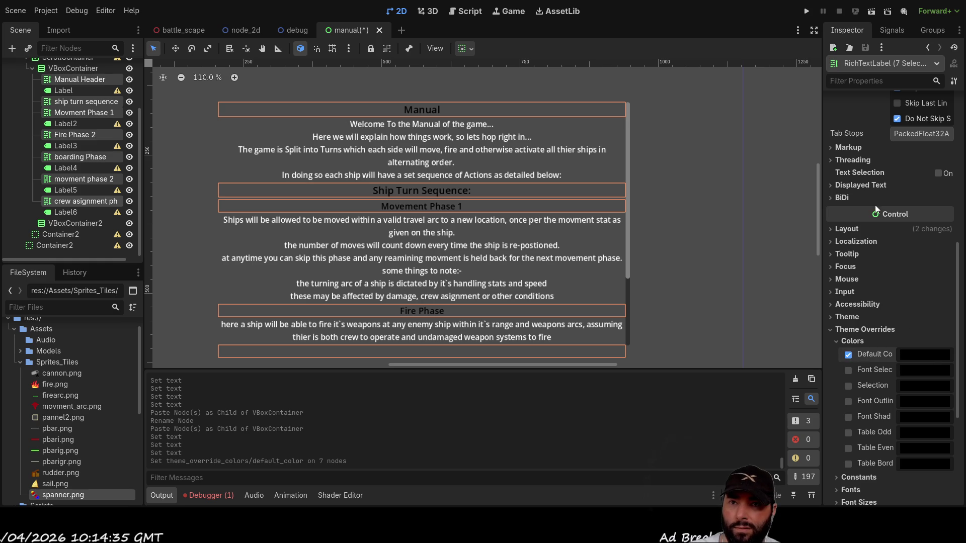
key("ctrl+v")
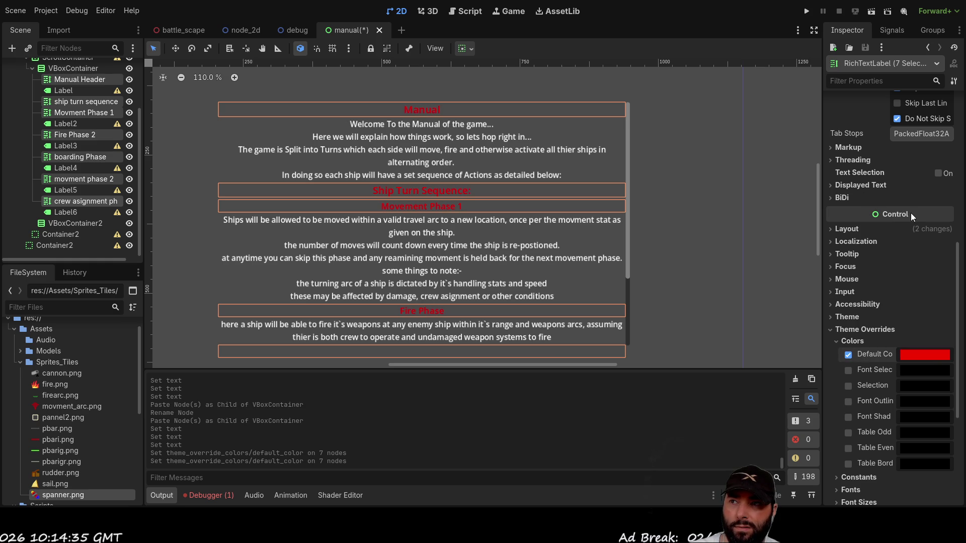
key("ctrl+v")
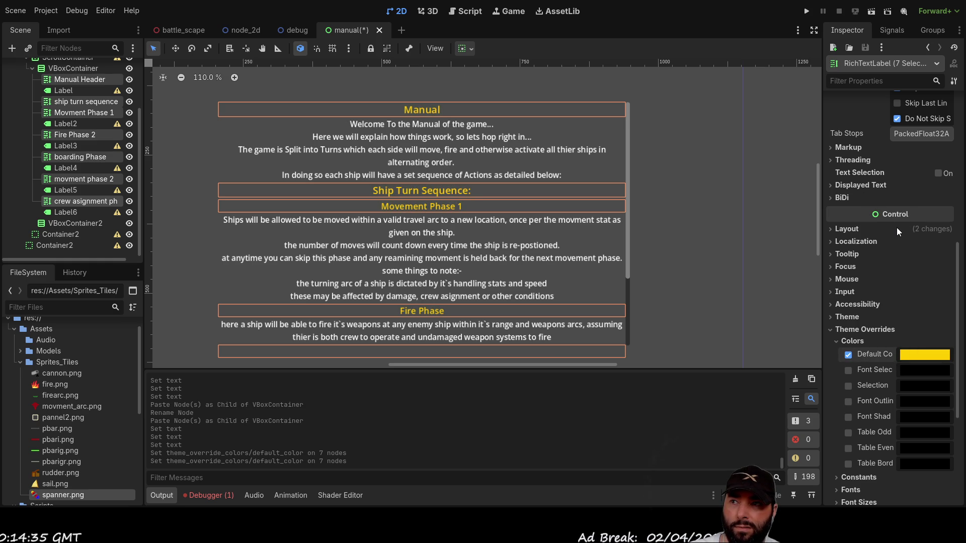
key("ctrl+v")
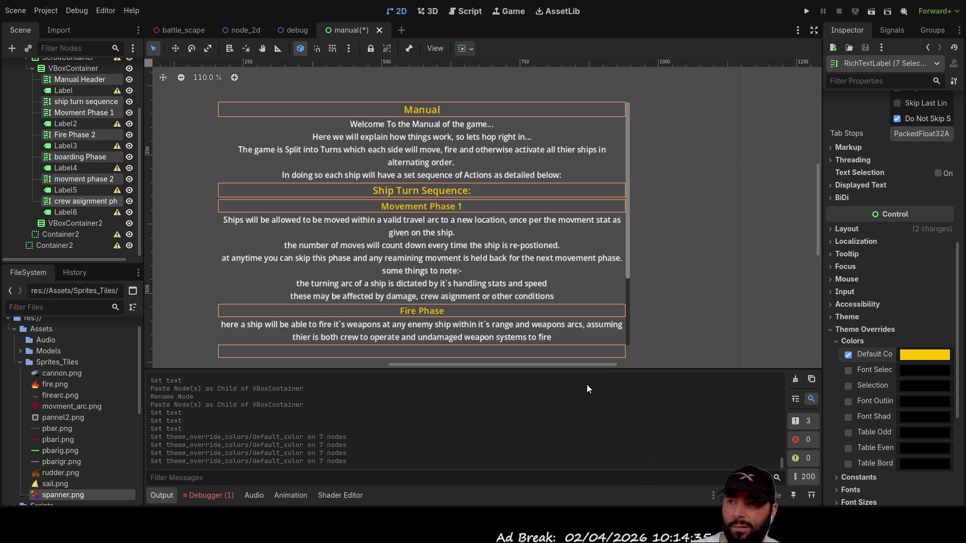
scroll(449, 271, "down", 1)
key("ctrl+v")
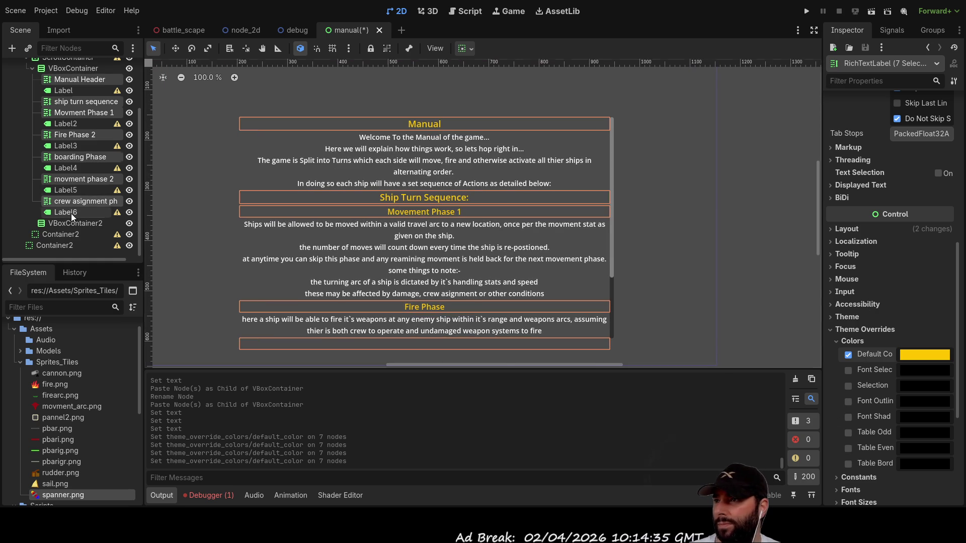
left_click(71, 213)
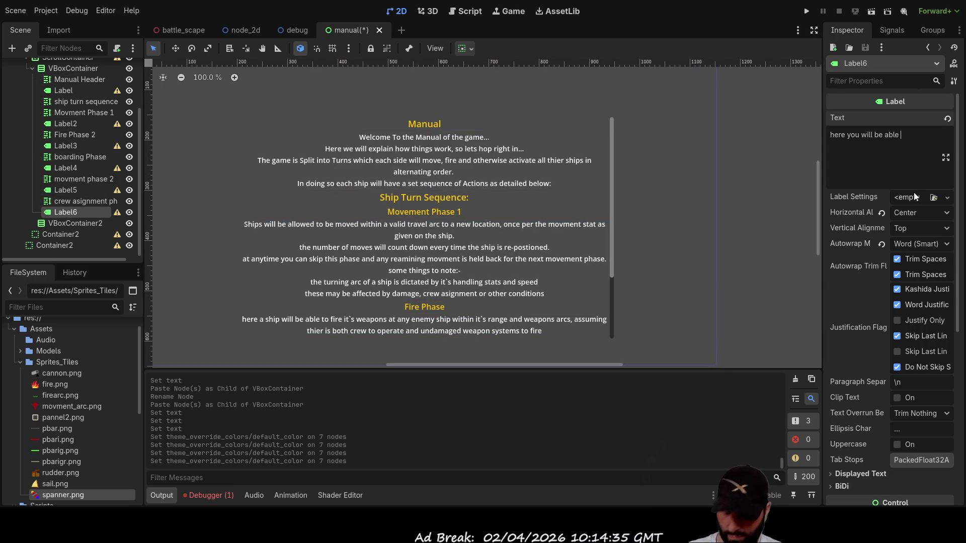
Write Label6's text: 'asign crew to operate the weapons, man the sails or carry out any repair work required'.
type("asign crew to operate the weapons, man the sails or carry out any re")
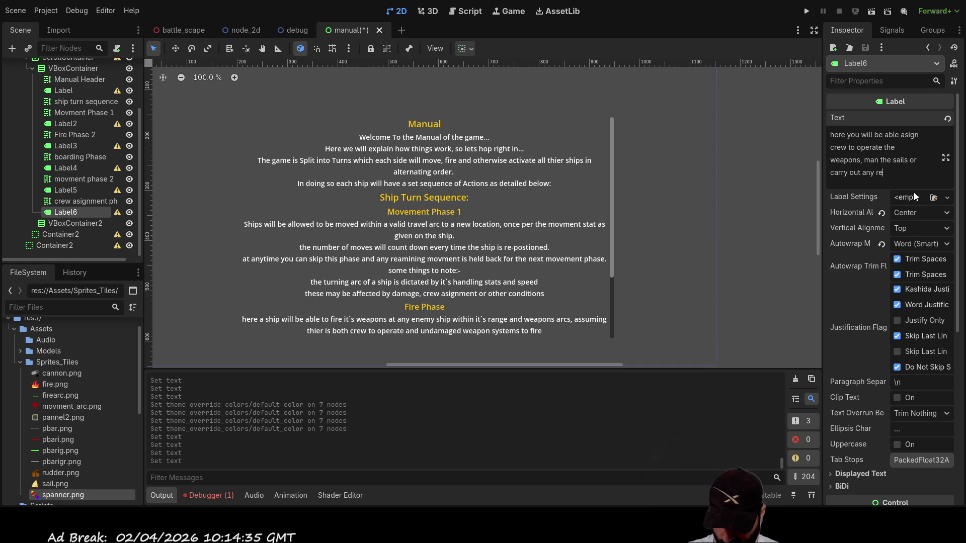
type("pair work")
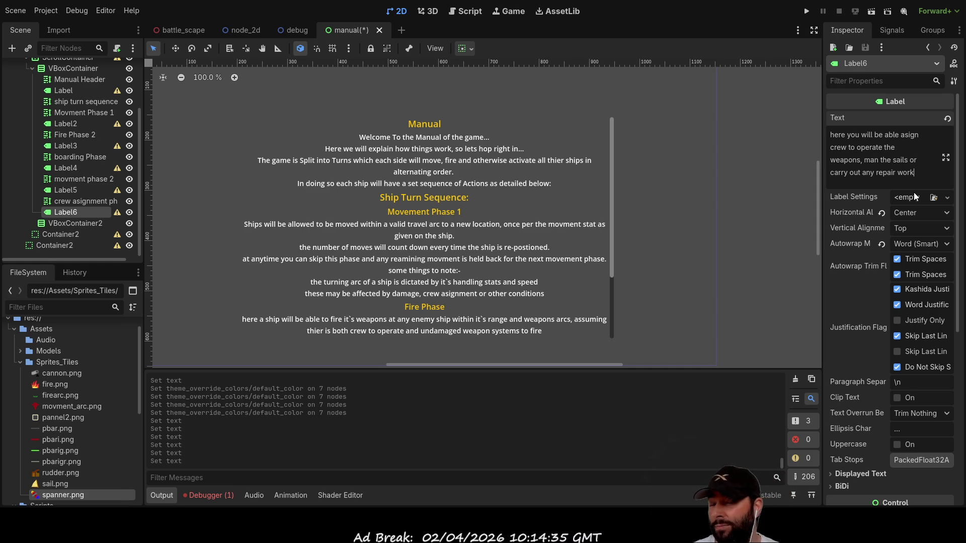
key("Up")
key("Down")
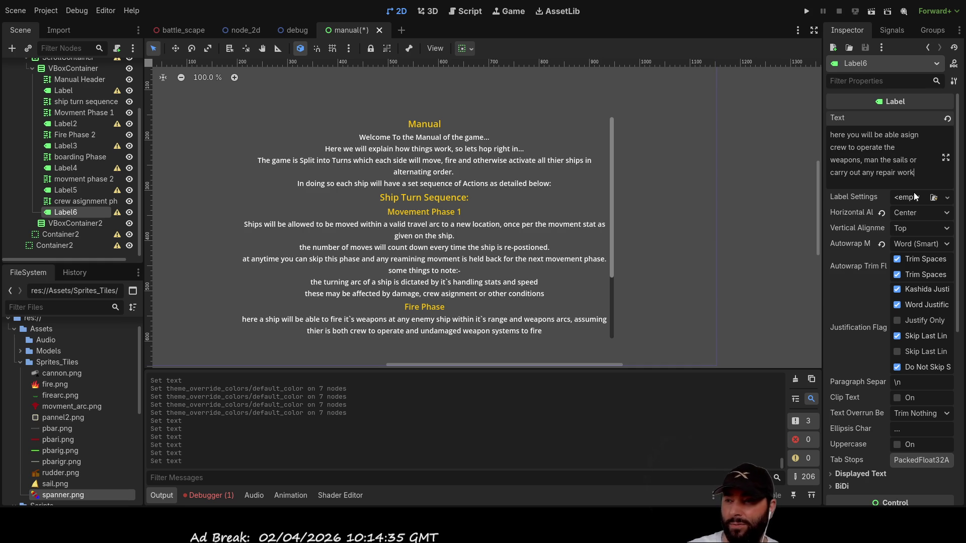
key("Up")
key("Up")
key("Home")
key("Down")
key("Down")
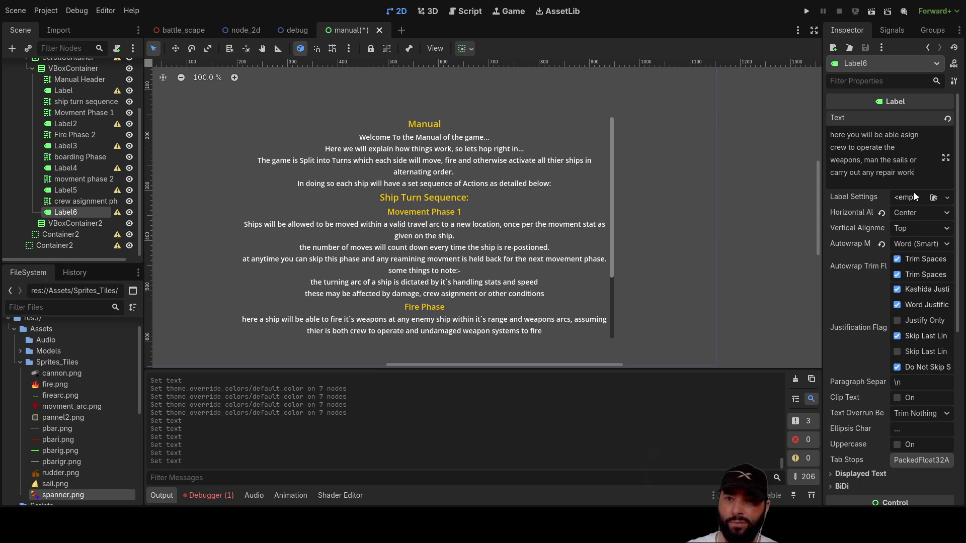
type(" required")
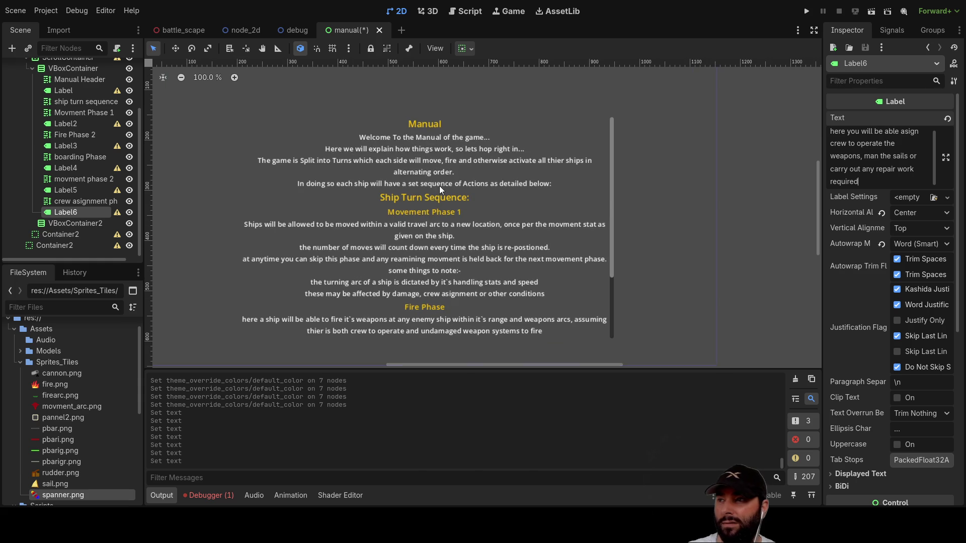
Paste a copy of the Manual header into VBoxContainer and rename it 'Damage'.
left_click(85, 201)
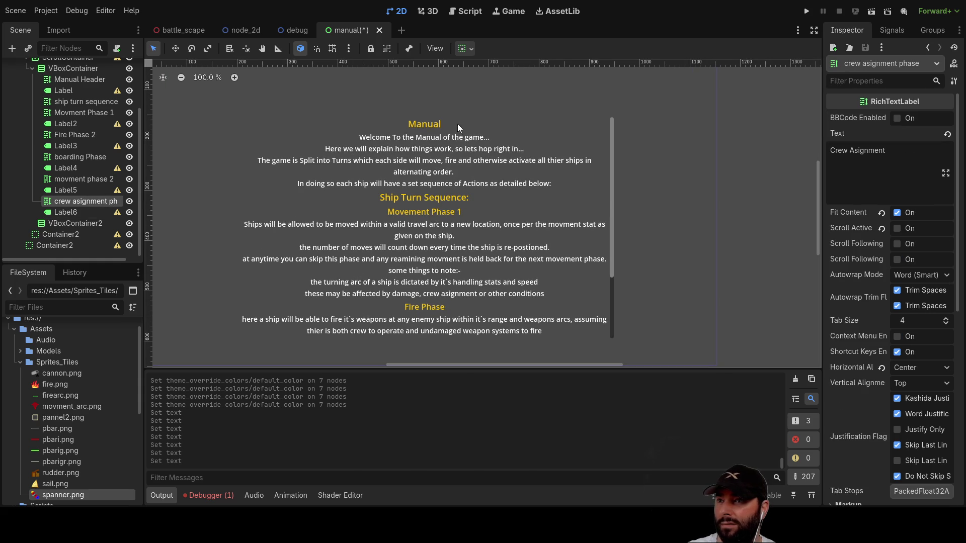
left_click(416, 200)
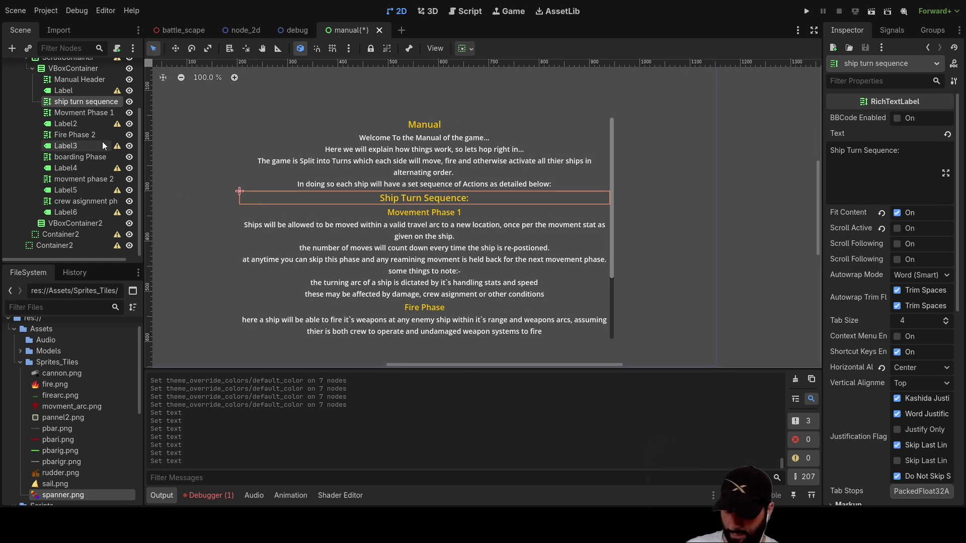
scroll(59, 140, "up", 1)
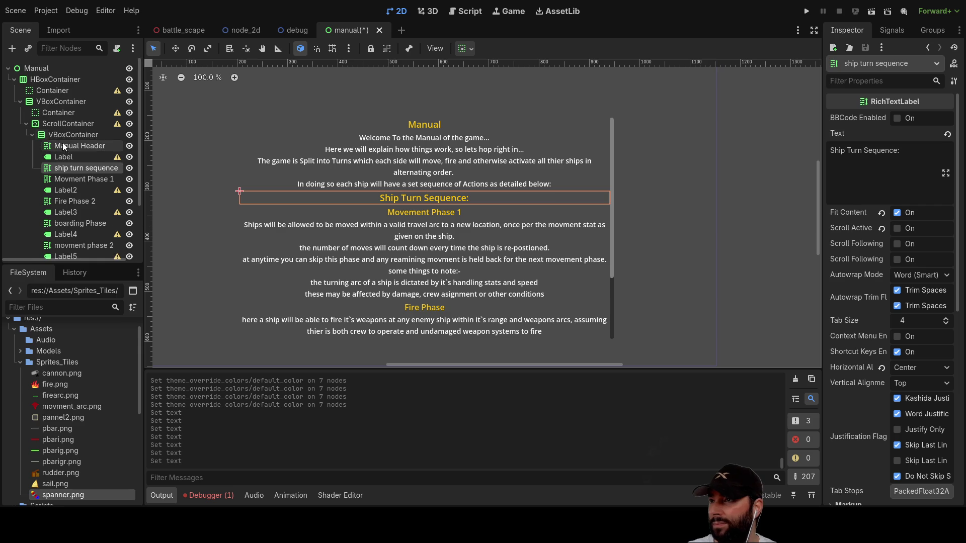
left_click(64, 135)
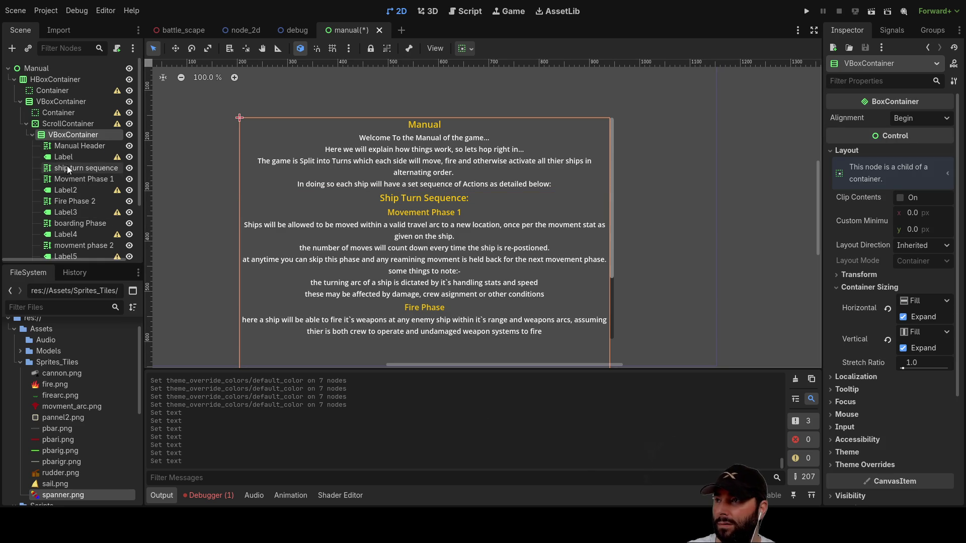
scroll(88, 171, "down", 1)
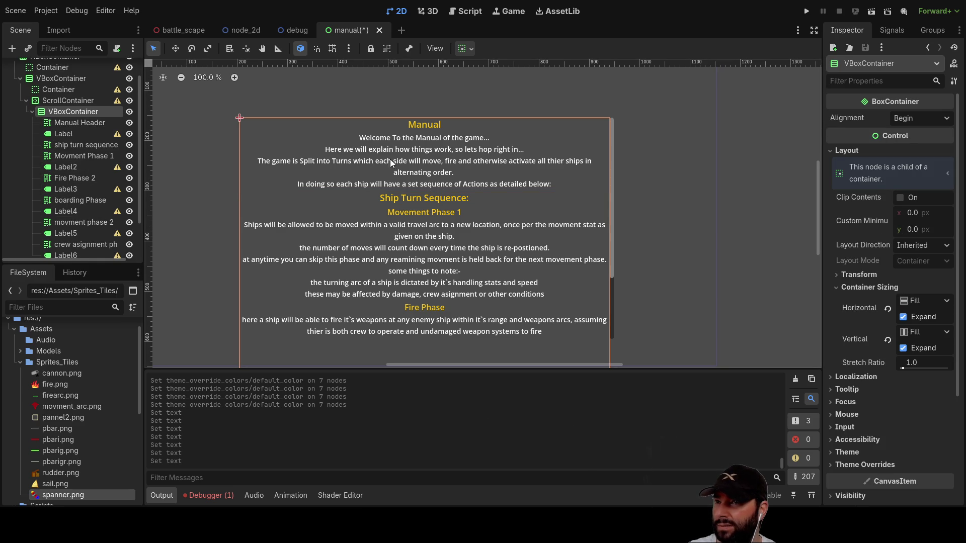
left_click(428, 124)
left_click(75, 110)
key("ctrl+v")
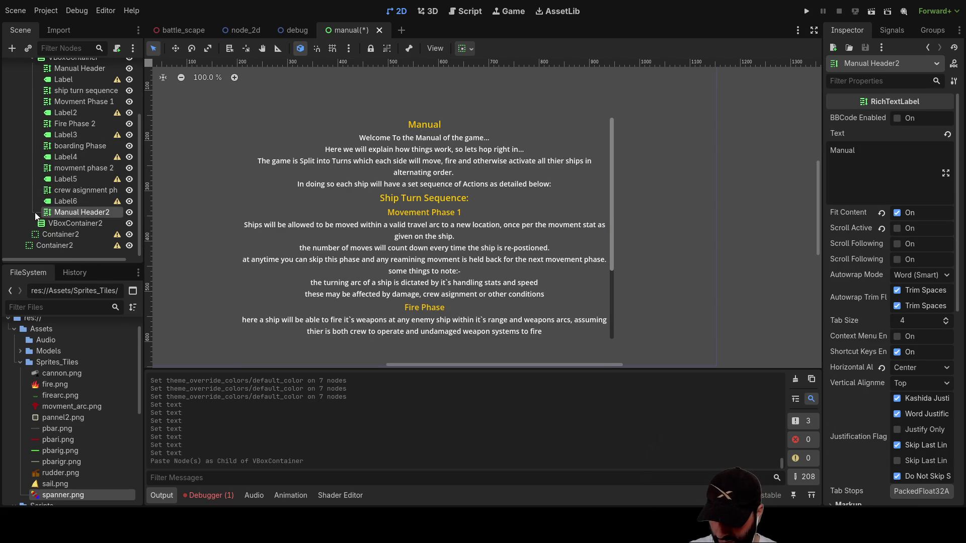
type("Damage")
key("Return")
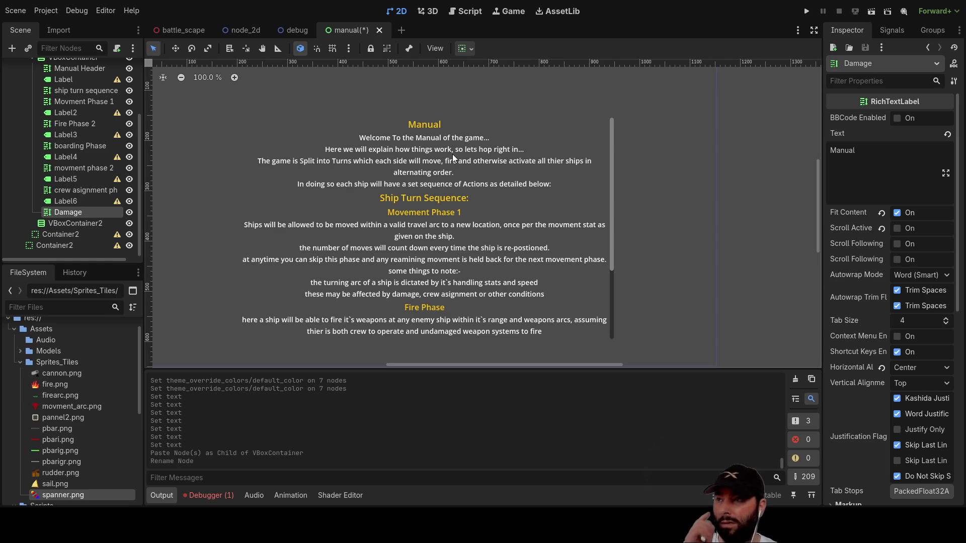
Copy the crew assignment description label and target VBoxContainer for pasting.
left_click(72, 201)
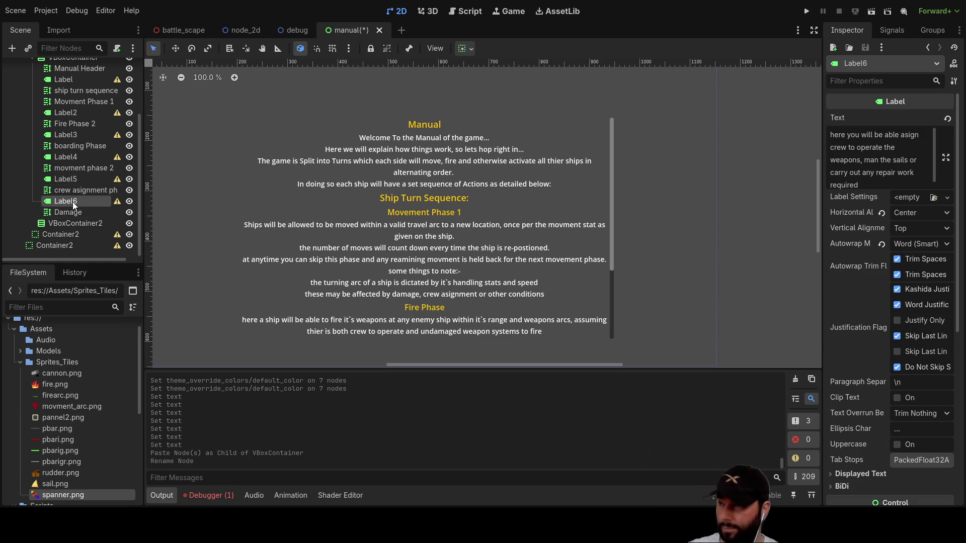
scroll(68, 117, "up", 2)
left_click(71, 104)
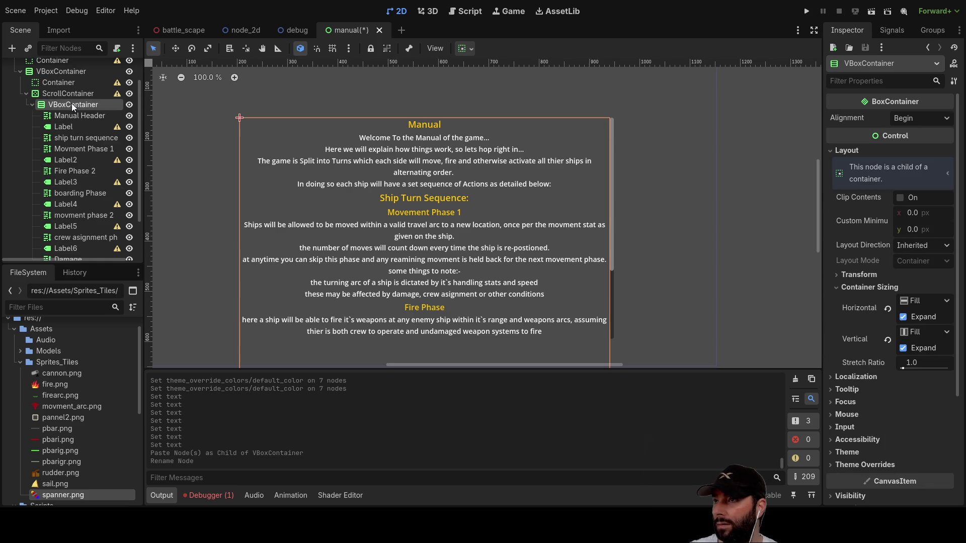
Paste the description label copy as Label7 and clear its copied text.
key("ctrl+v")
scroll(83, 164, "down", 2)
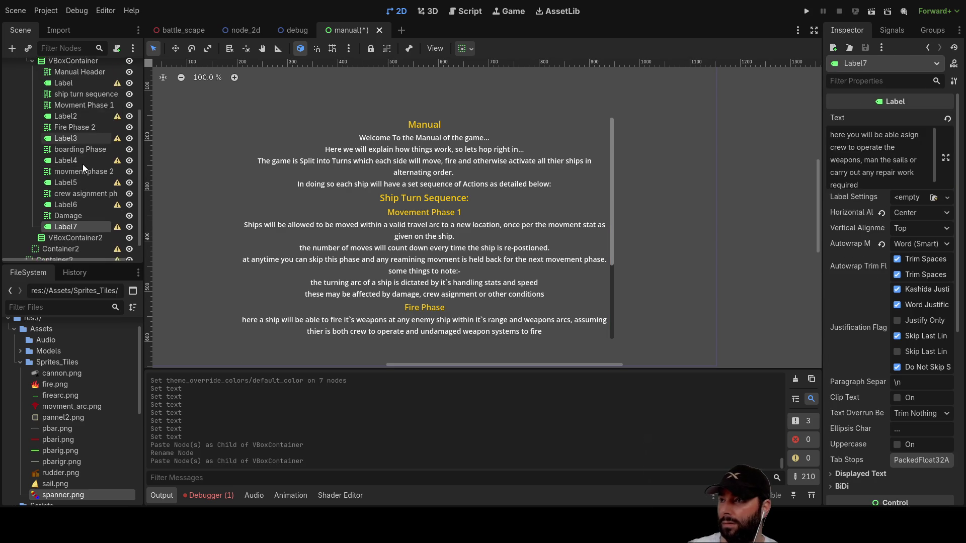
left_click(853, 158)
key("ctrl+a")
key("BackSpace")
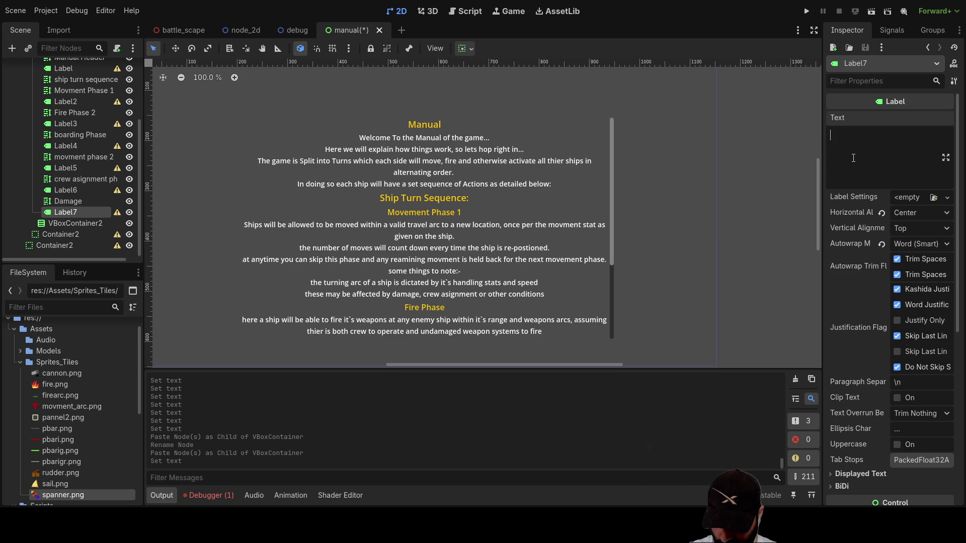
Write Label7's damage paragraph: hits go to hull or crew, critical hits damage ship functions.
type("when s")
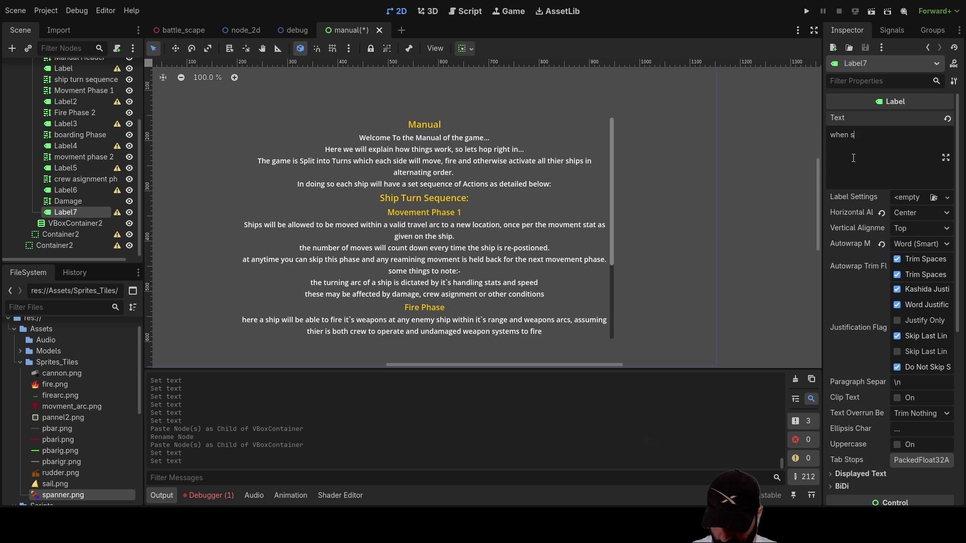
type("hips recive d")
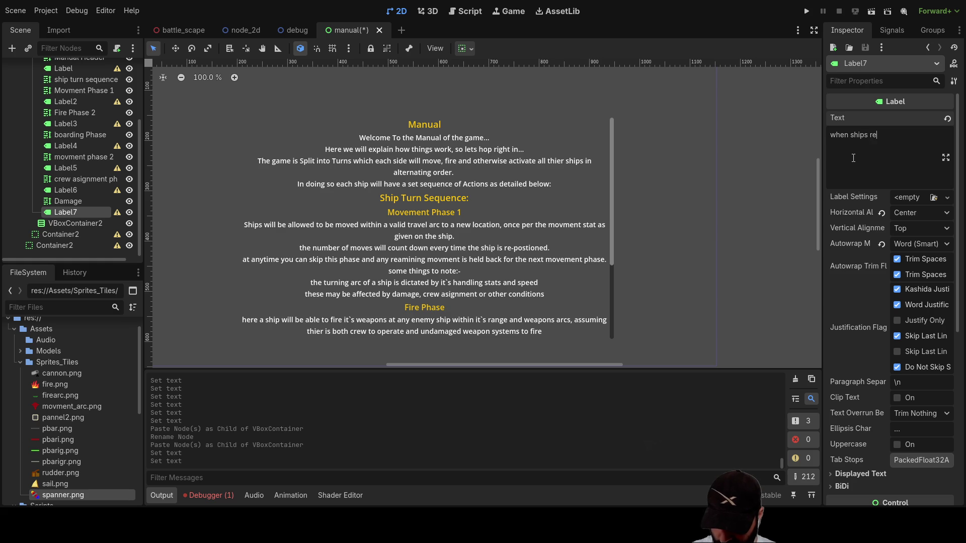
type("amage")
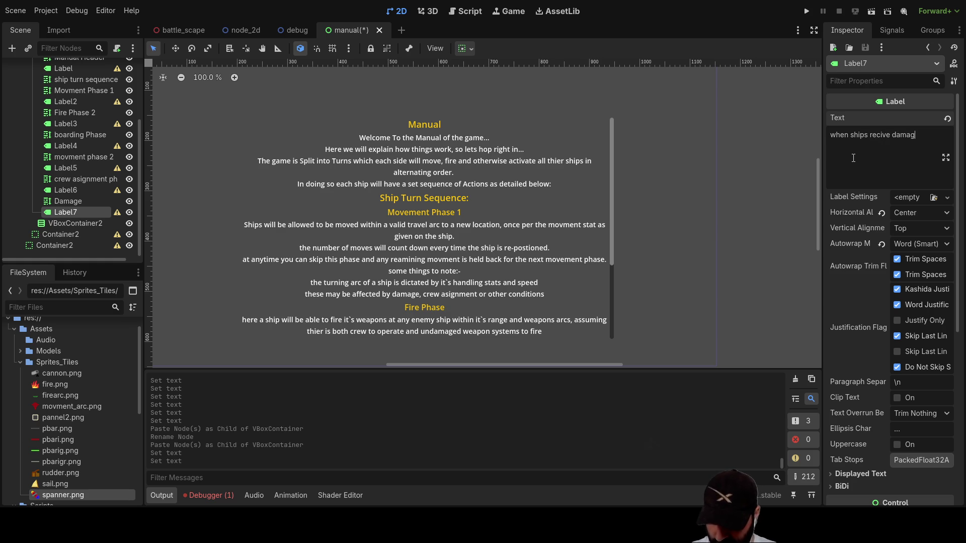
key("BackSpace")
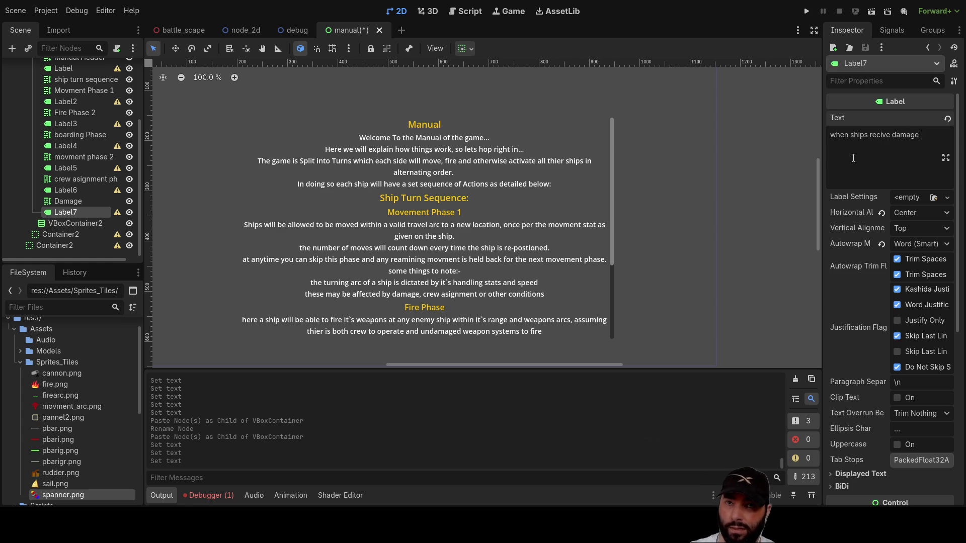
type(", the damage will be applied to ")
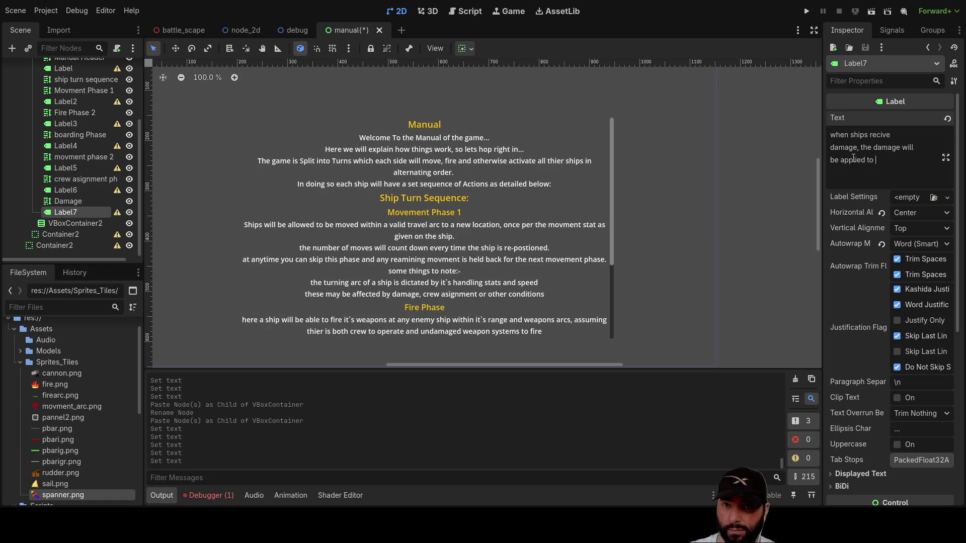
type("the hull ")
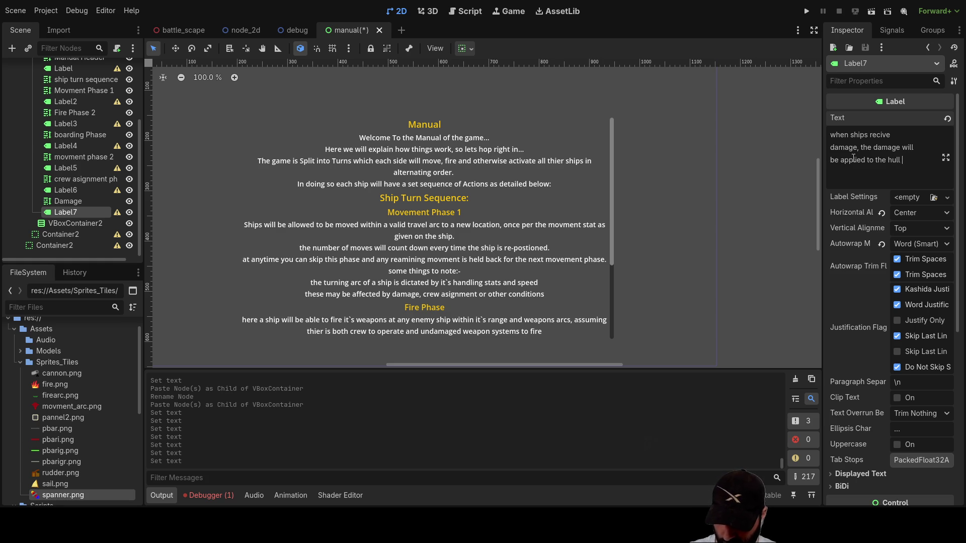
type("cr")
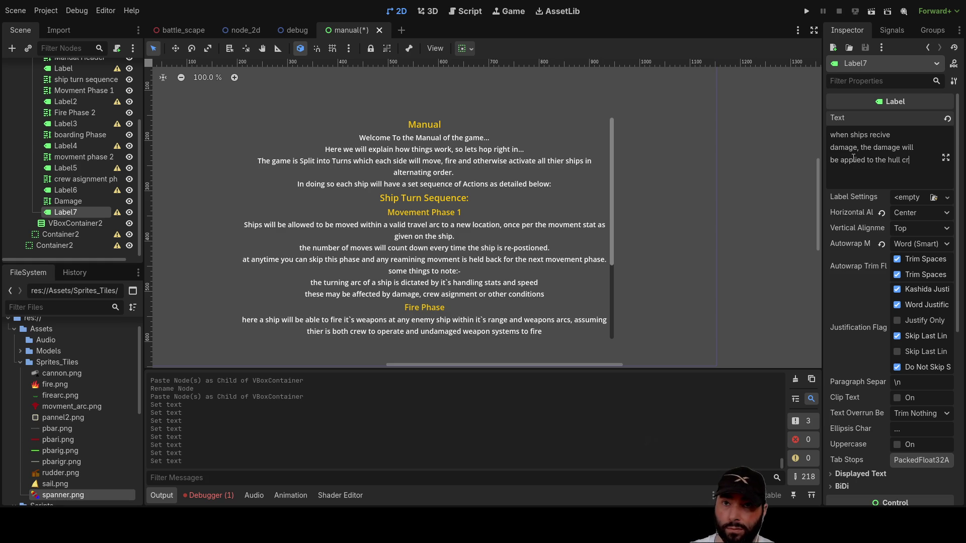
key("BackSpace")
key("BackSpace")
type("or crew")
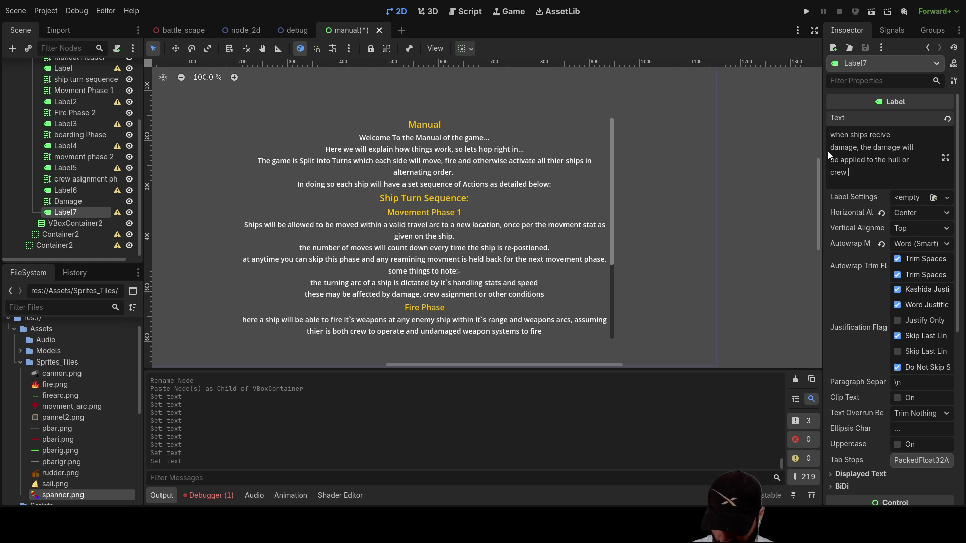
type("with so")
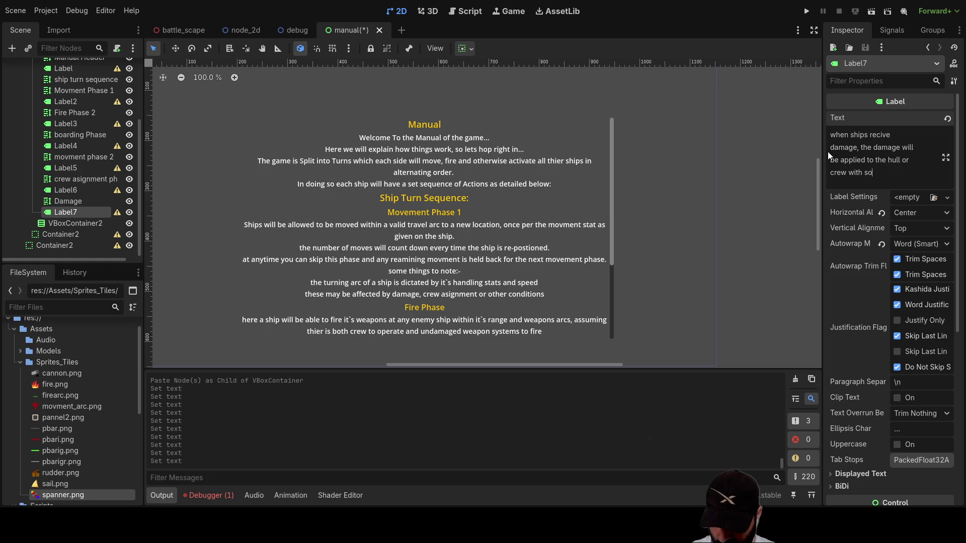
type("me weapons")
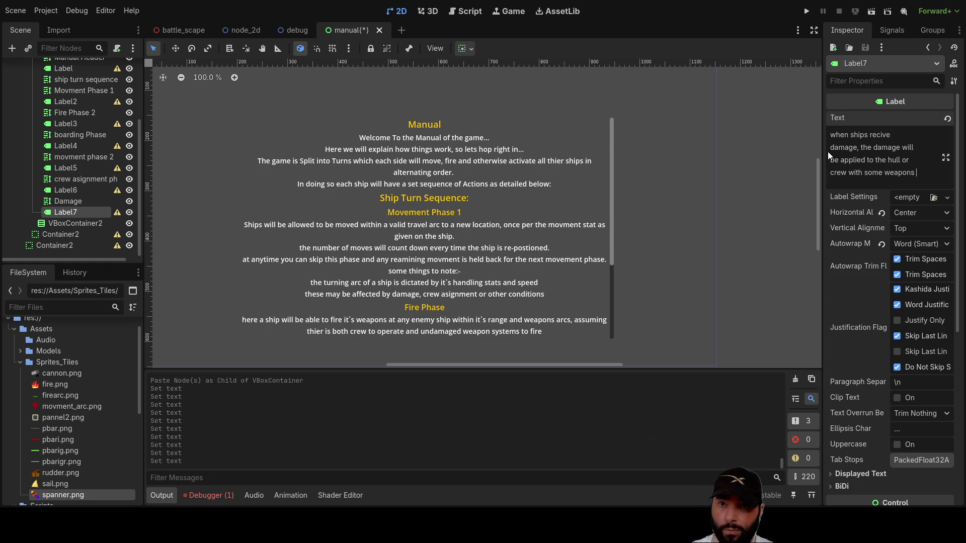
type("favoring")
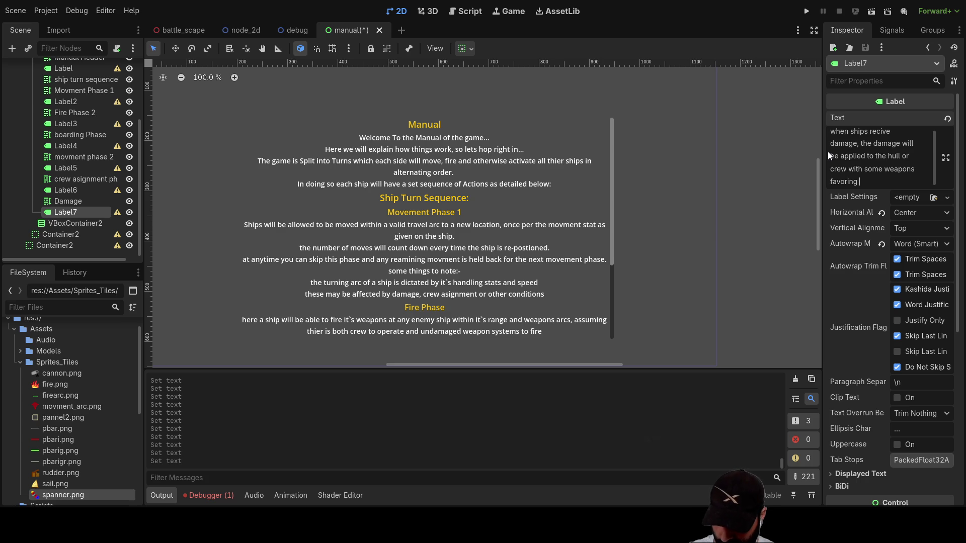
type(" one or the other")
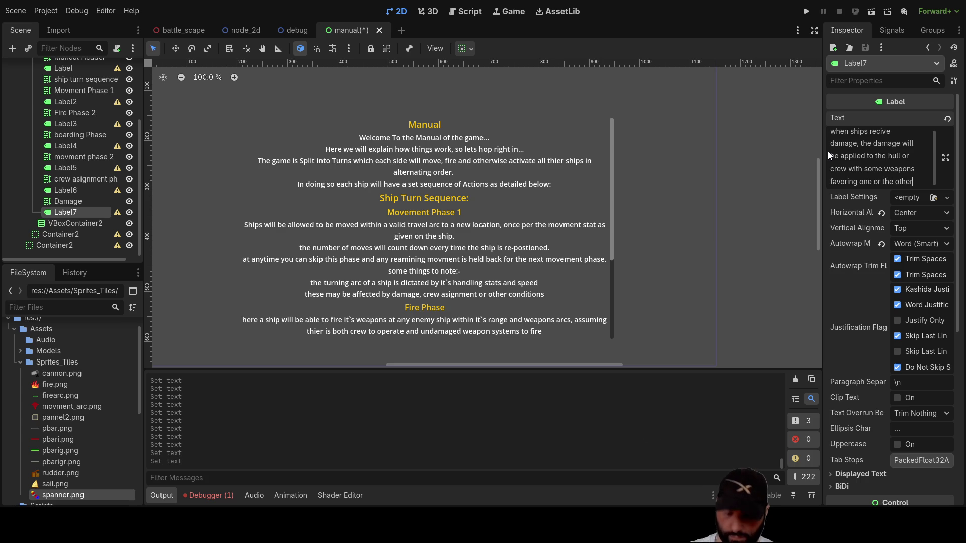
type(".")
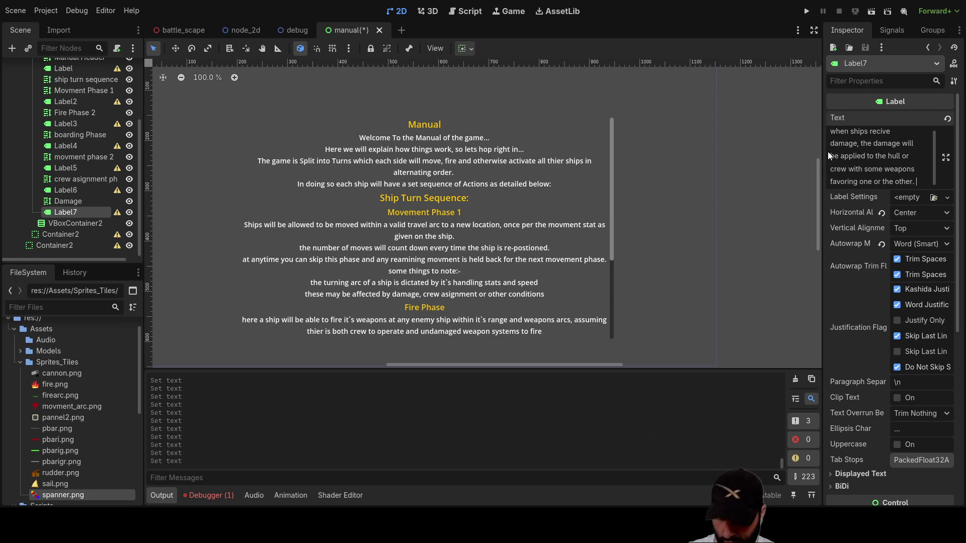
type("i")
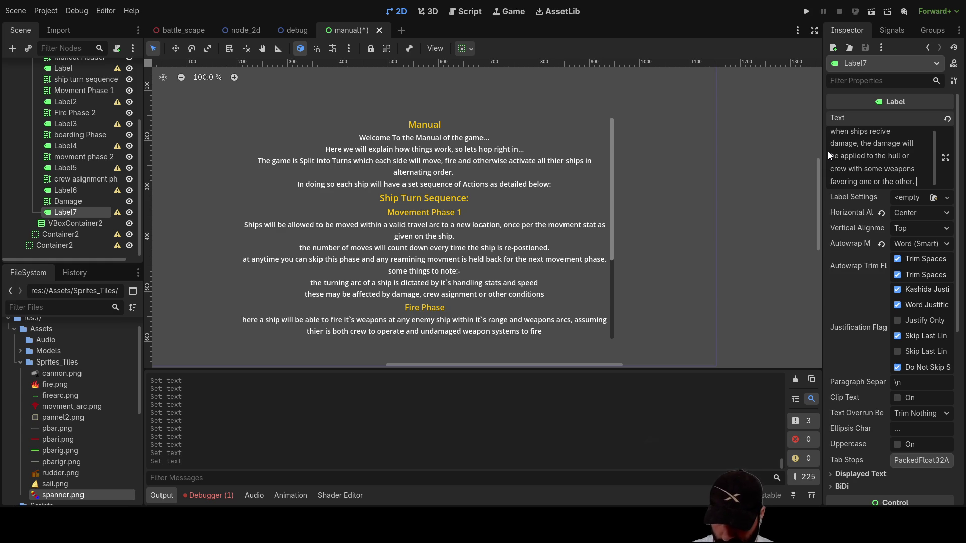
type("depending on the ")
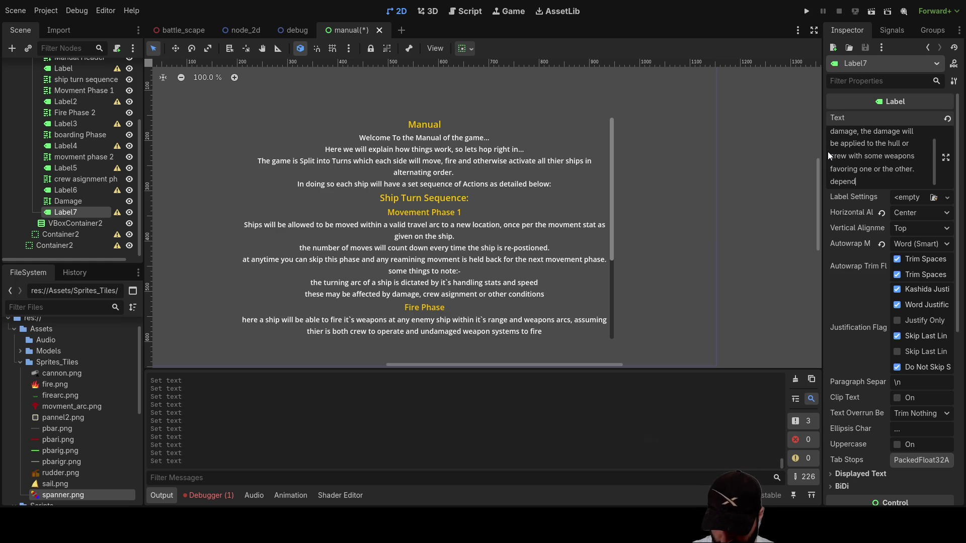
type("we")
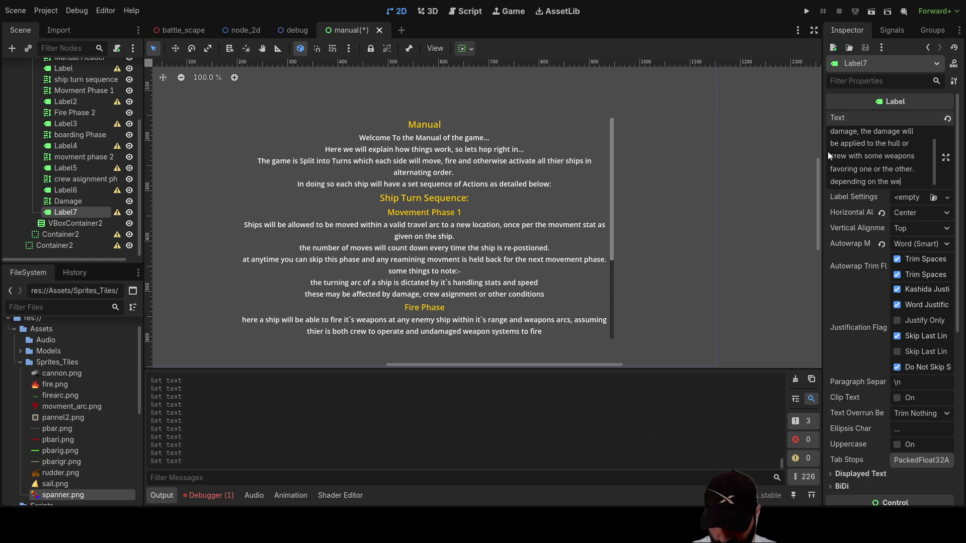
type("apon it`s possible to ")
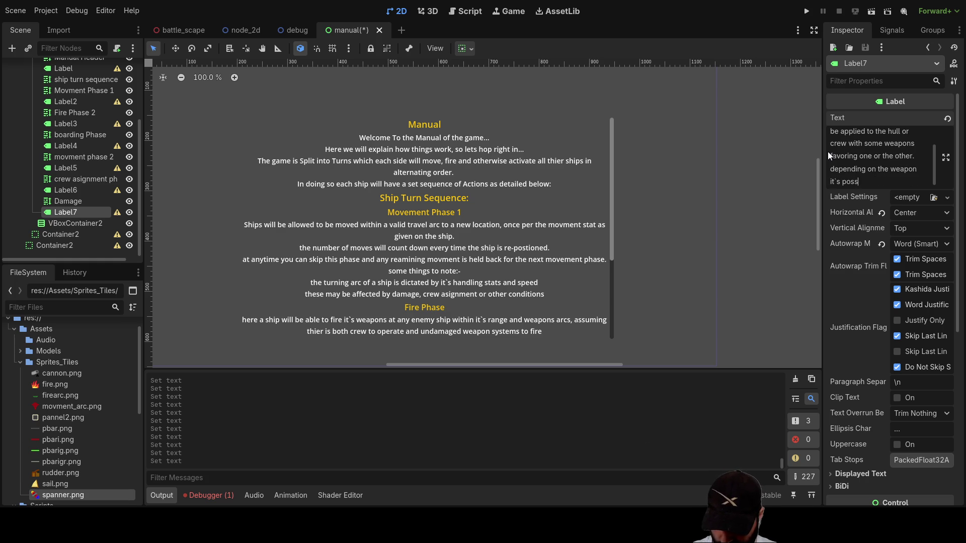
type("score ")
type("crtical h")
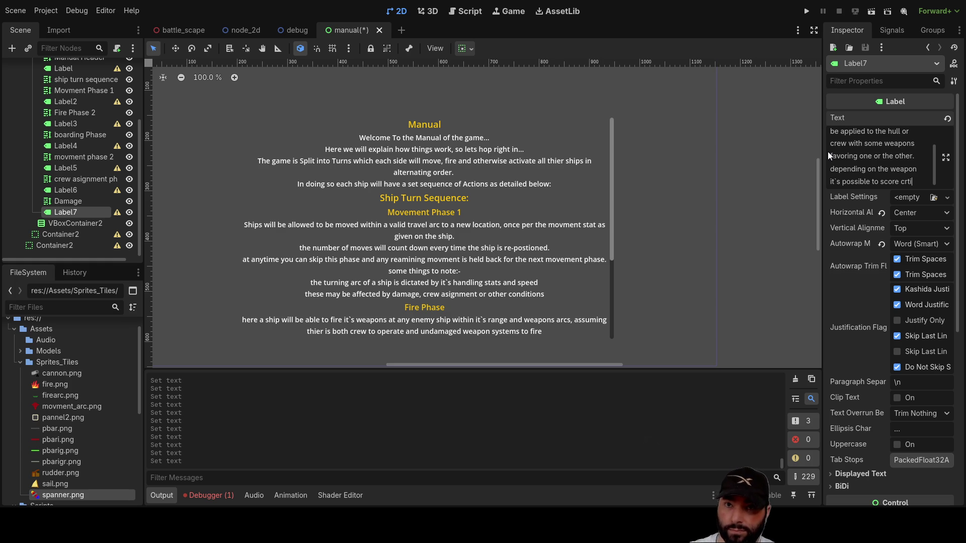
type("its")
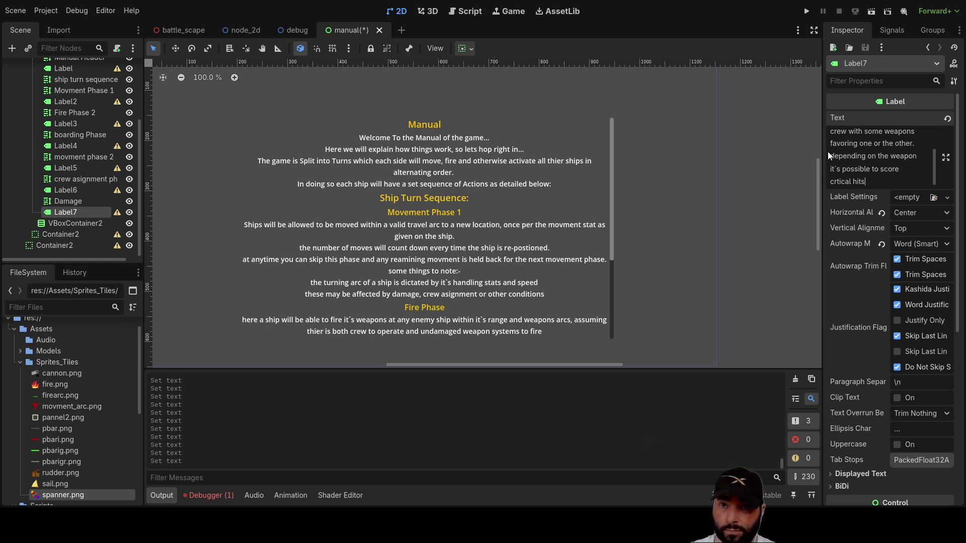
type(" that may")
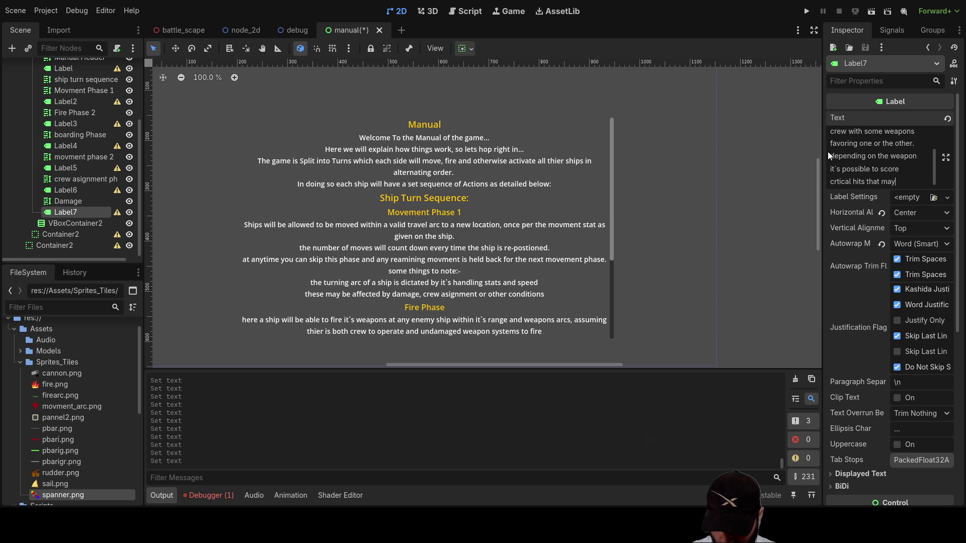
type(" cause d")
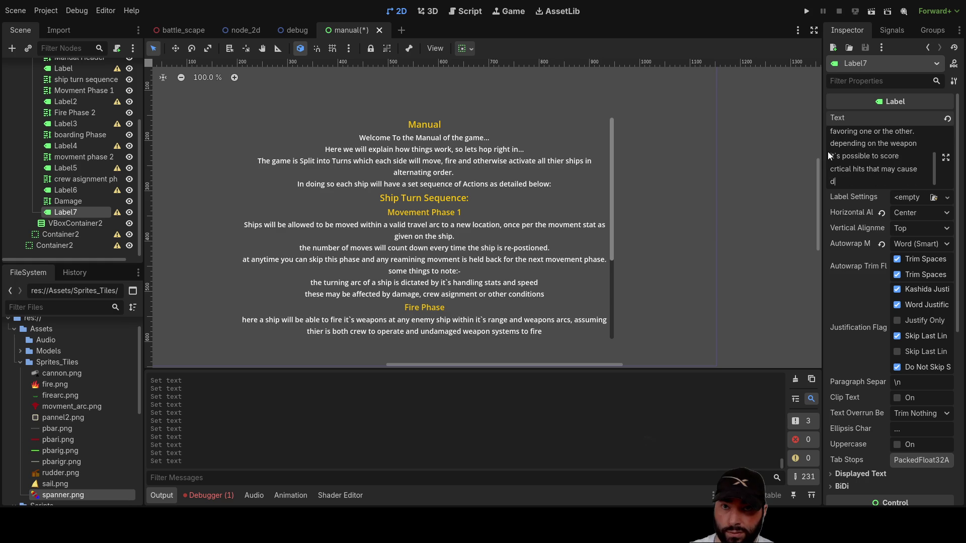
type("amage to ")
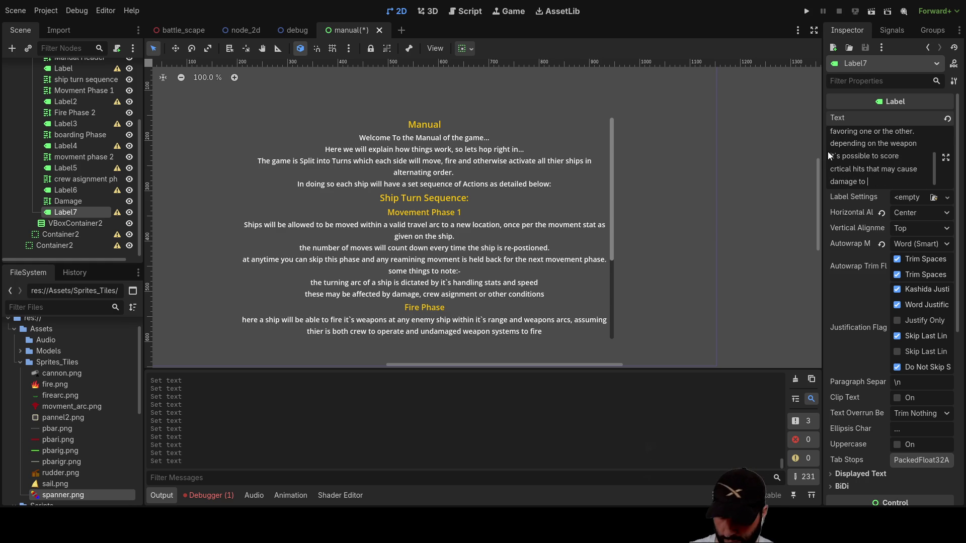
type("some ")
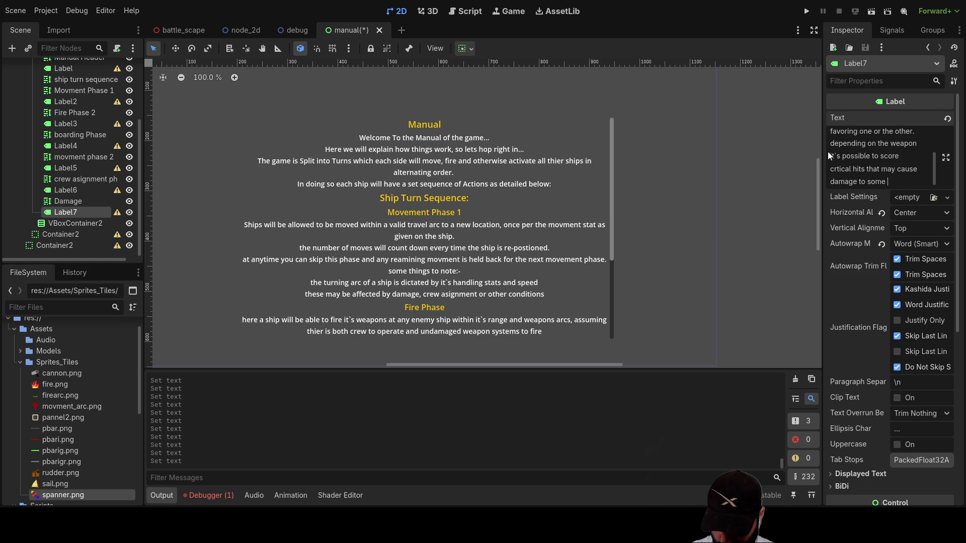
type("functions o")
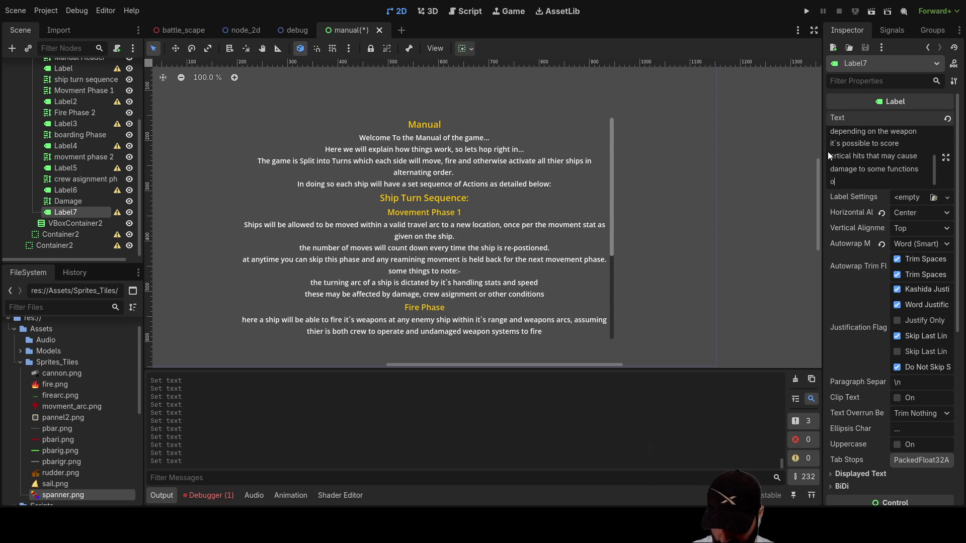
type("f the ship")
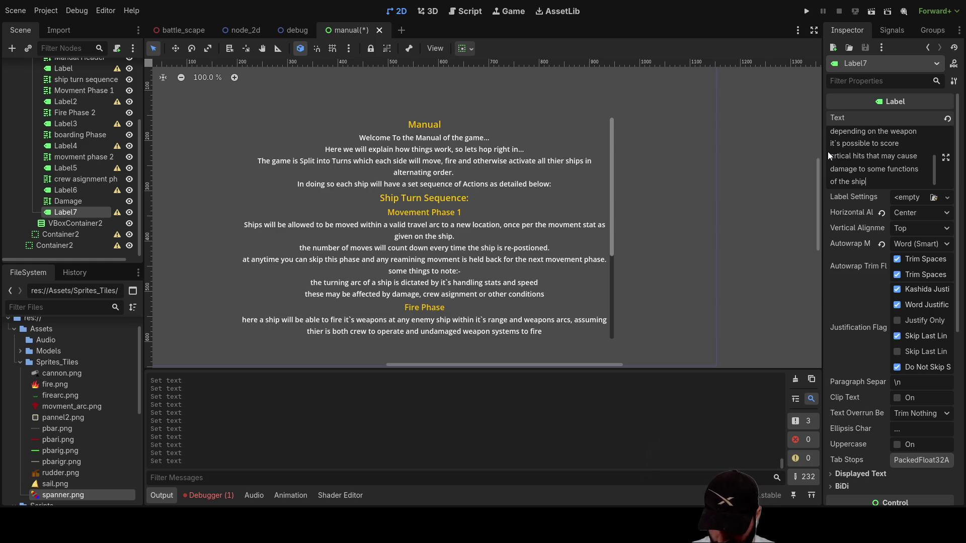
type(" as detaile")
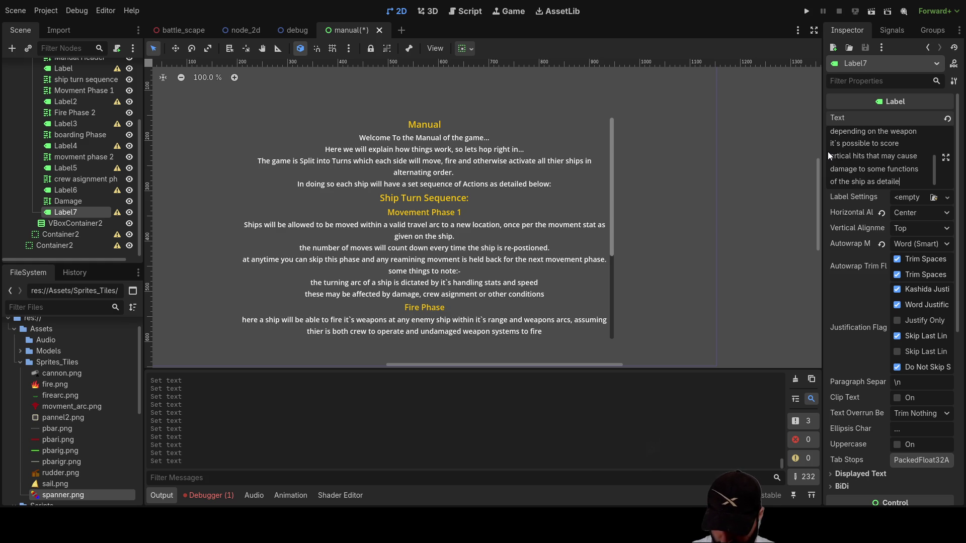
type("d below:")
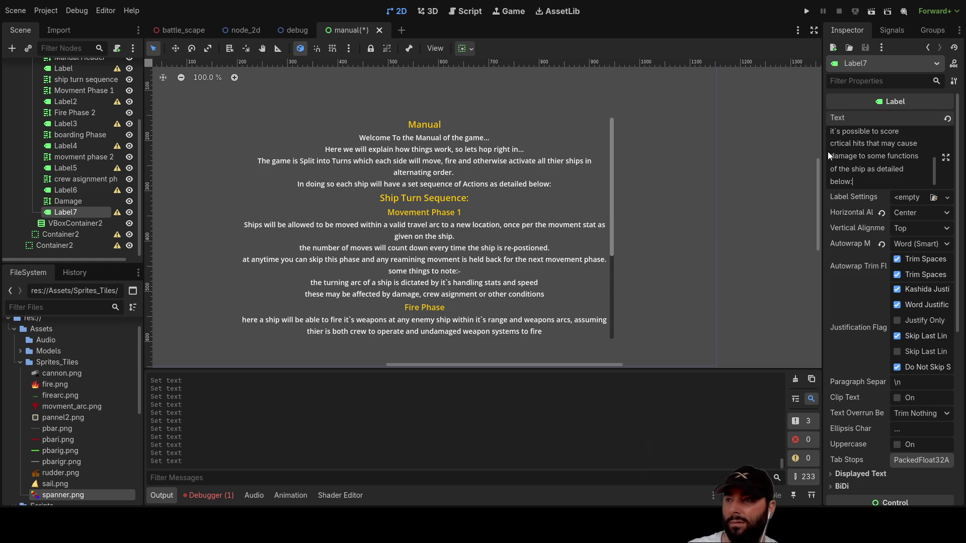
left_click(431, 308)
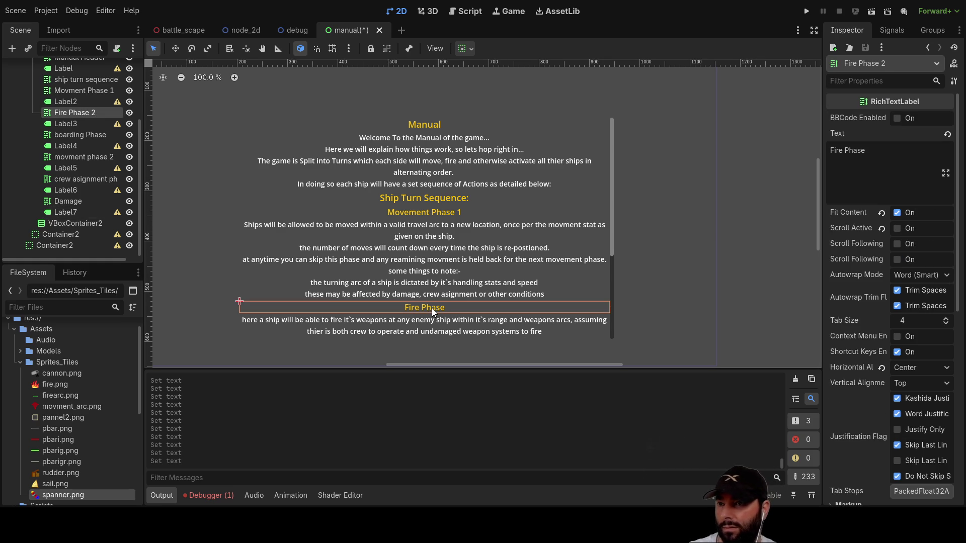
Paste the copied Fire Phase heading into VBoxContainer and retype its text as 'Critical Hits'.
scroll(92, 151, "up", 2)
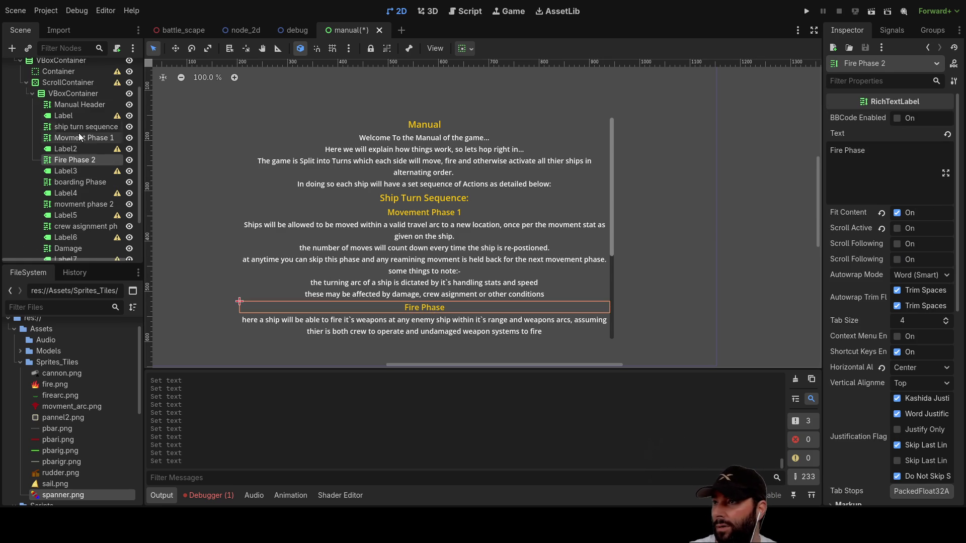
left_click(71, 94)
key("ctrl+v")
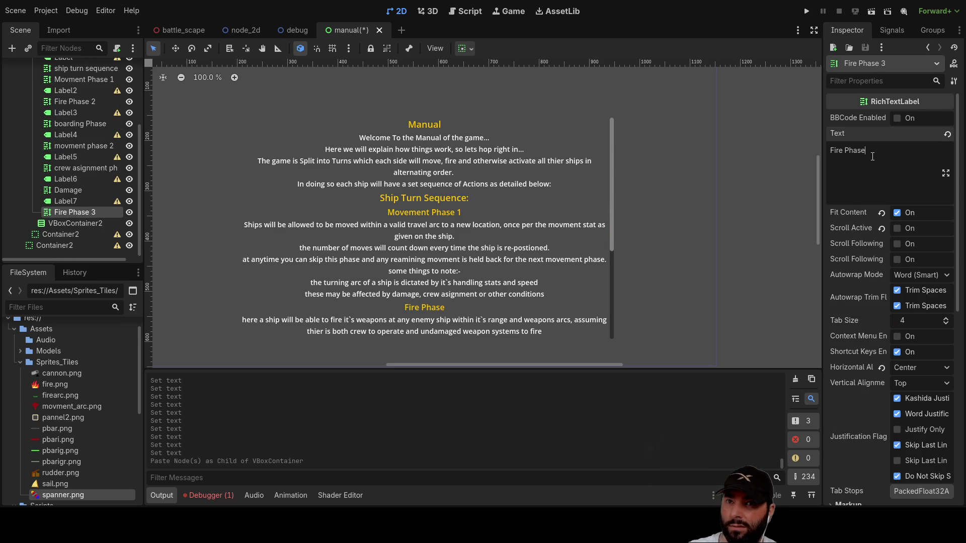
triple_click(801, 153)
type("Cr")
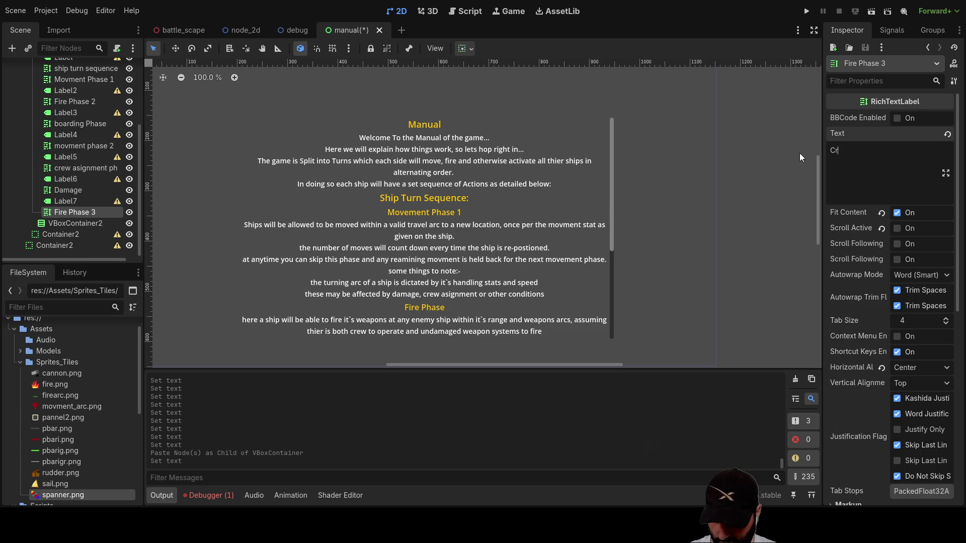
type("itical Hits")
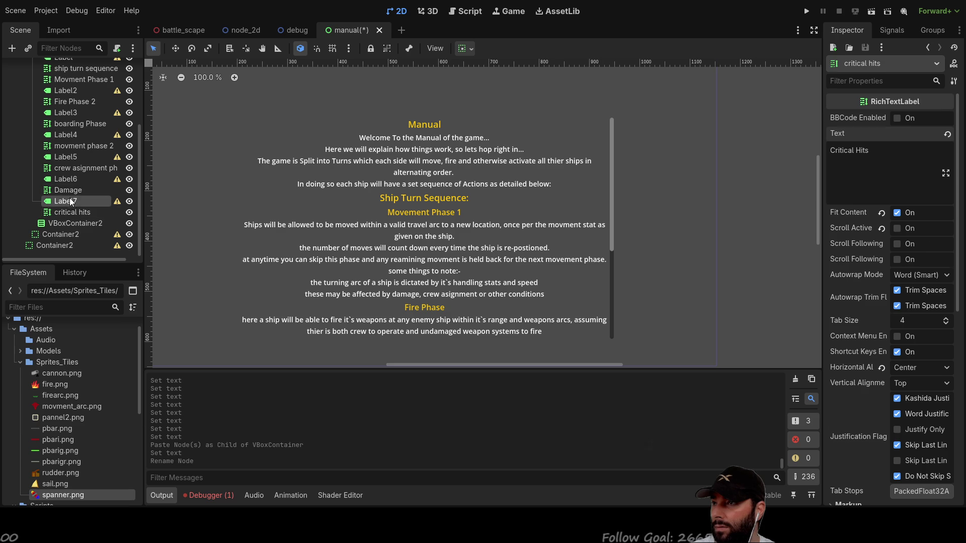
Paste a copy of the Label7 damage paragraph into the VBoxContainer and clear its text.
left_click(69, 201)
scroll(65, 196, "up", 3)
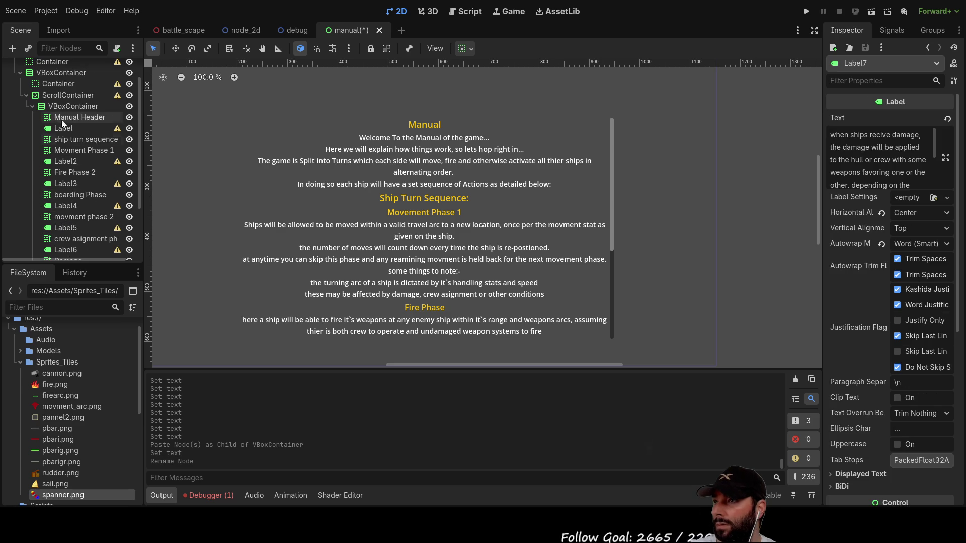
left_click(67, 104)
key("ctrl+v")
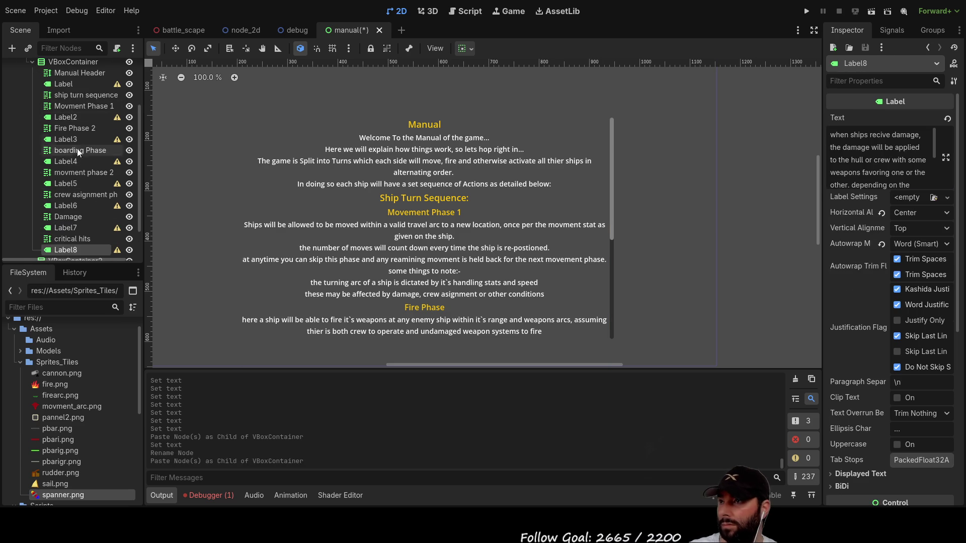
triple_click(869, 163)
key("BackSpace")
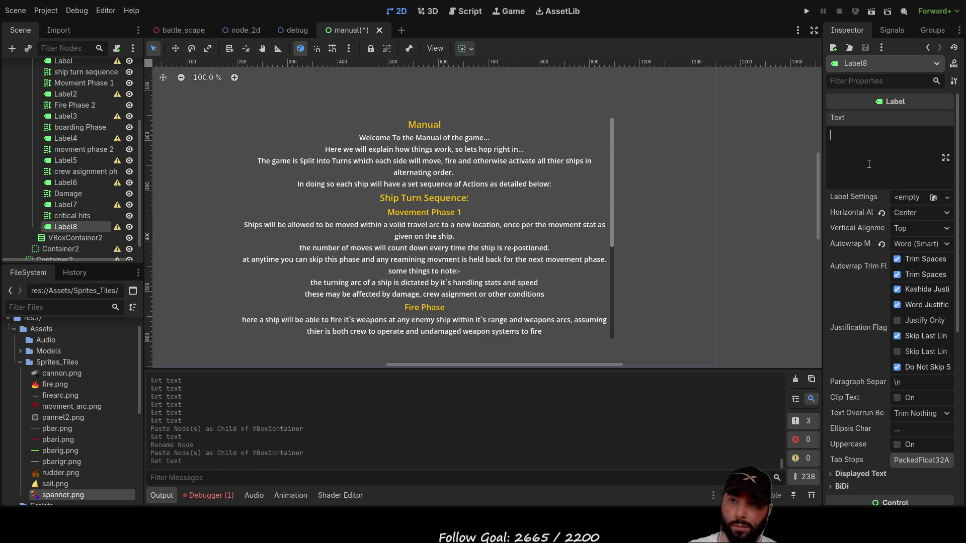
Begin the new label with 'Critical hits will damage the', fixing its capitalisation.
type("C")
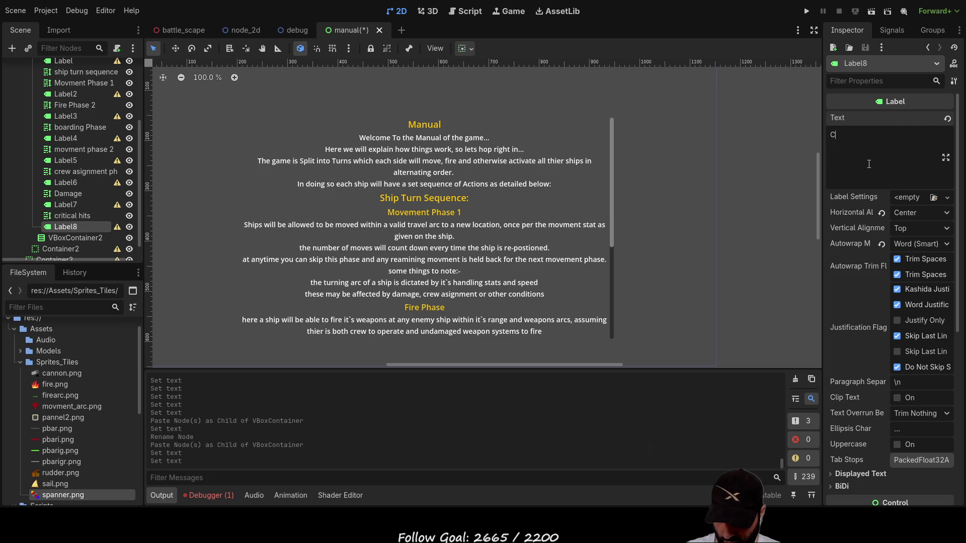
type("ritical Hits")
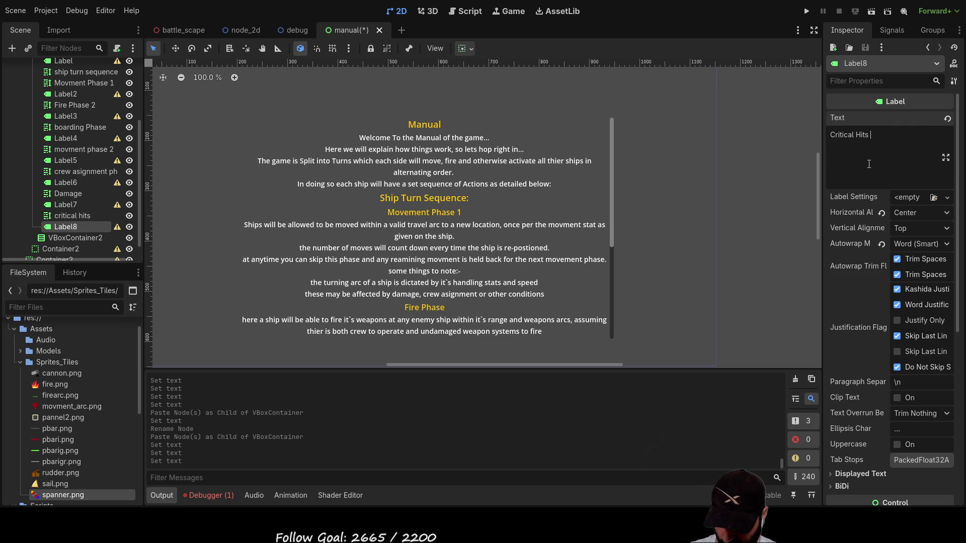
type(" wi")
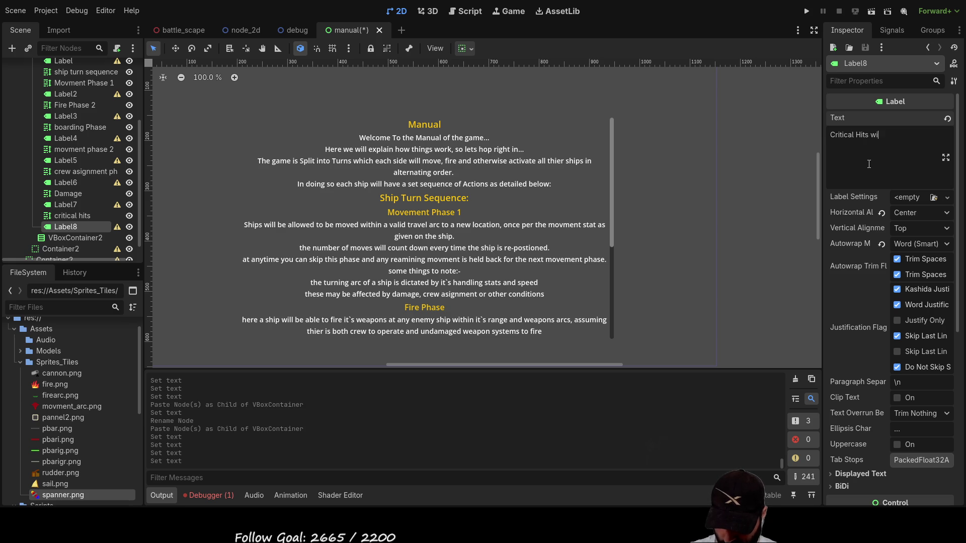
type("ll damage the")
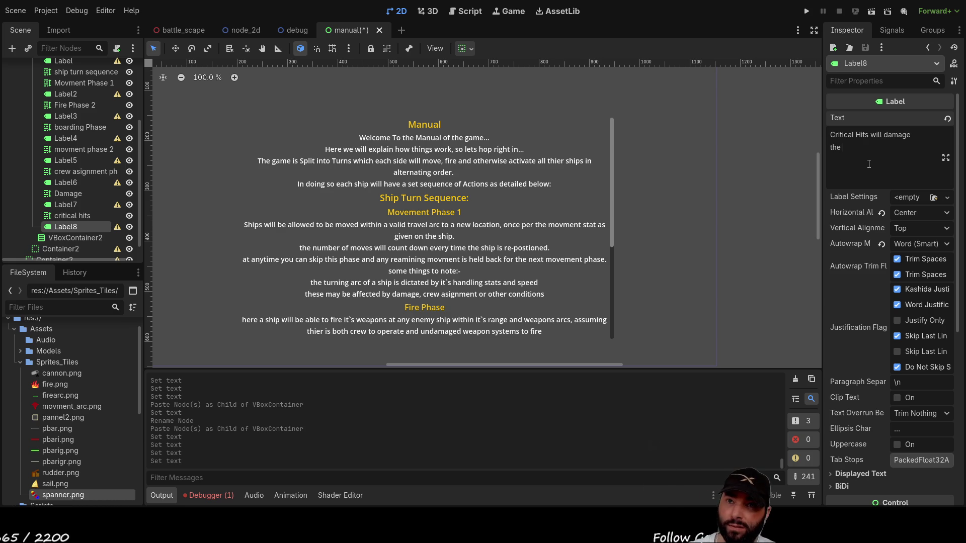
key("BackSpace")
key("BackSpace")
key("BackSpace")
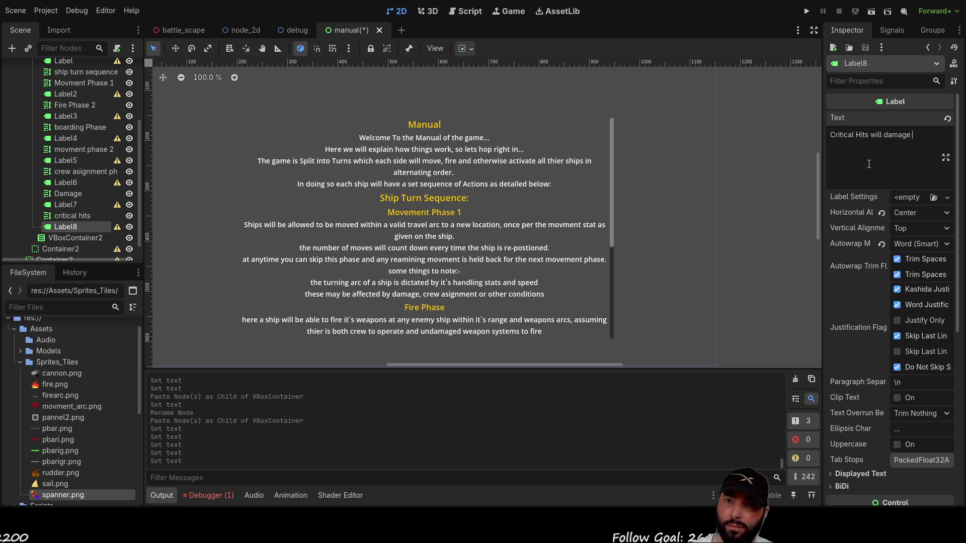
key("ctrl+Left")
key("Delete")
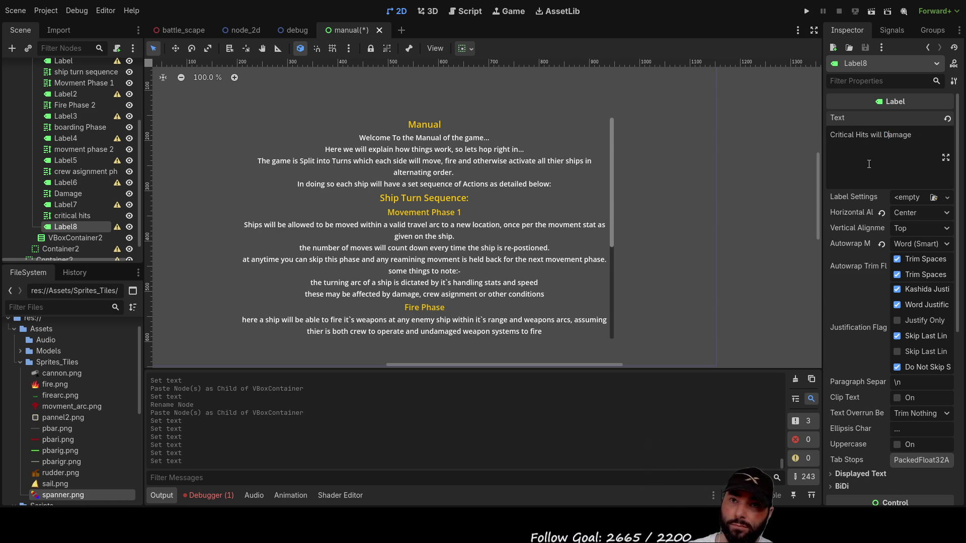
type("d")
key("Left")
key("Left")
key("Left")
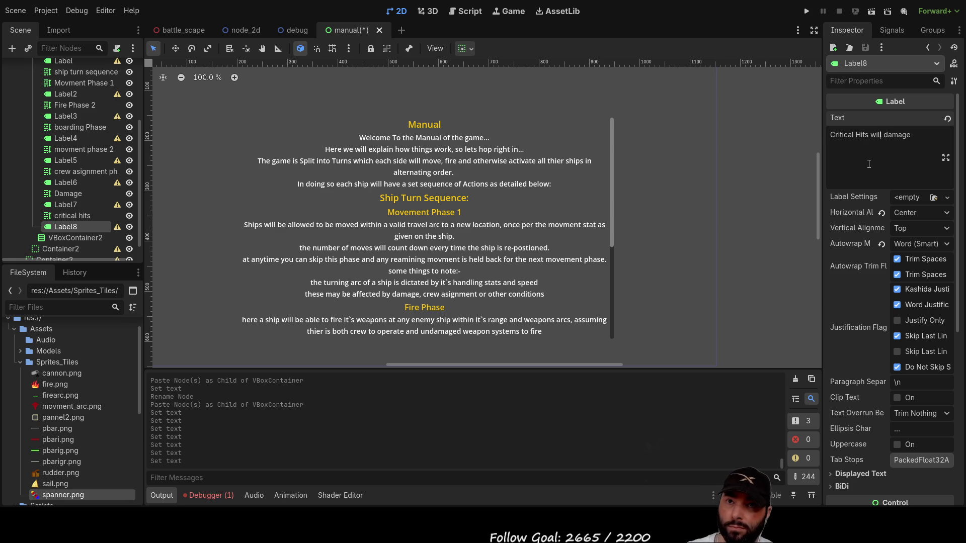
key("BackSpace")
type("h")
key("End")
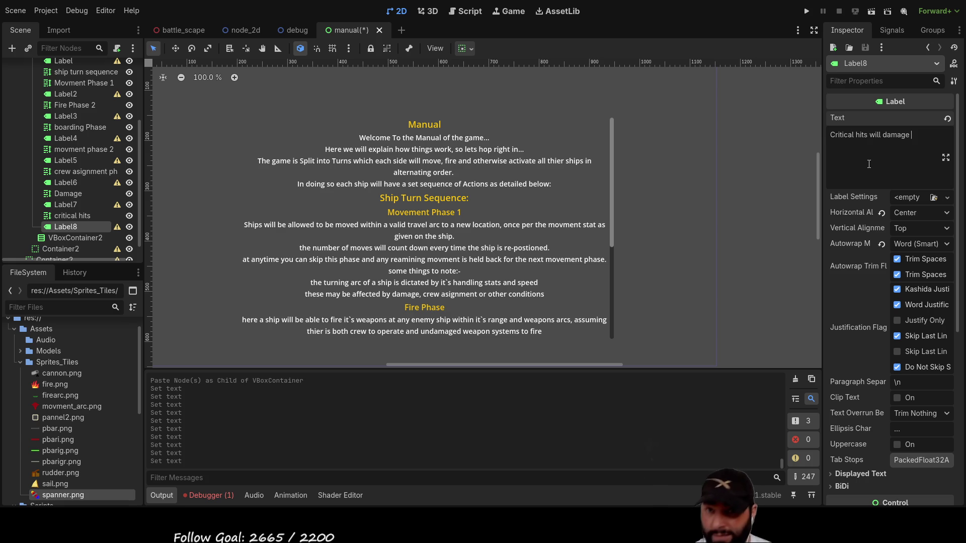
Continue with 'sub systems and will have an impact on the vessels ablity to operate.' then 'namely:'.
type("sub systems as detailed below")
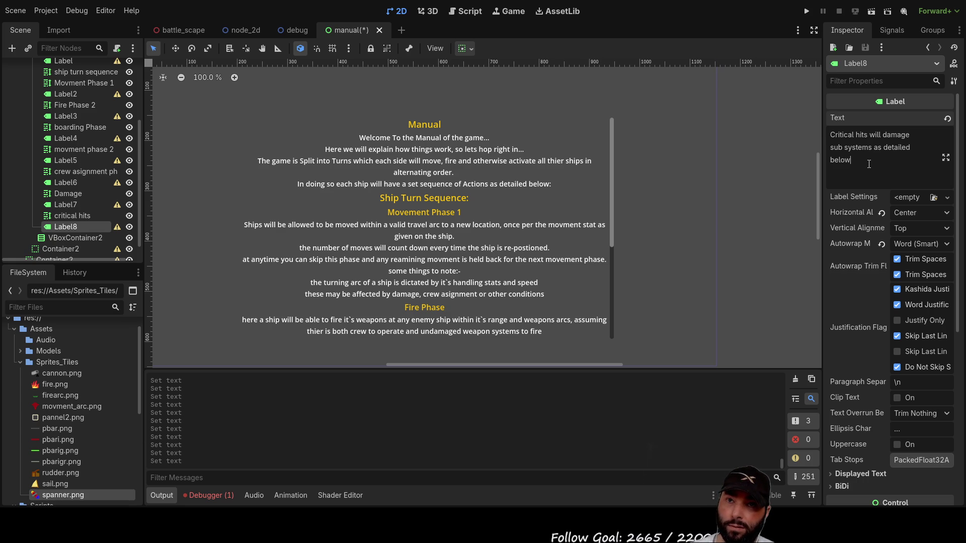
key("BackSpace")
key("BackSpace")
key("BackSpace")
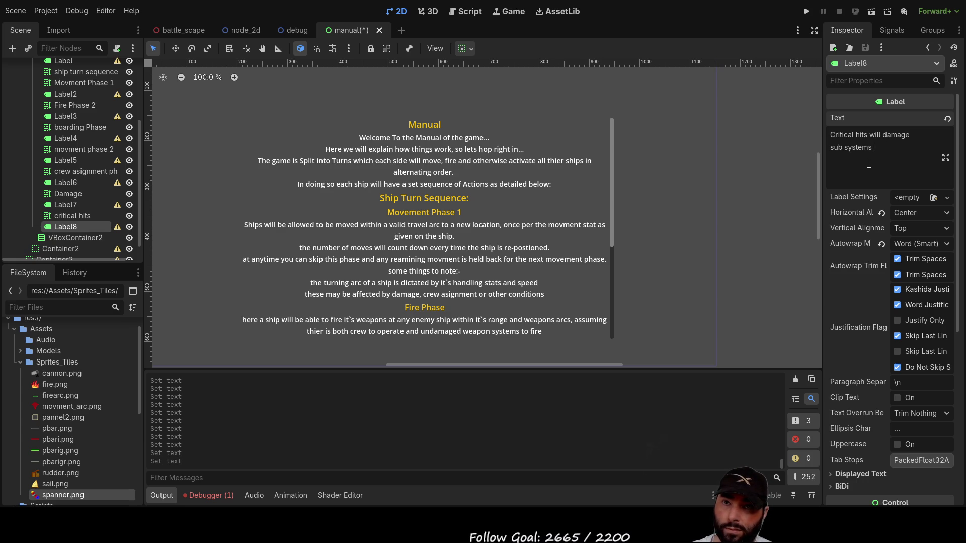
type("and will have an impact on the ")
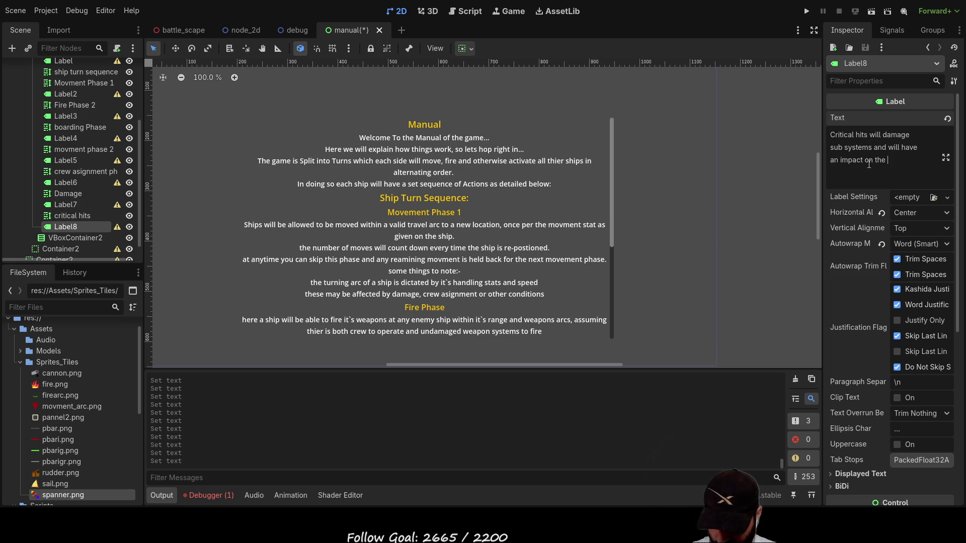
type("vessels ablity to operate")
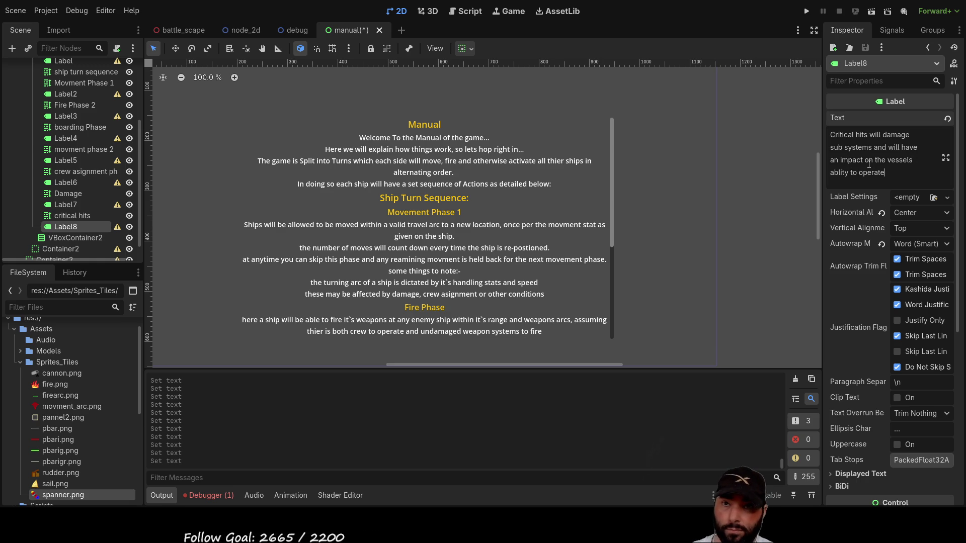
type(".")
key("Return")
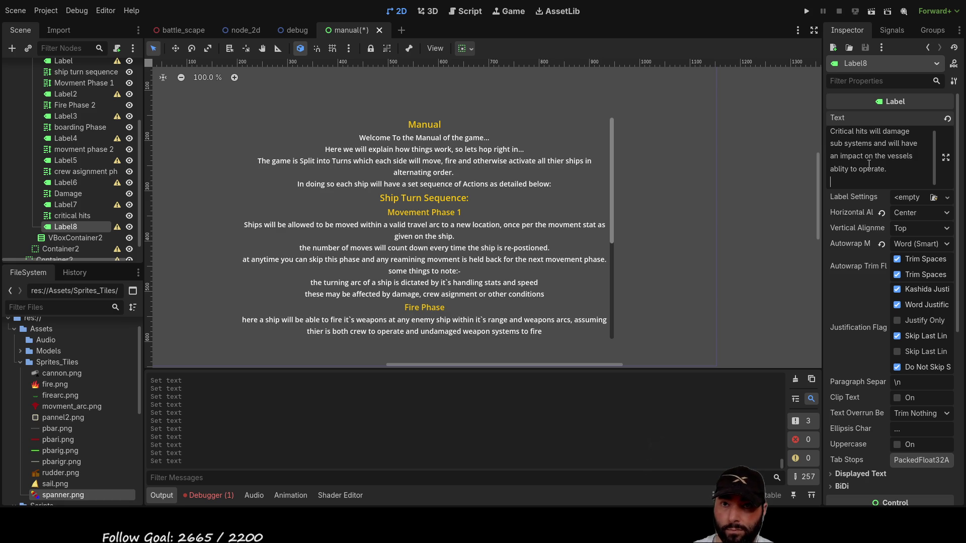
type("namely")
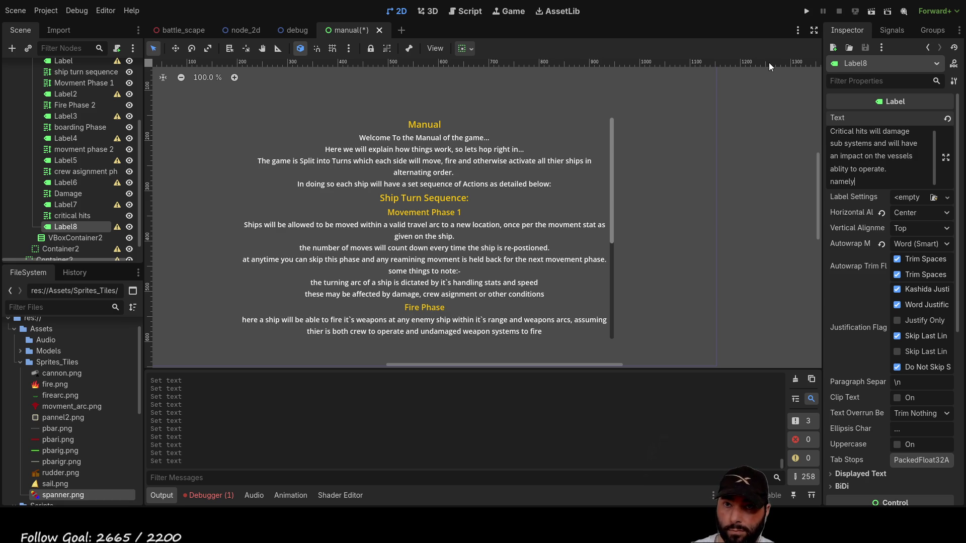
type(":")
key("Return")
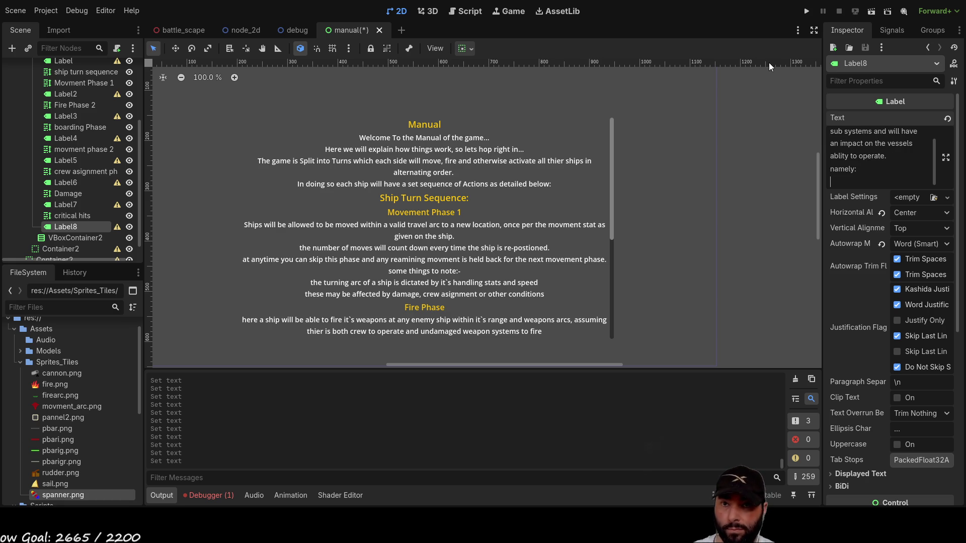
type("-")
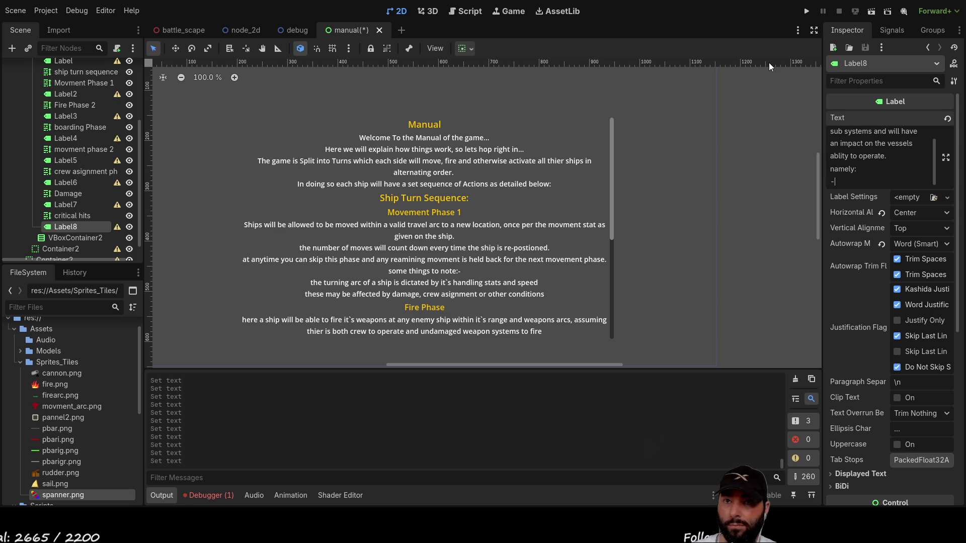
Insert the line 'each sub system will have a track of damage from ligthly damaged to destroyed'.
key("Up")
key("Up")
key("Up")
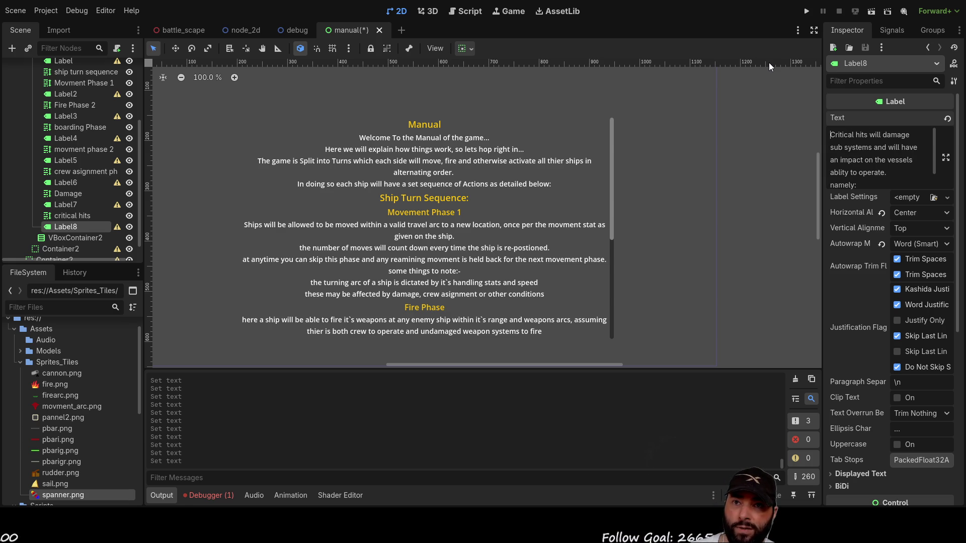
key("Down")
key("Down")
key("Down")
key("Return")
type("ea")
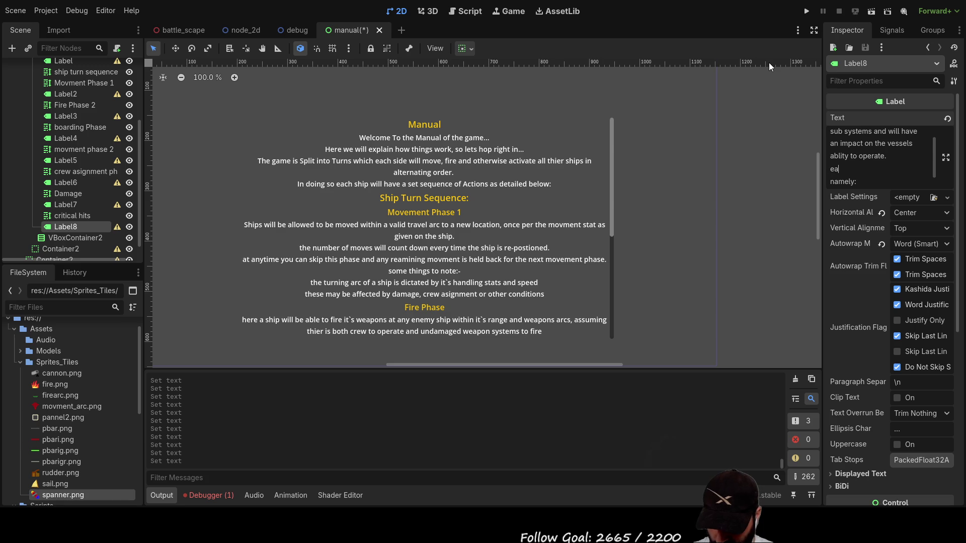
type("ch sub s")
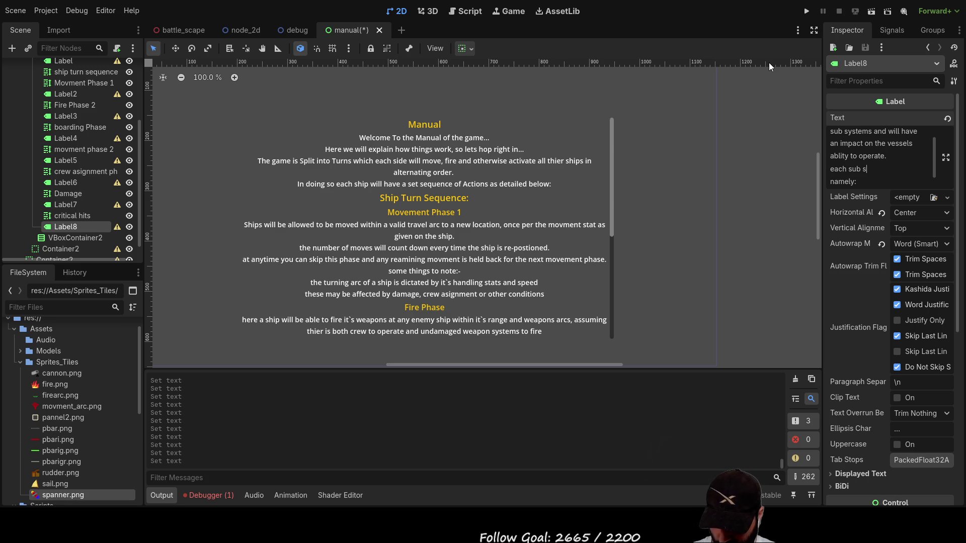
type("ystem ")
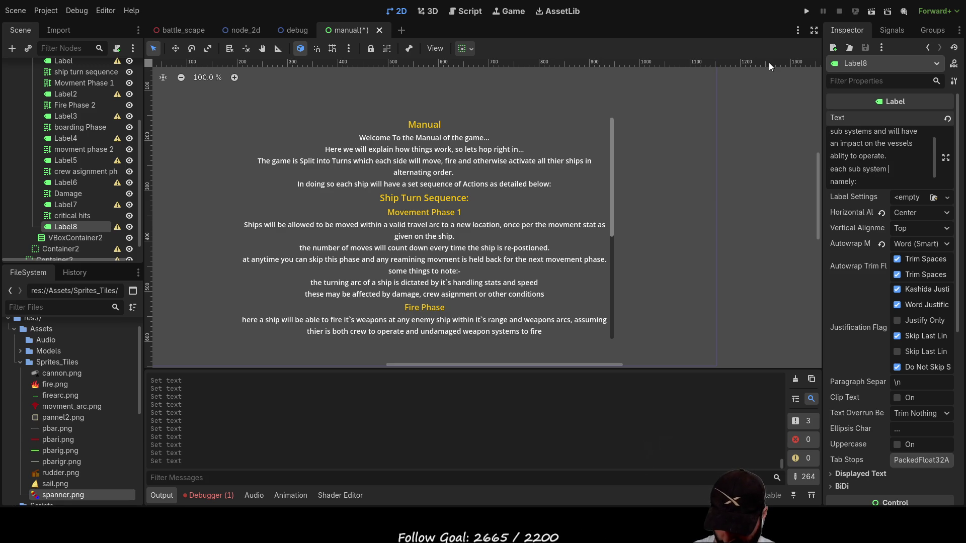
type("will h")
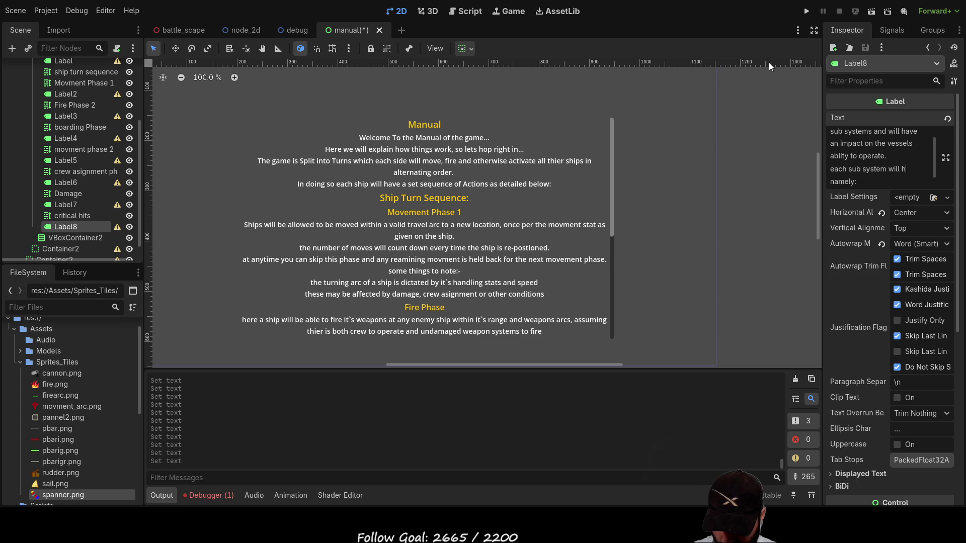
type("ave a track ")
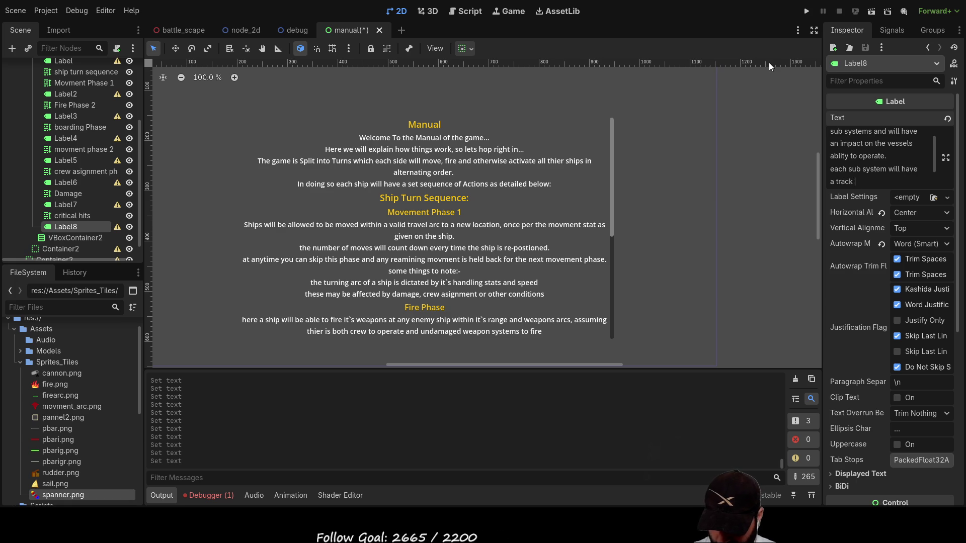
type("of damage ")
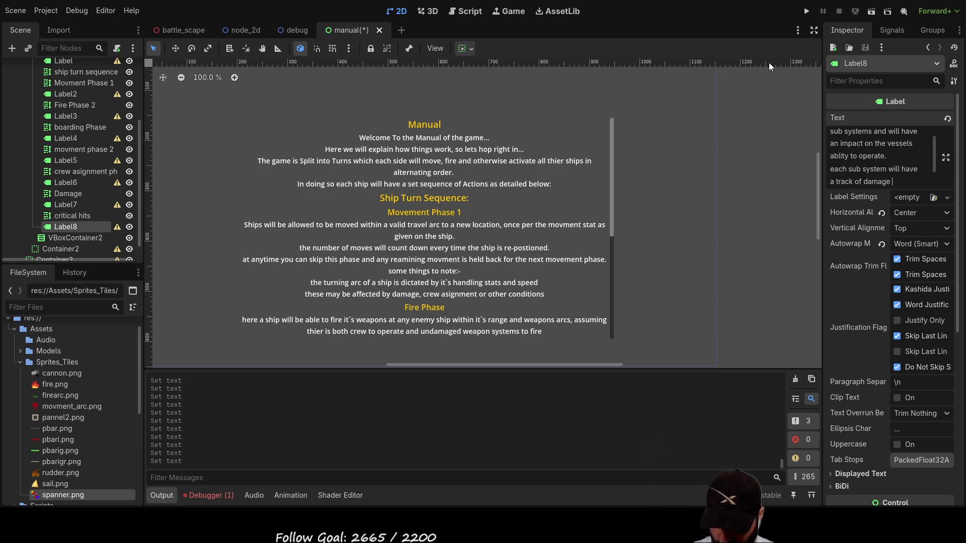
type("from ")
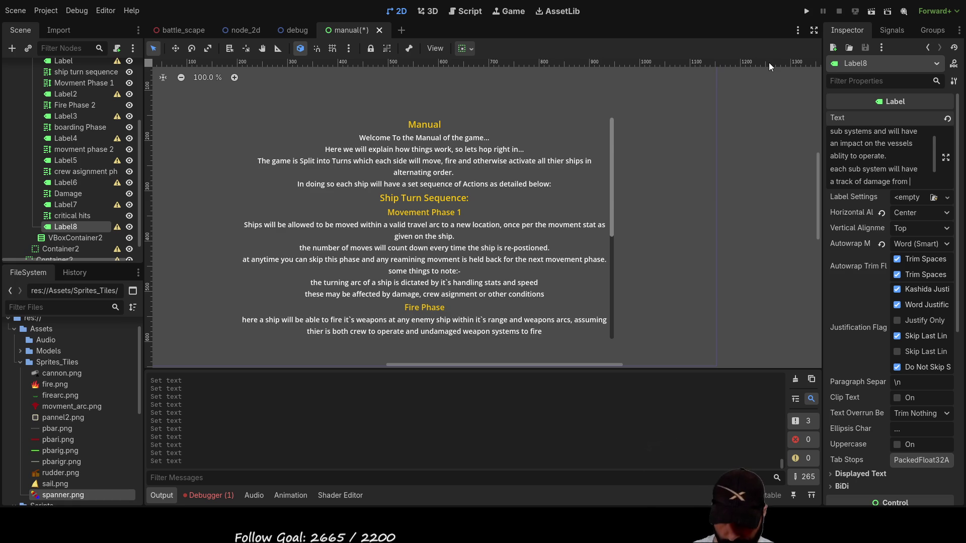
type("ligth")
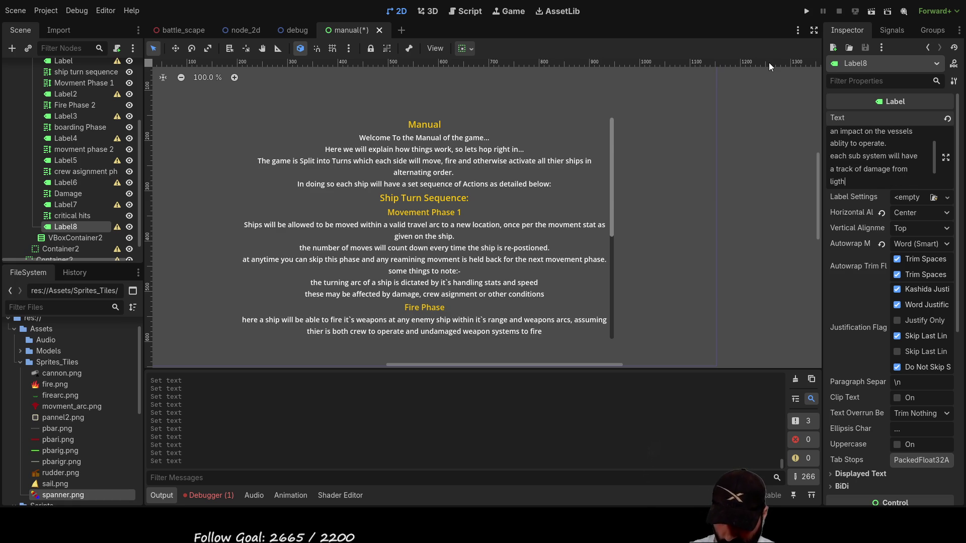
type("ly dame")
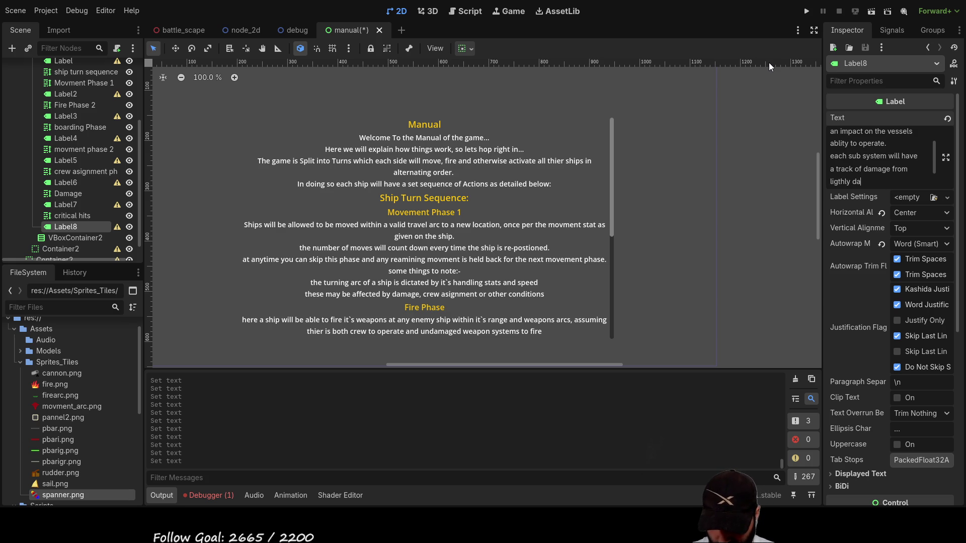
key("BackSpace")
type("aged ")
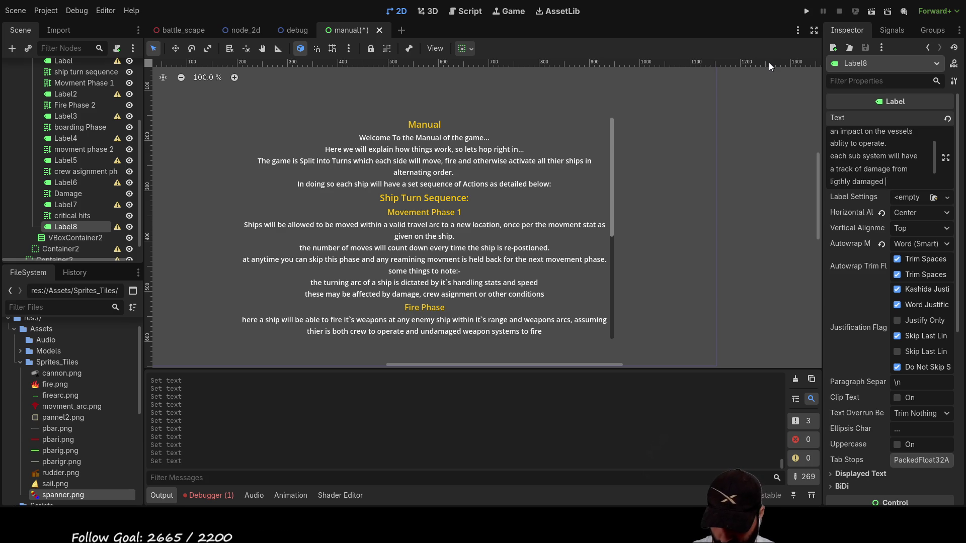
type("to destroyed.")
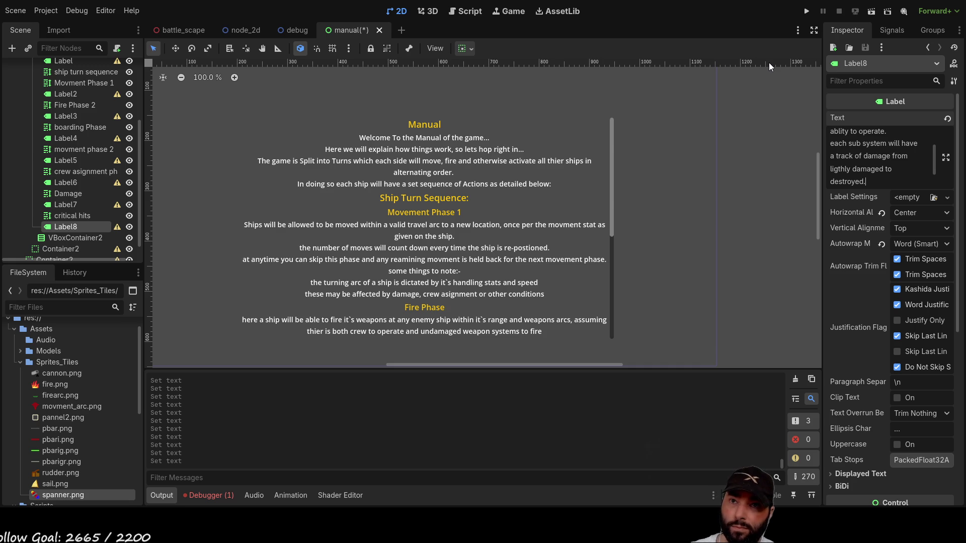
Replace 'namely:' with 'affecting the charactics of the sub system.' and paste the Critical Hits heading.
key("Up")
key("Up")
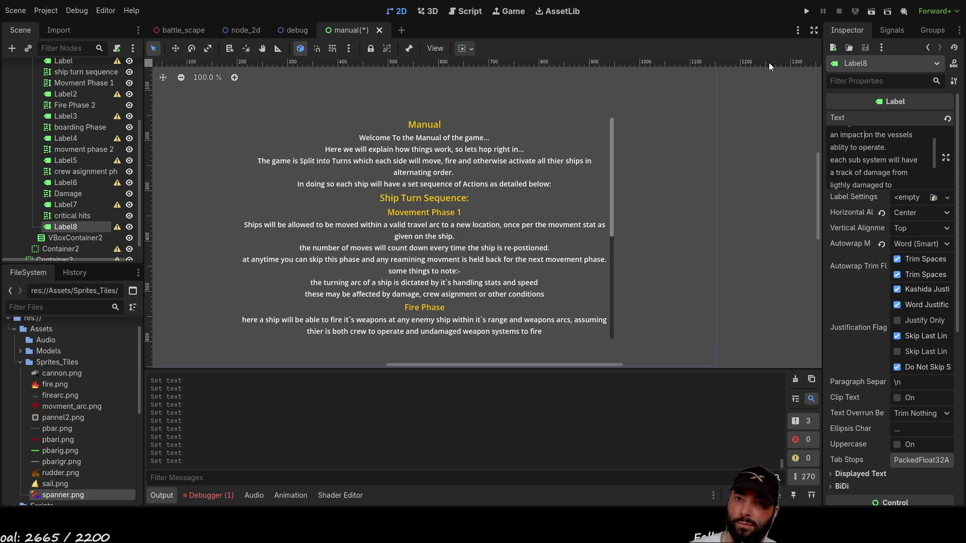
key("ctrl+End")
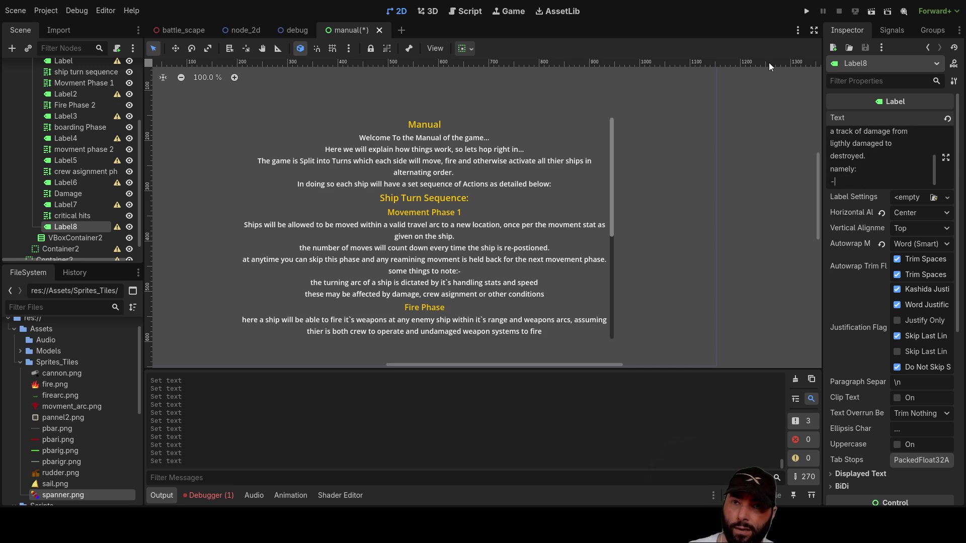
key("End")
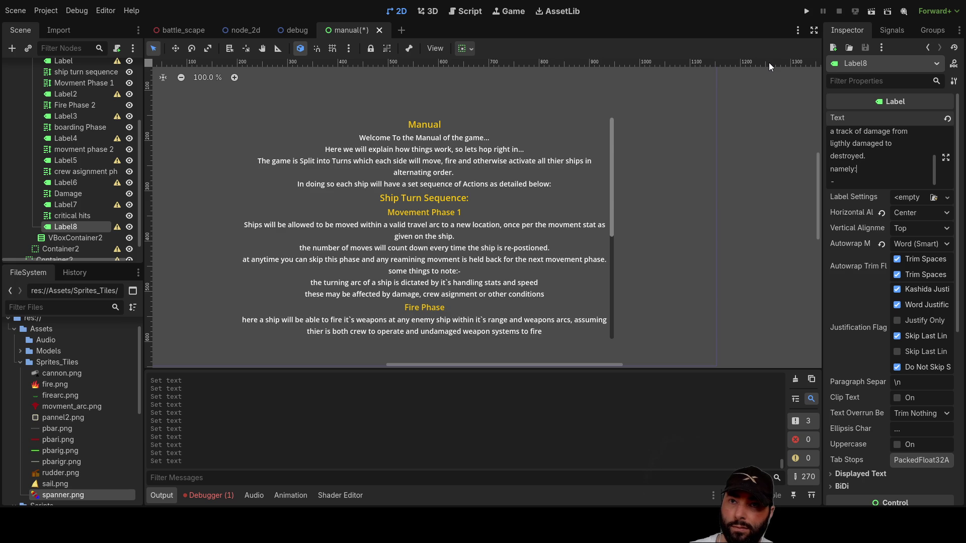
key("BackSpace")
key("BackSpace")
key("BackSpace")
type("with each damage")
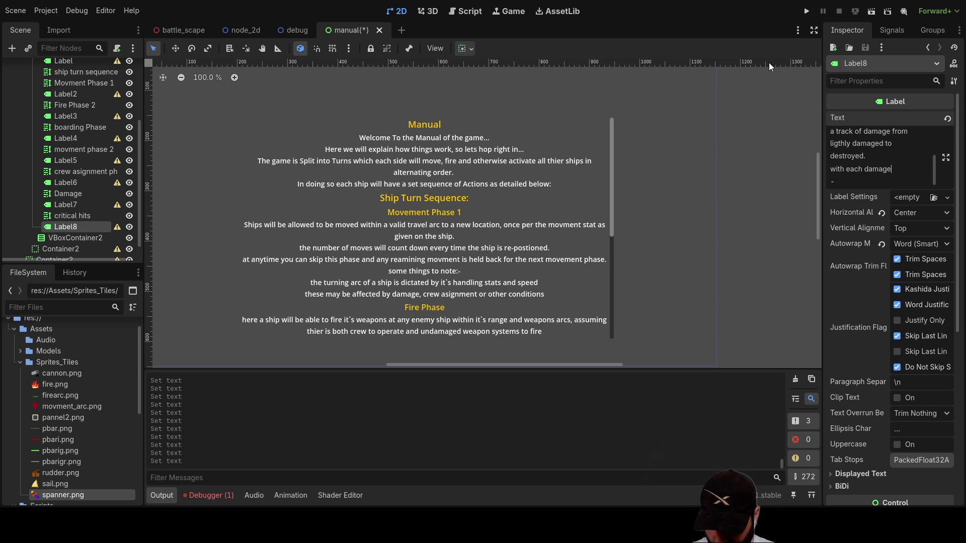
type(" level affecting ")
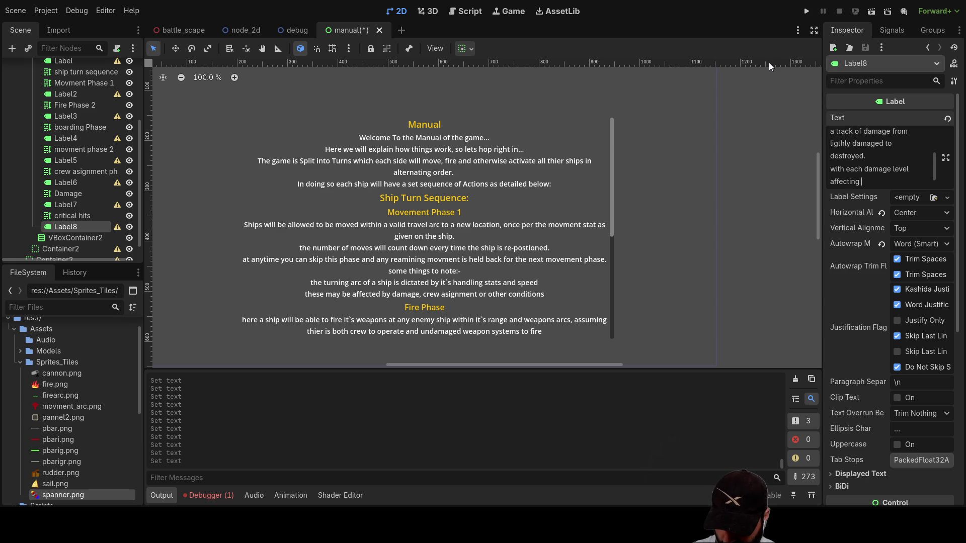
type("the charact")
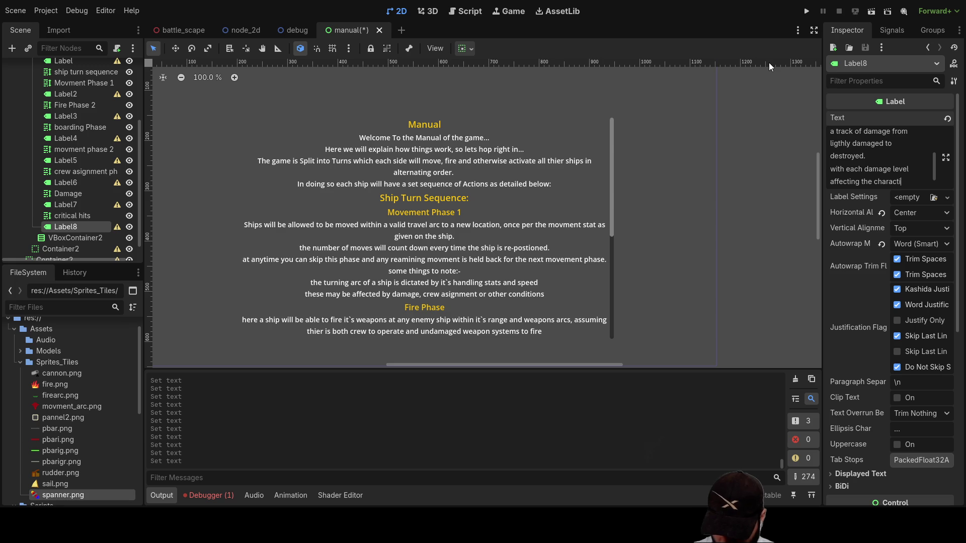
type("i")
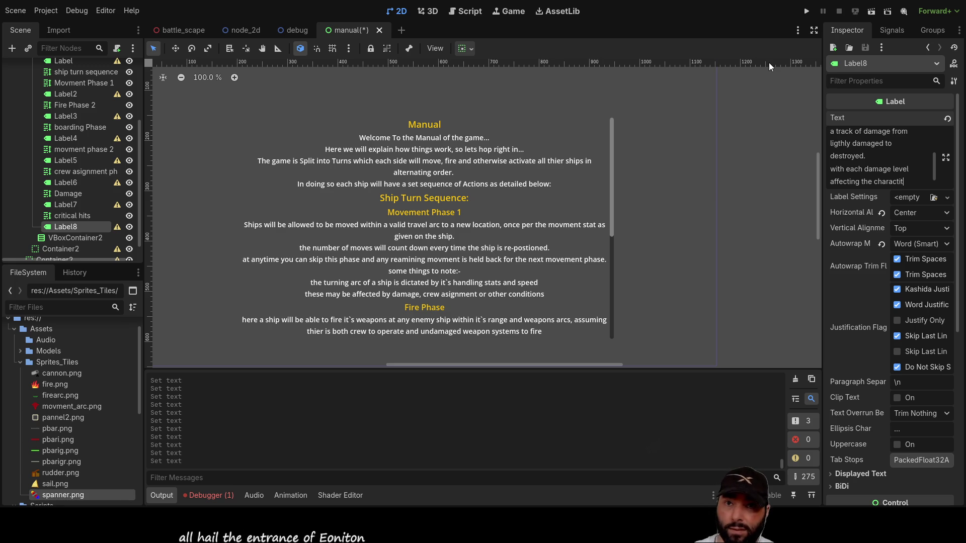
type("cs o")
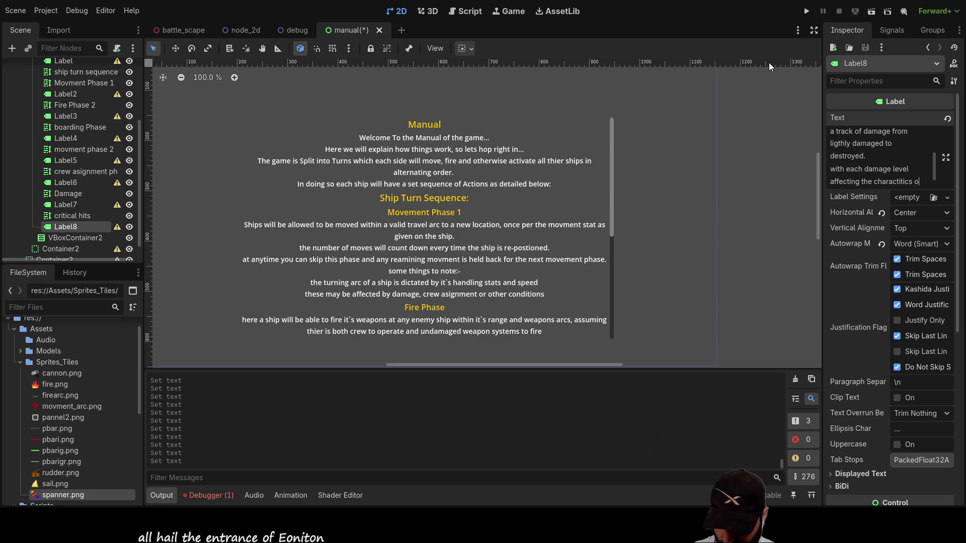
type("f the sub ")
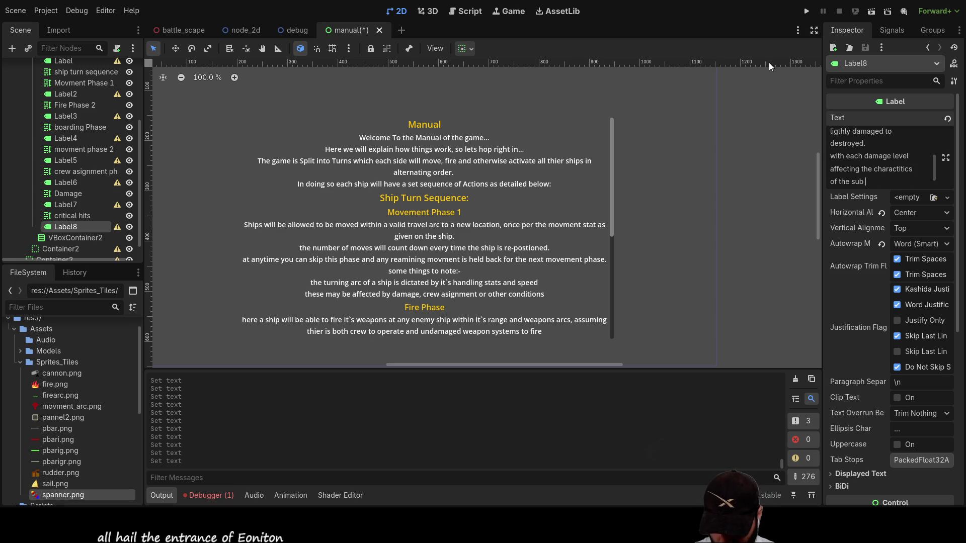
type("system")
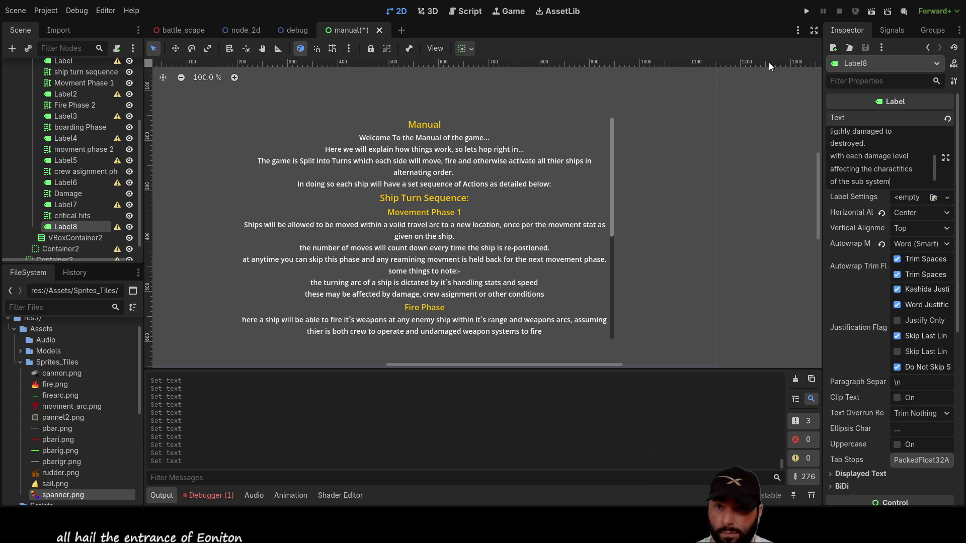
type(".")
key("Return")
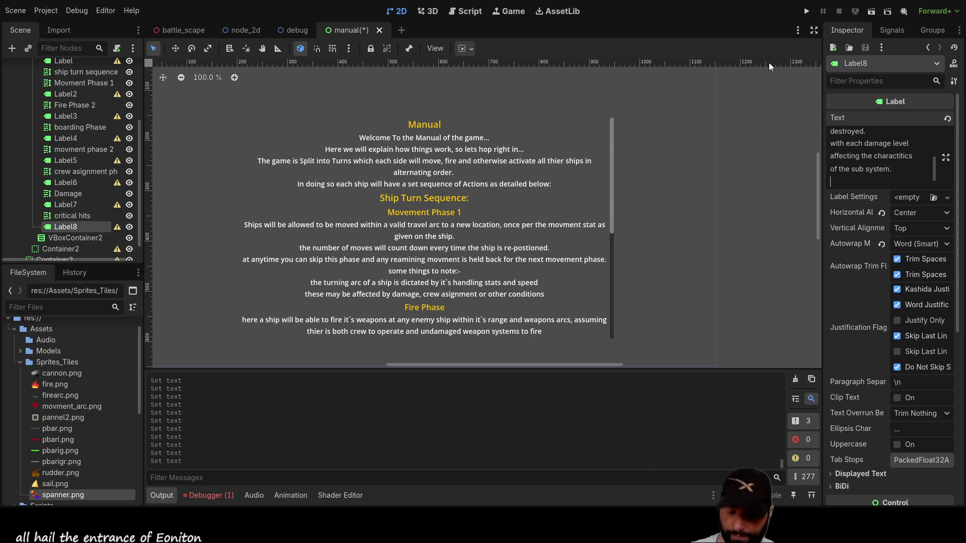
type("sub")
key("BackSpace")
key("BackSpace")
key("BackSpace")
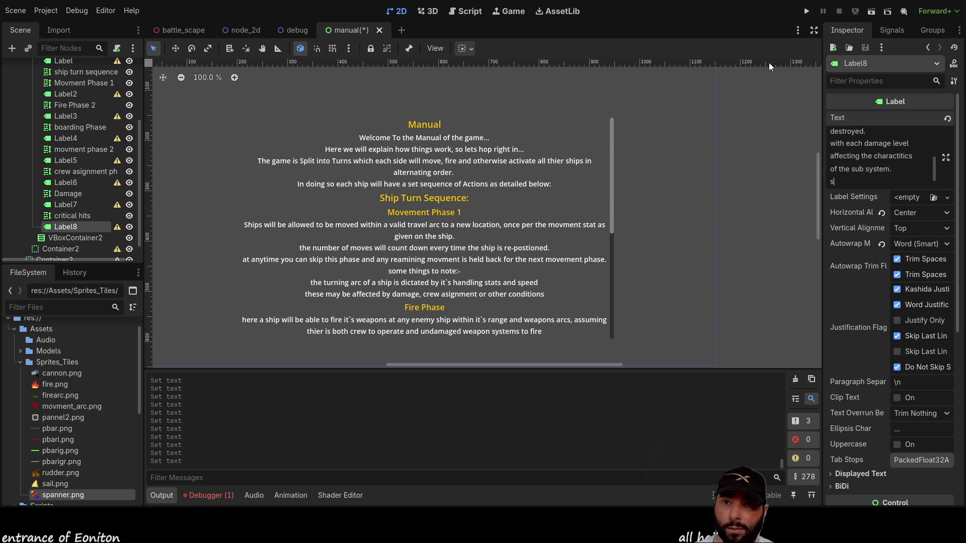
key("ctrl+v")
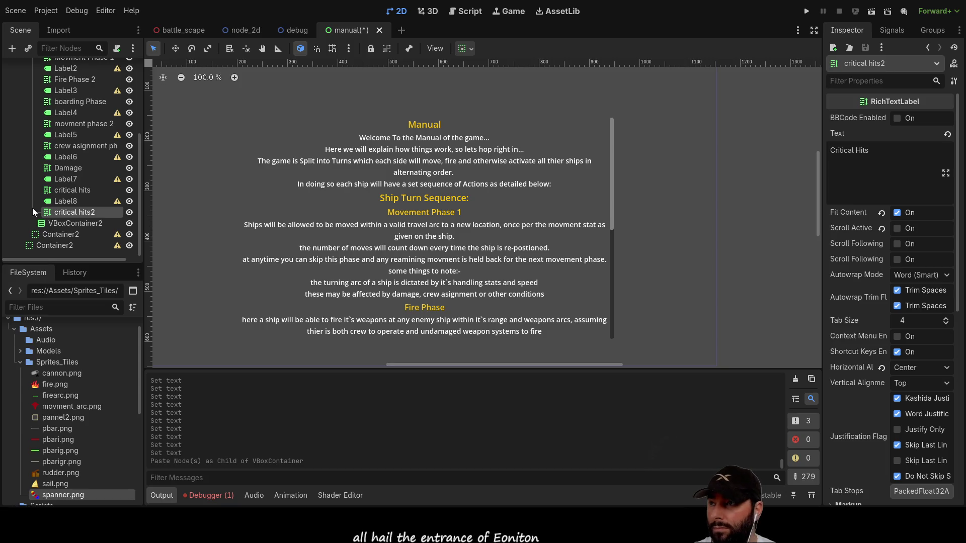
Change the pasted heading's text to 'sub systems' and paste a copy of Label8 into the VBoxContainer.
left_click_drag(871, 151, 810, 150)
type("sub system")
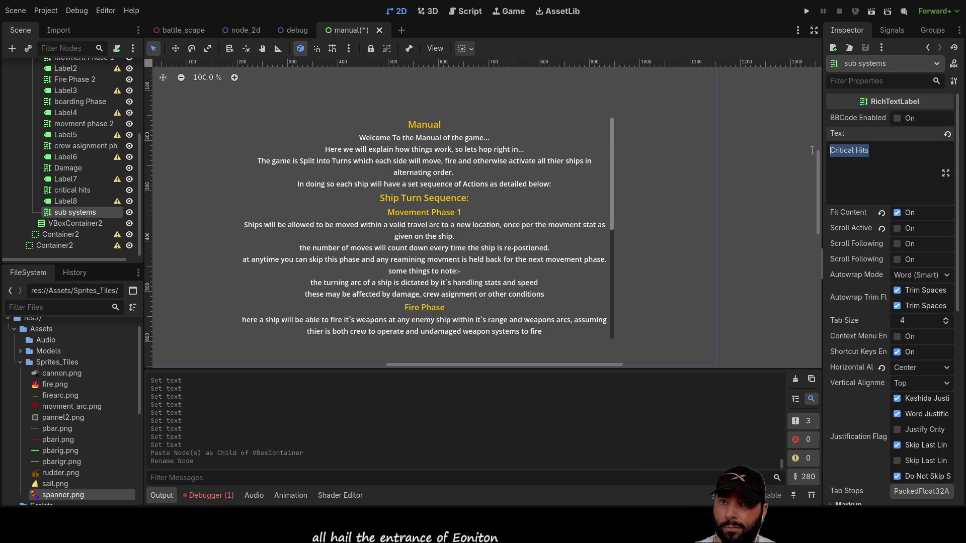
type("sub sys")
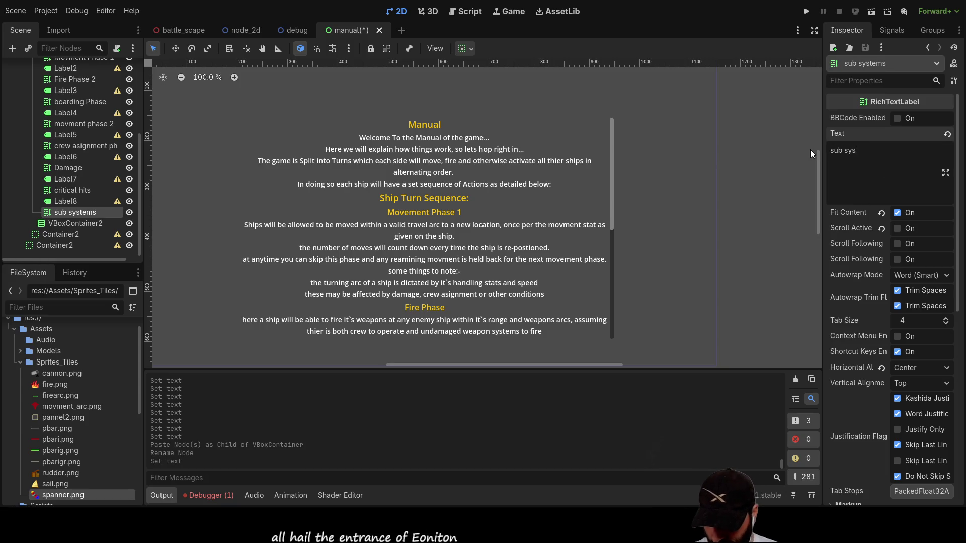
type("tems")
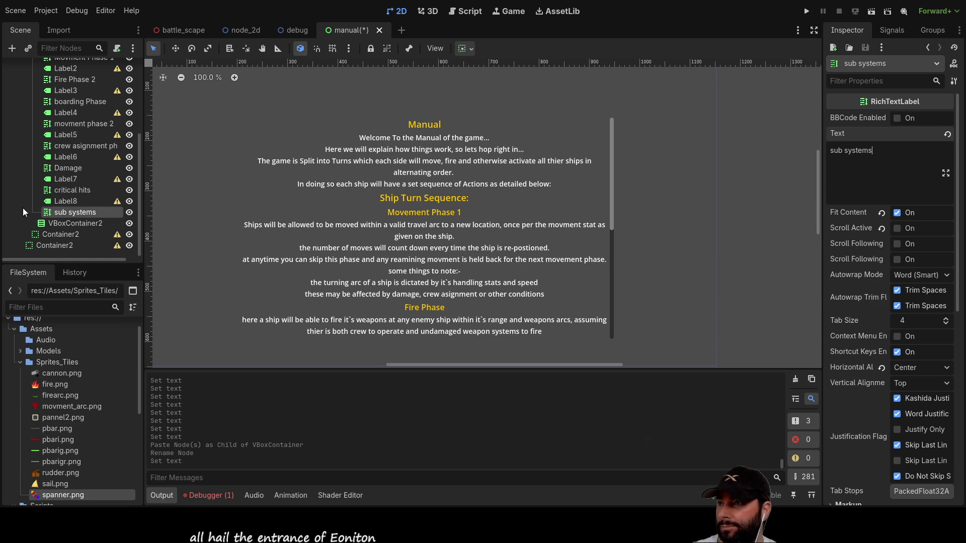
left_click(63, 203)
scroll(89, 182, "up", 5)
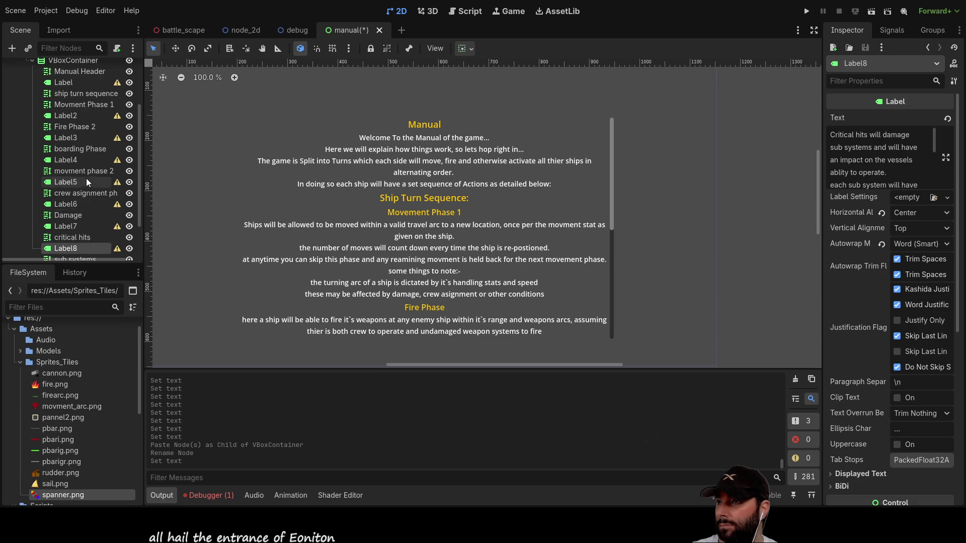
left_click(67, 108)
key("ctrl+v")
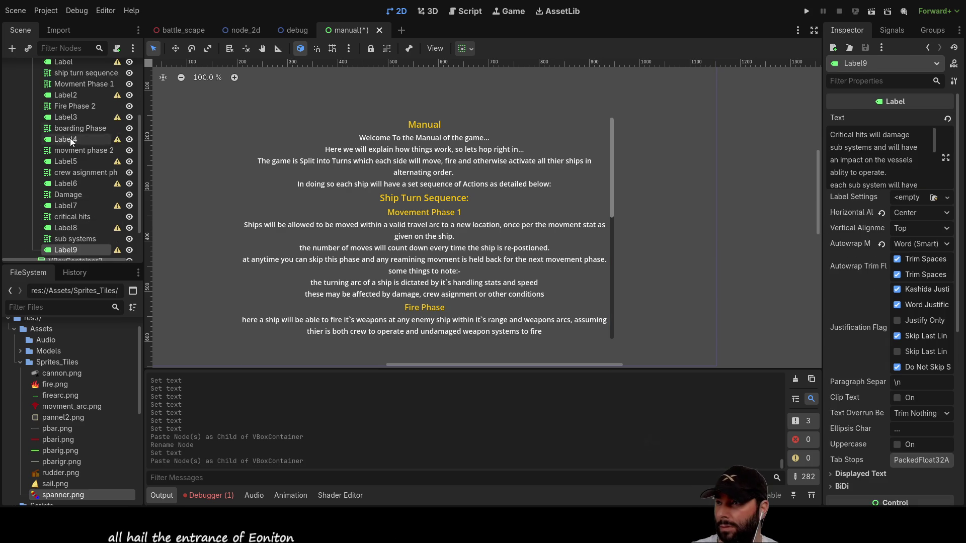
Clear the copied critical-hits paragraph from the new Label9.
left_click(864, 164)
key("ctrl+a")
key("BackSpace")
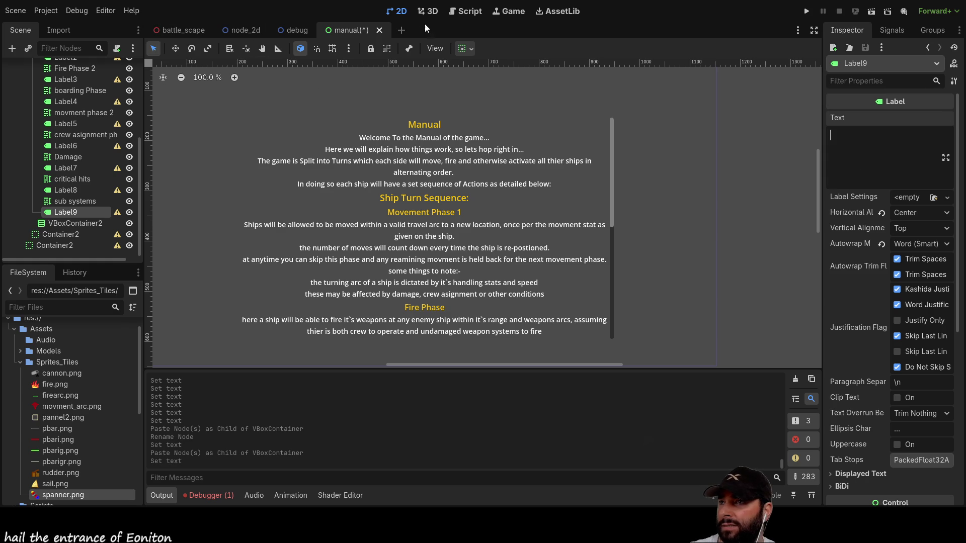
left_click(429, 12)
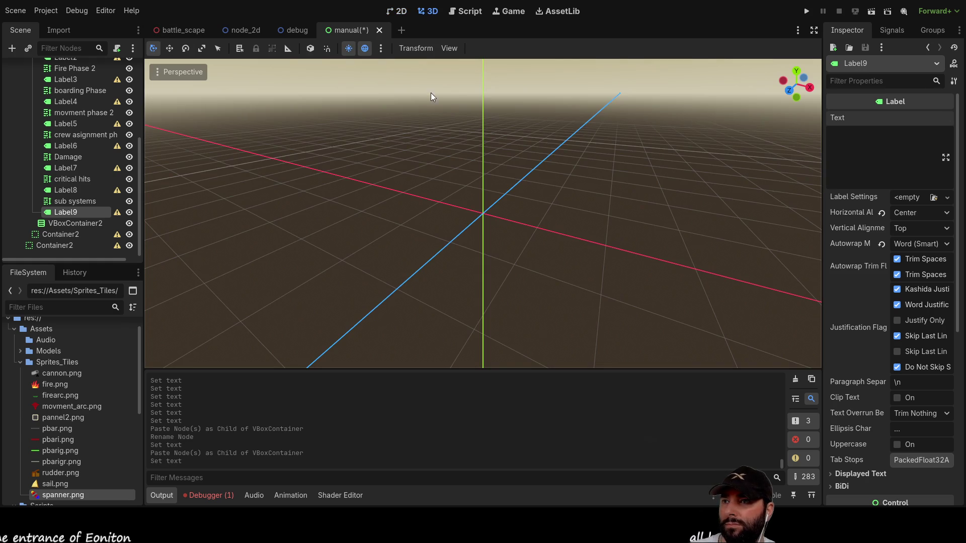
Open the battle_scape scene in the 2D view and run the project.
left_click(185, 28)
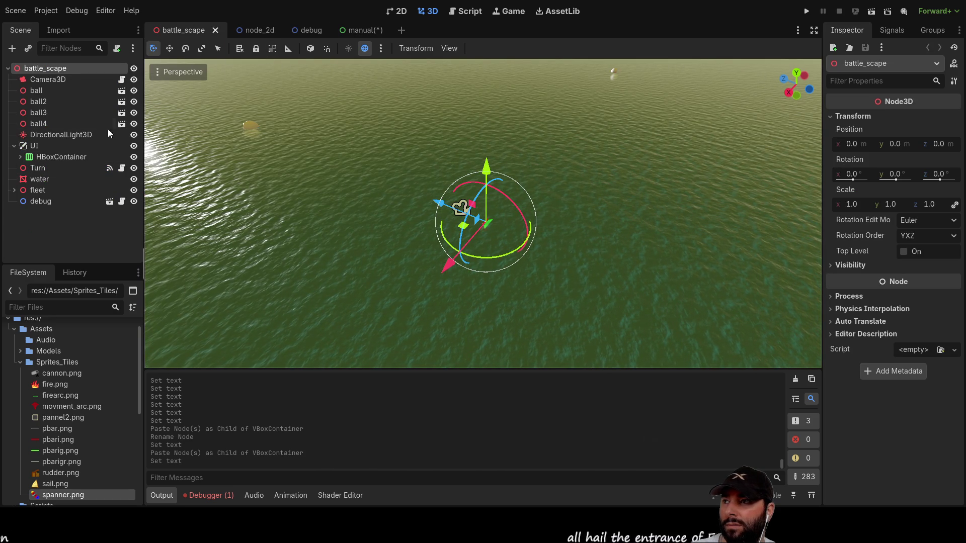
left_click(401, 11)
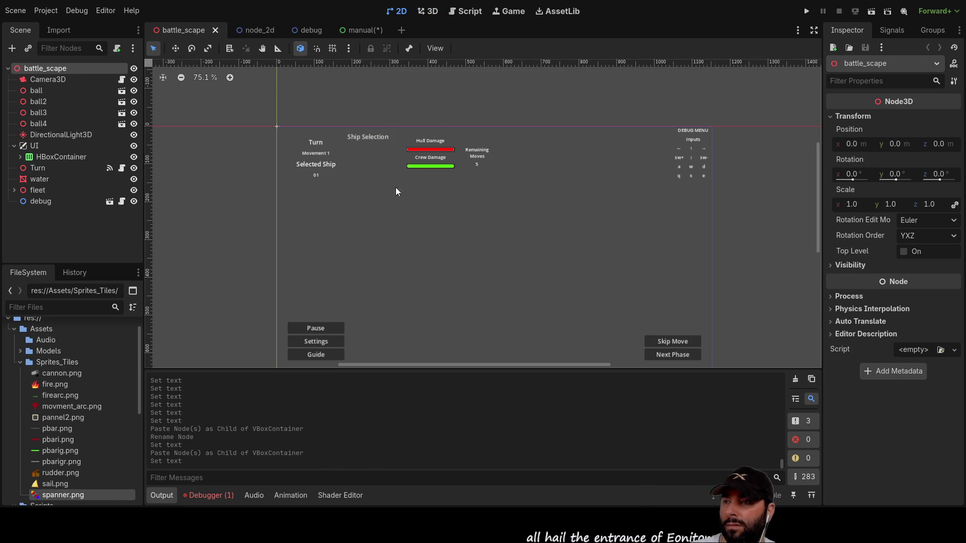
scroll(418, 188, "up", 1)
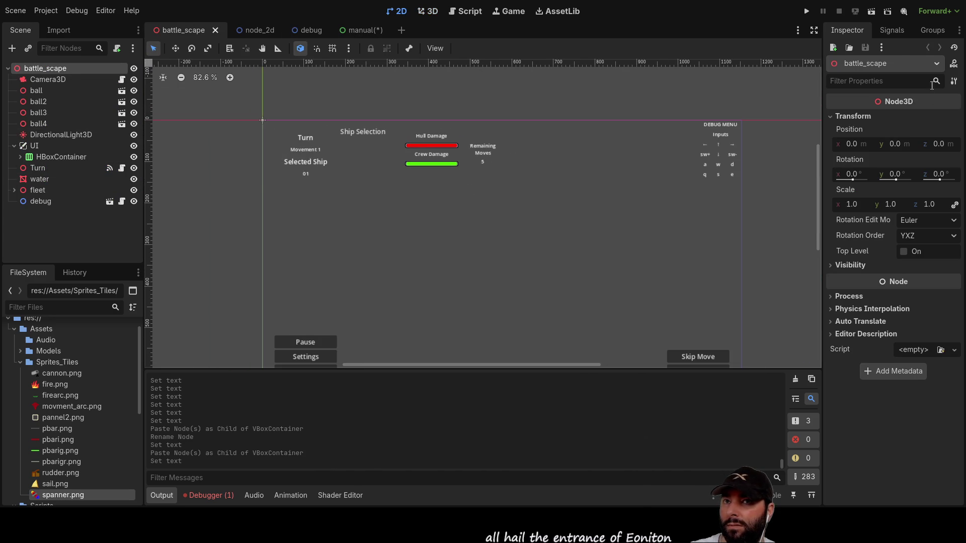
left_click(807, 11)
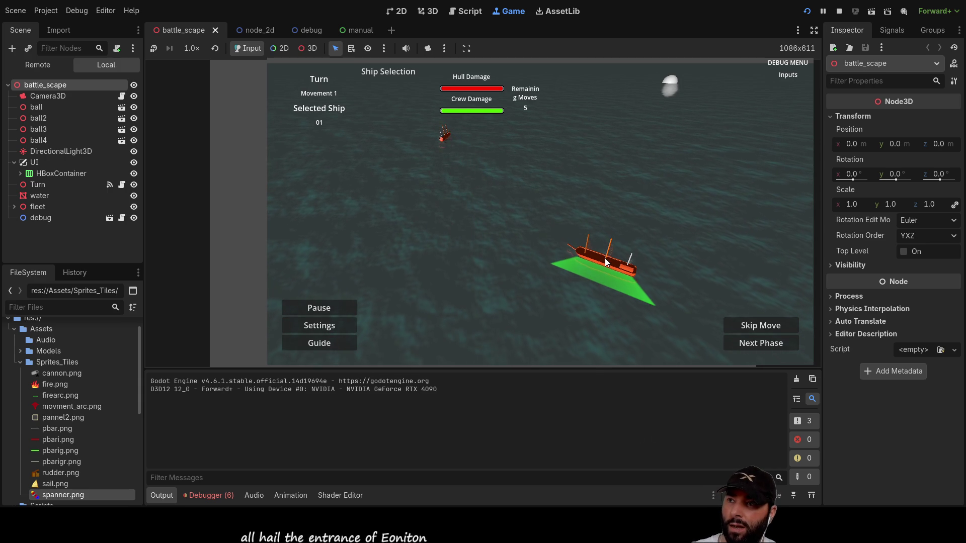
Move the game camera over the ocean until the selected ship's red movement arc is visible.
scroll(601, 264, "down", 2)
key("s")
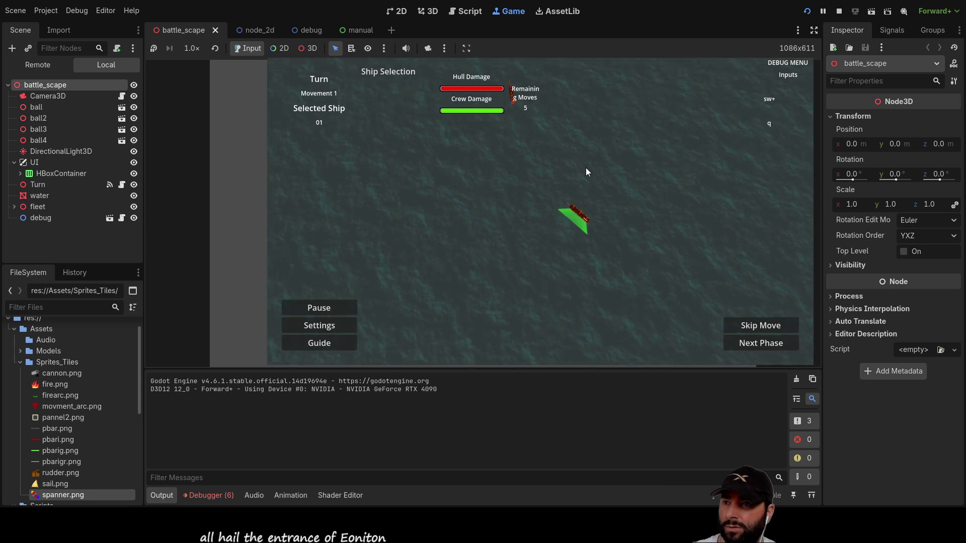
key("a")
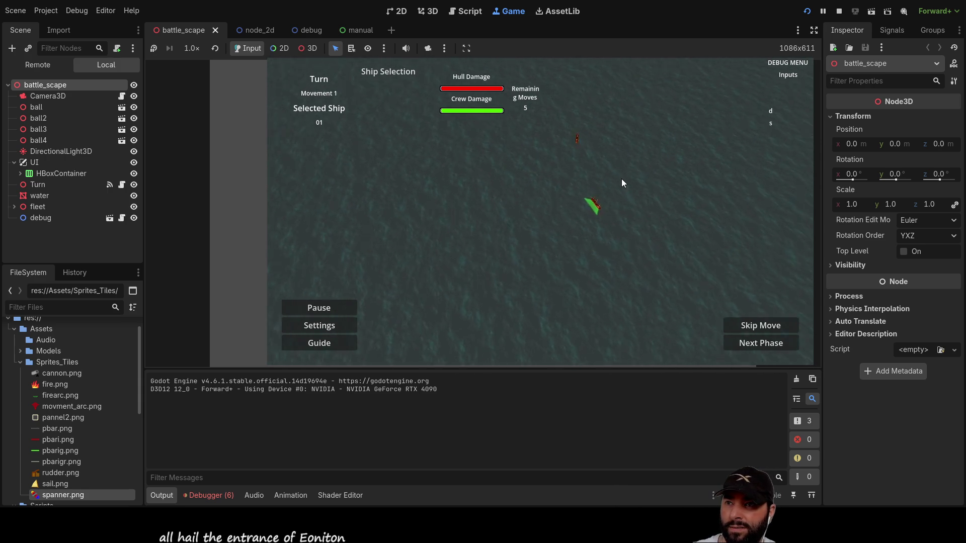
key("w")
key("e")
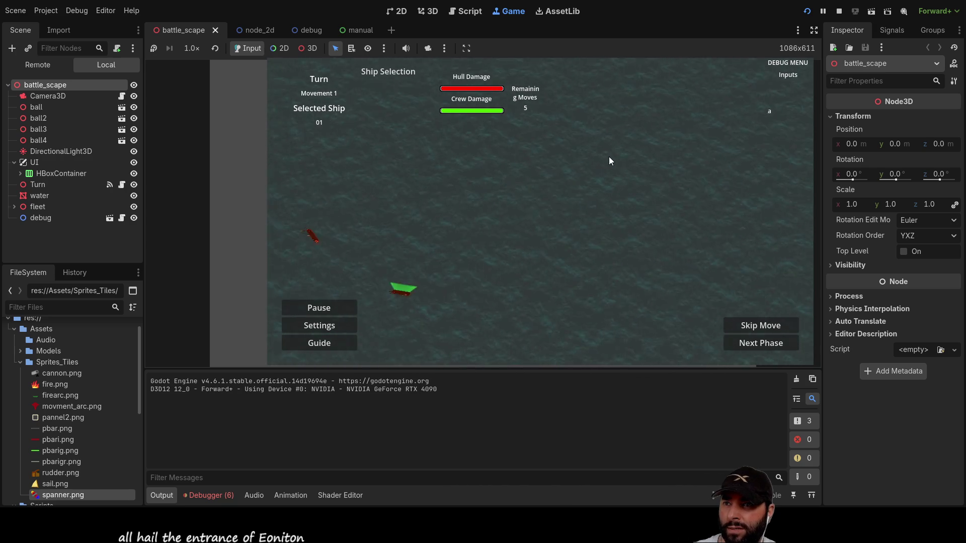
scroll(554, 172, "up", 1)
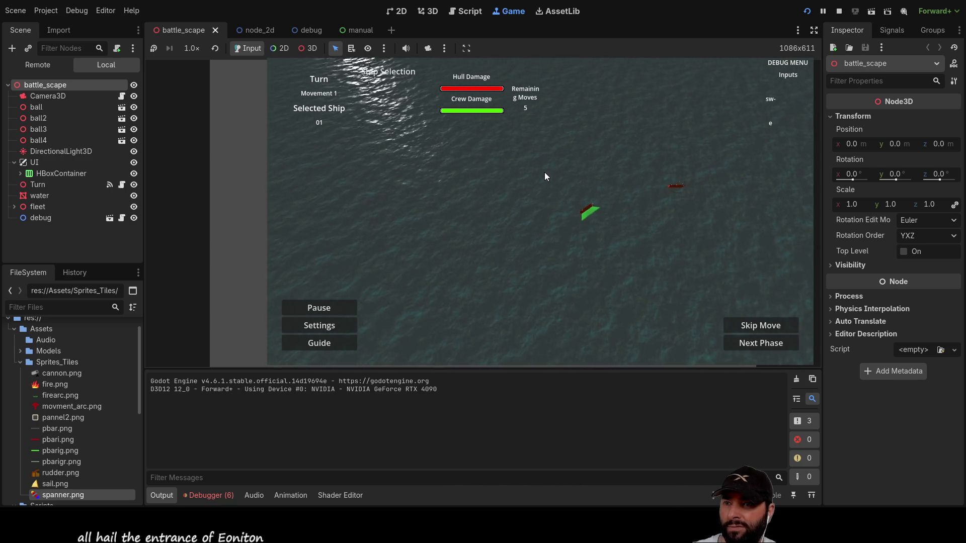
key("a")
key("q")
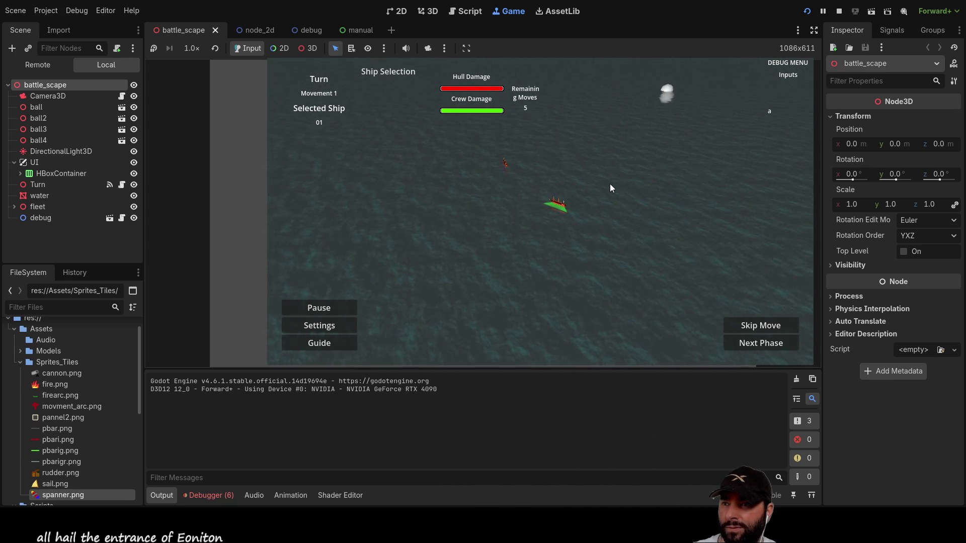
scroll(631, 188, "up", 1)
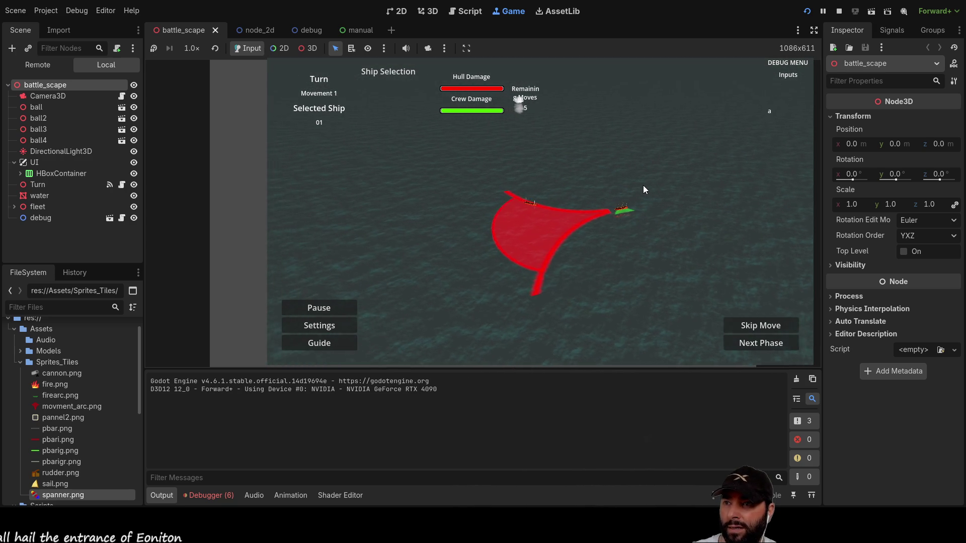
Sail the ship along its red arc until the log reports 'out of moves'.
key("w")
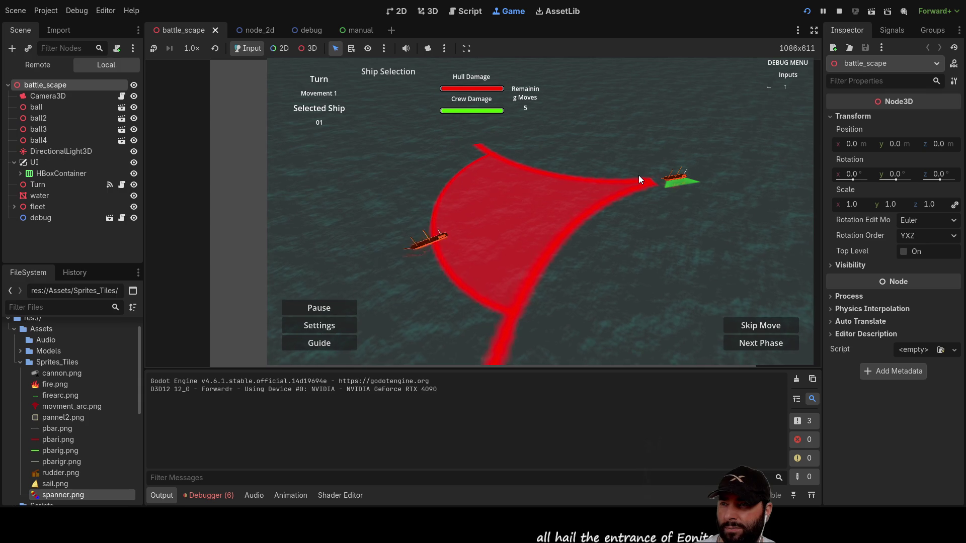
key("Up")
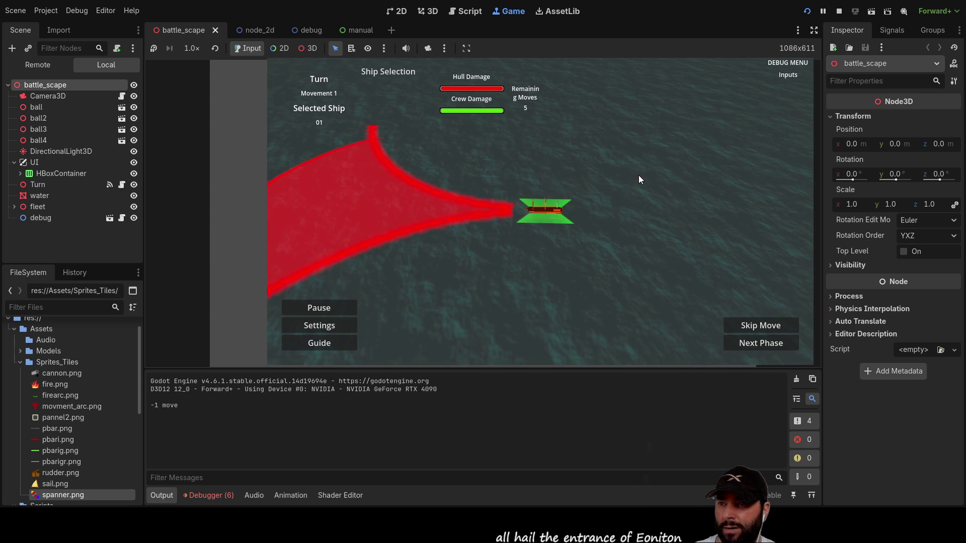
scroll(635, 204, "up", 1)
key("q")
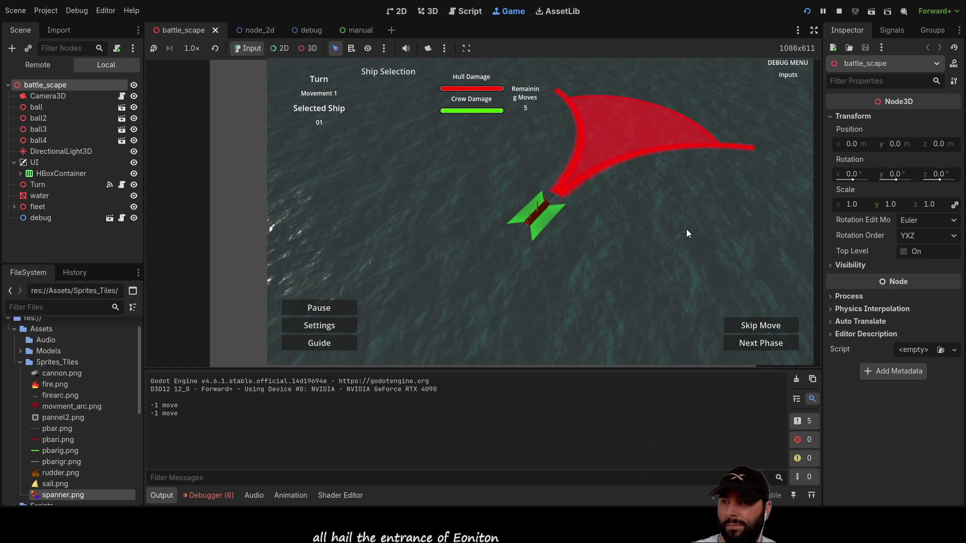
key("Up")
key("Right")
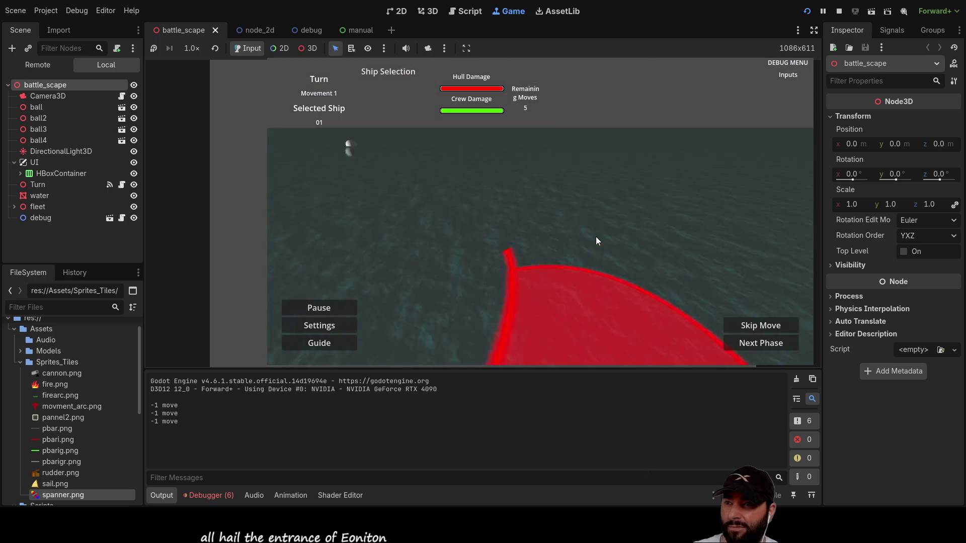
key("a")
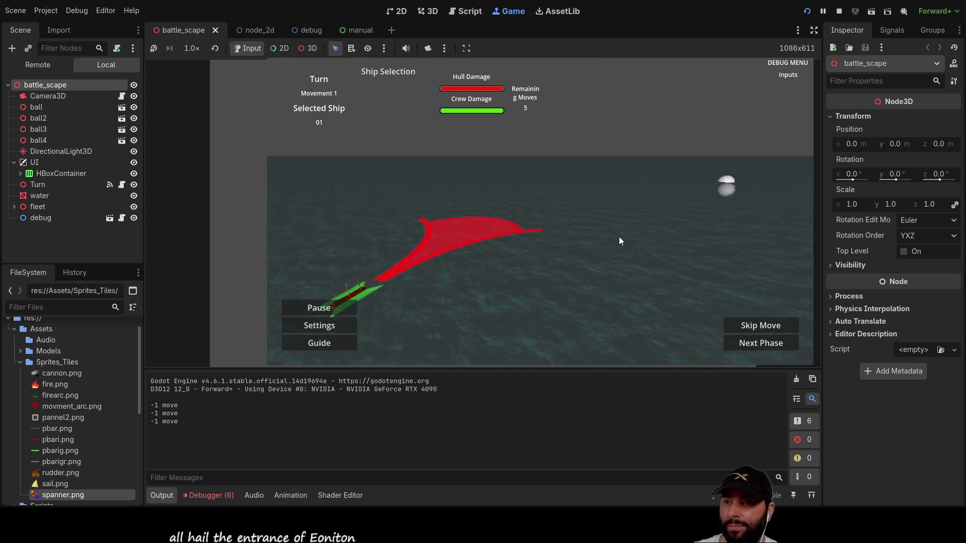
key("Up")
key("Right")
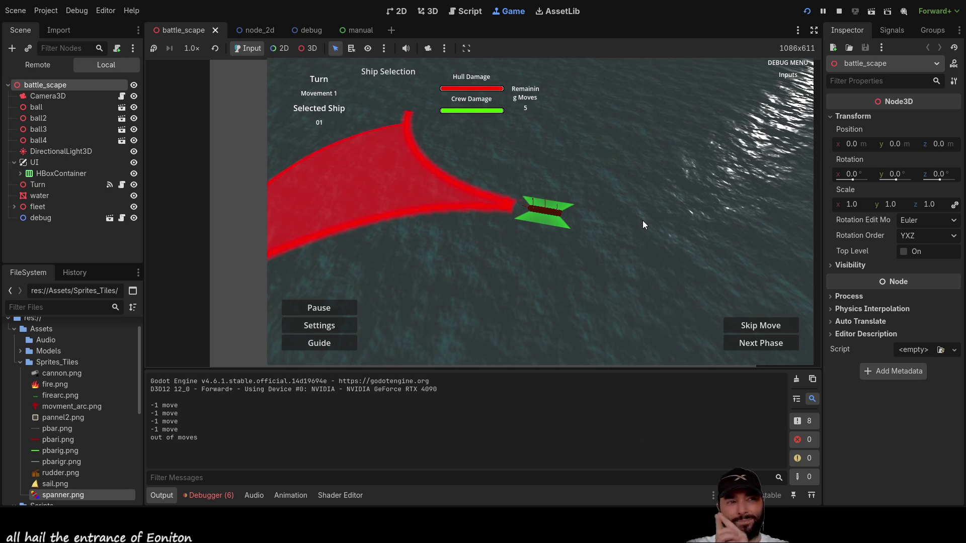
scroll(642, 220, "up", 1)
key("q")
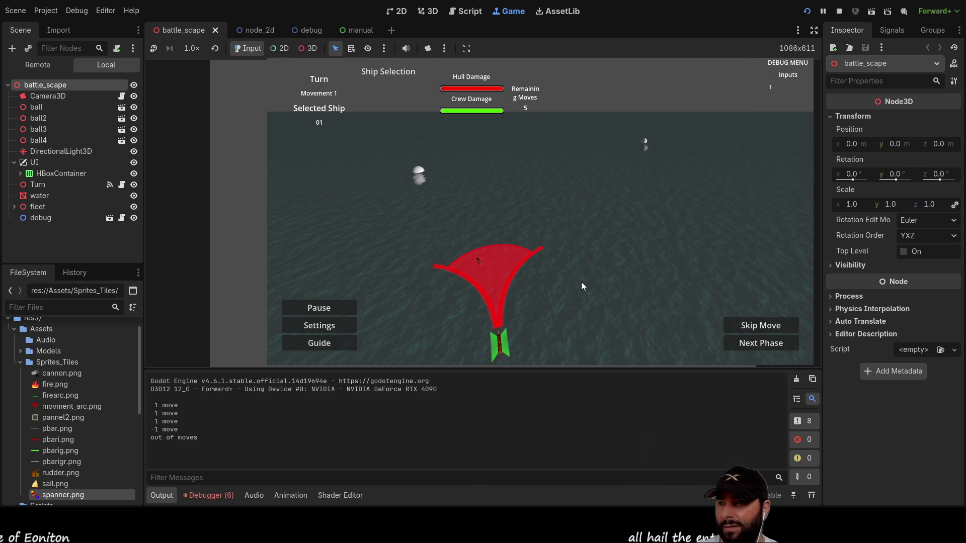
Sail the ship up beside the white ball, logging five more '-1 move' entries.
scroll(581, 285, "up", 1)
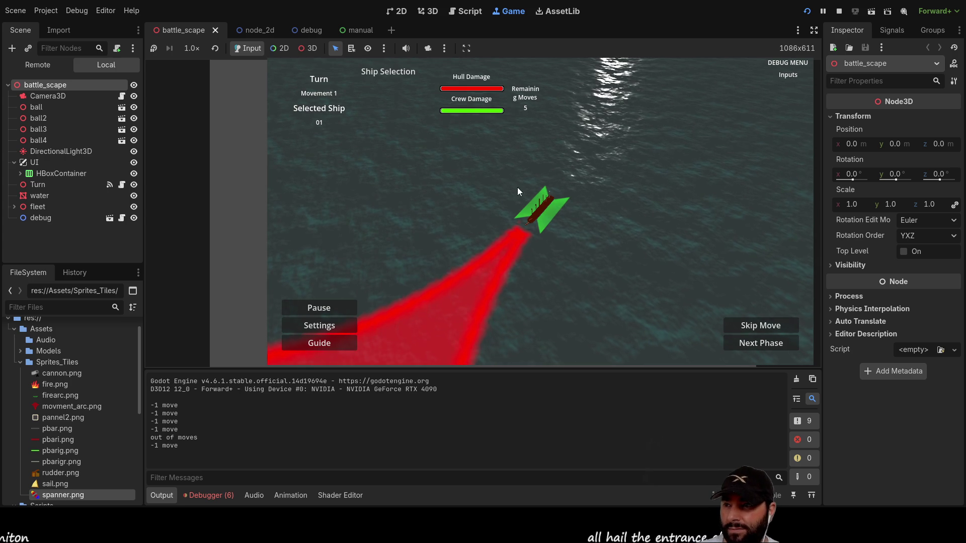
scroll(588, 238, "up", 2)
key("Up")
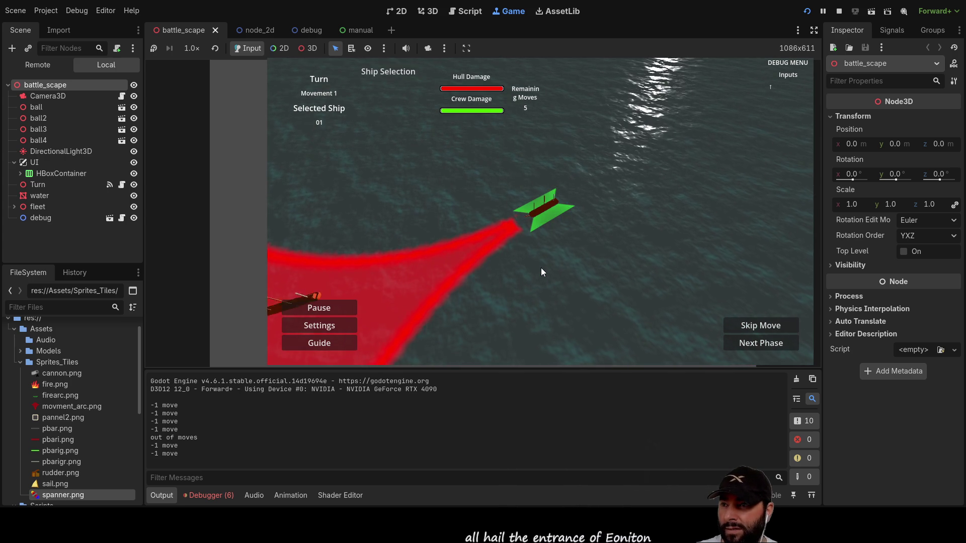
key("Left")
key("Up")
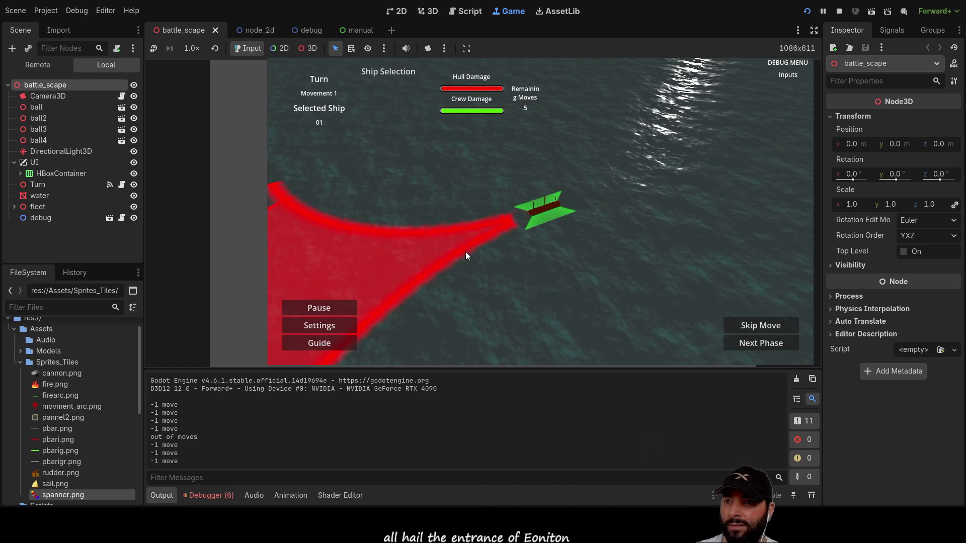
key("Up")
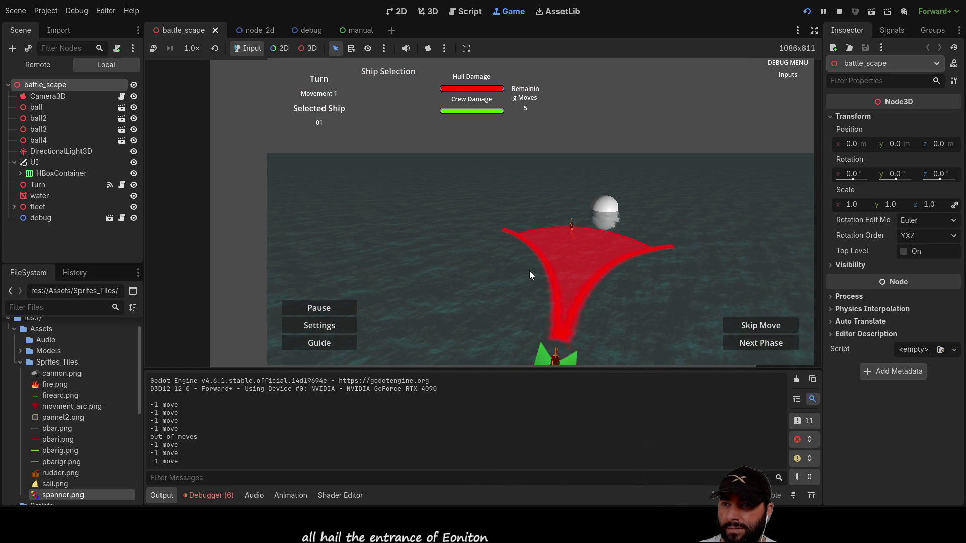
key("d")
key("s")
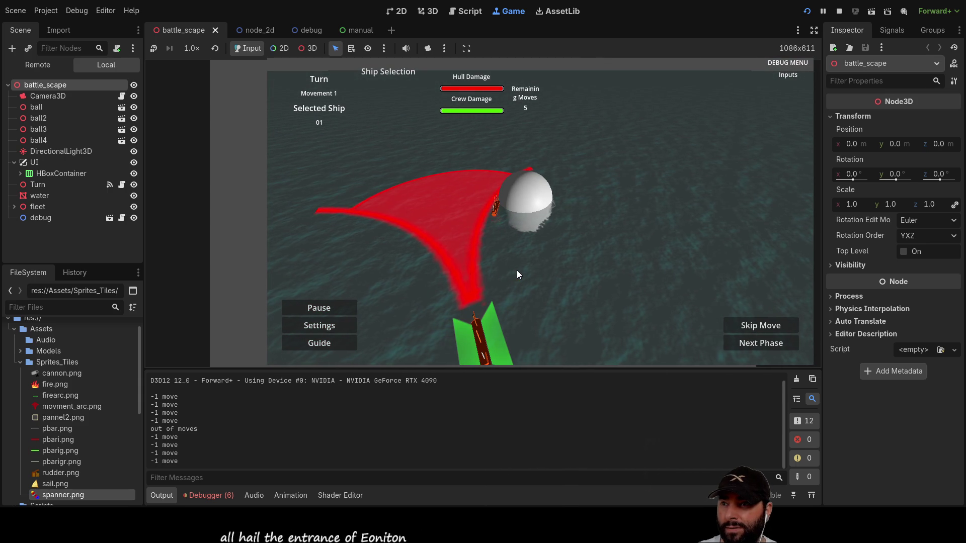
key("a")
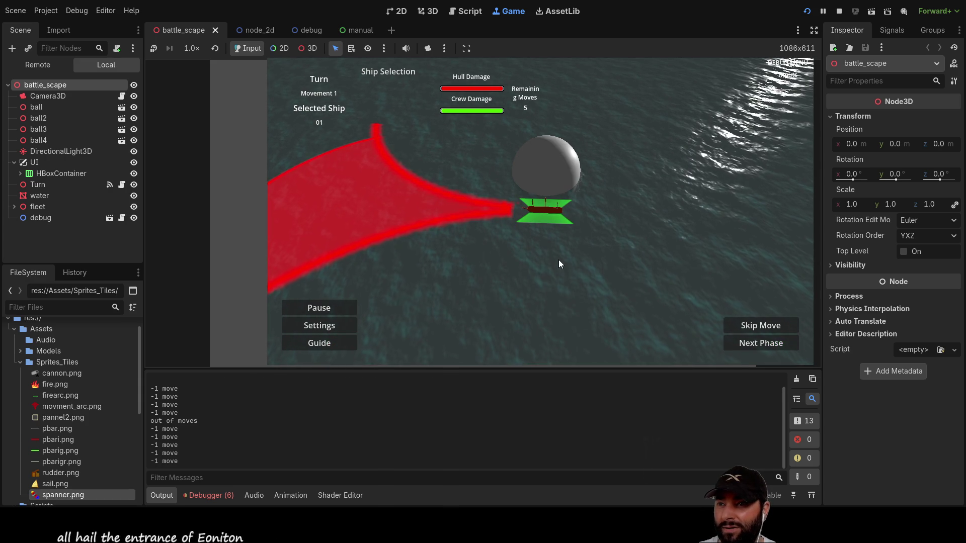
key("a")
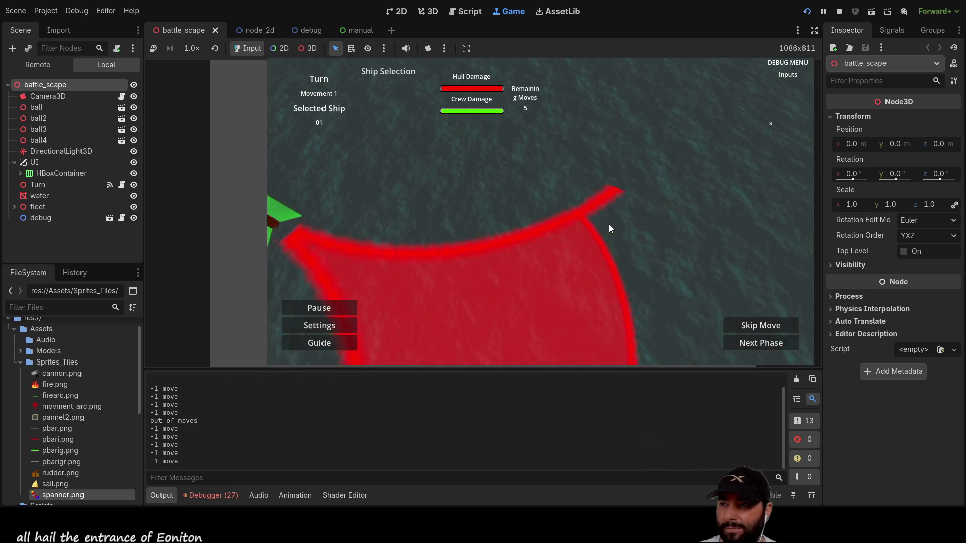
left_click(608, 229)
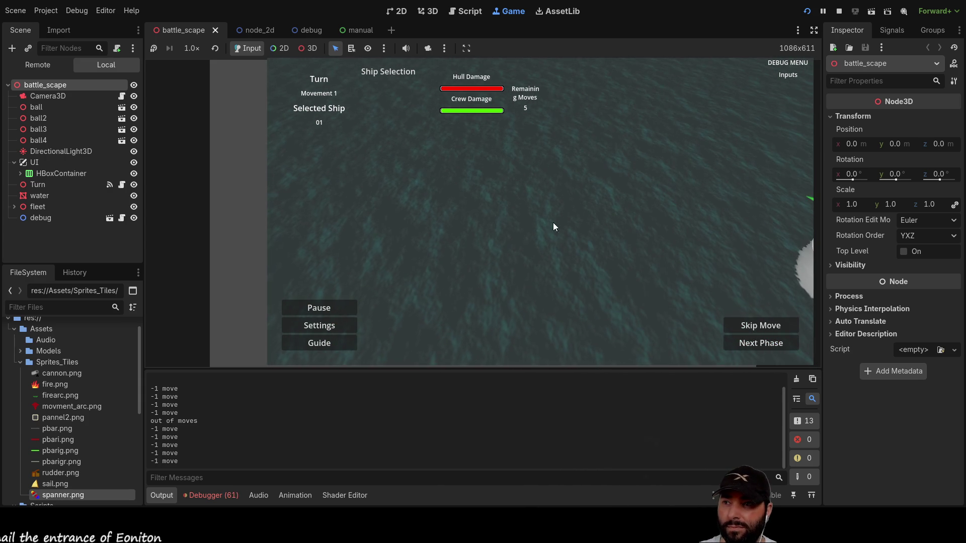
key("a")
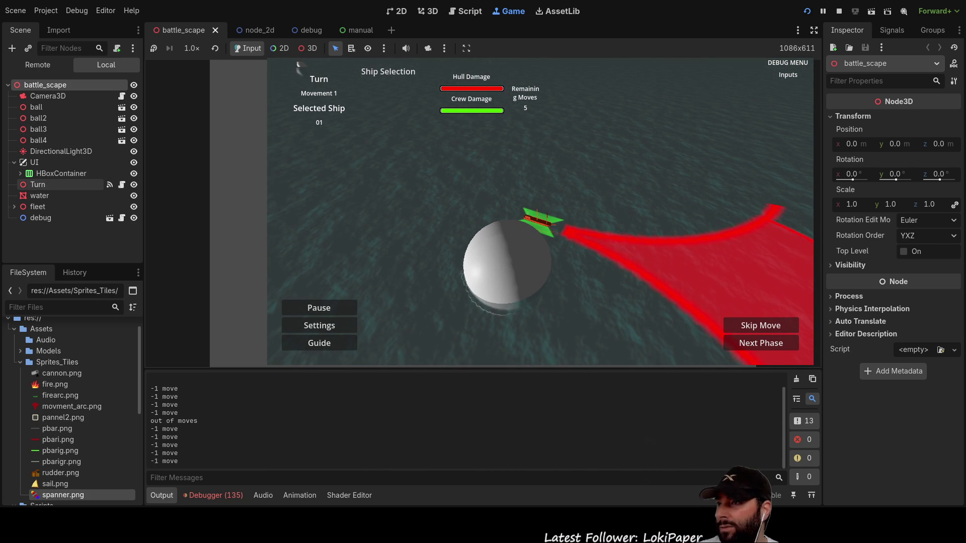
Inspect VBoxContainer and SelectedShip in the remote scene tree, then stop the running game.
left_click(20, 174)
scroll(78, 200, "down", 5)
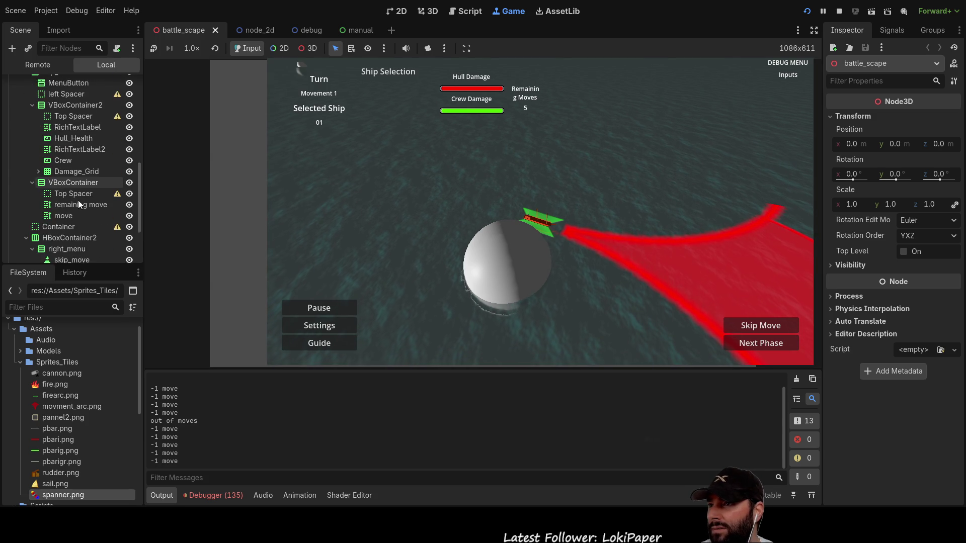
scroll(75, 203, "up", 3)
scroll(76, 202, "up", 2)
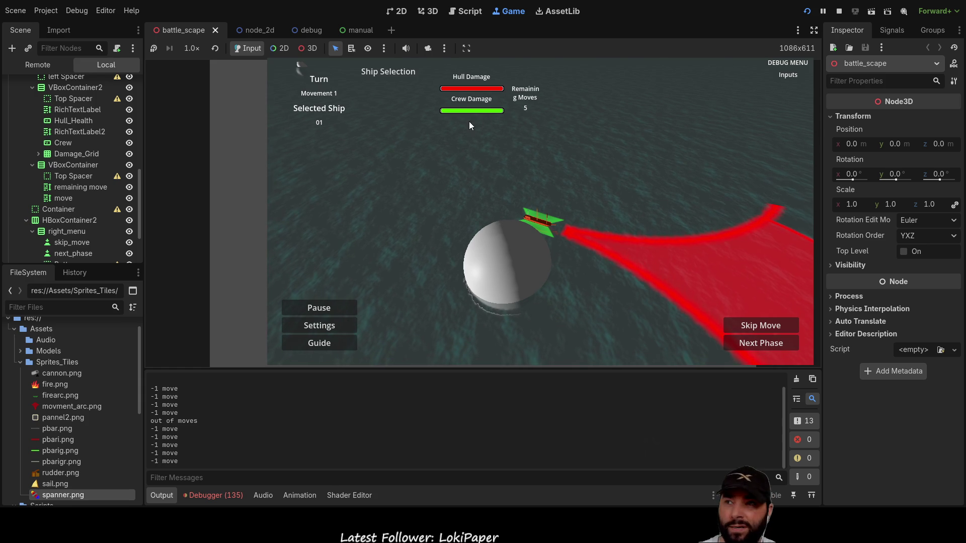
scroll(81, 187, "up", 2)
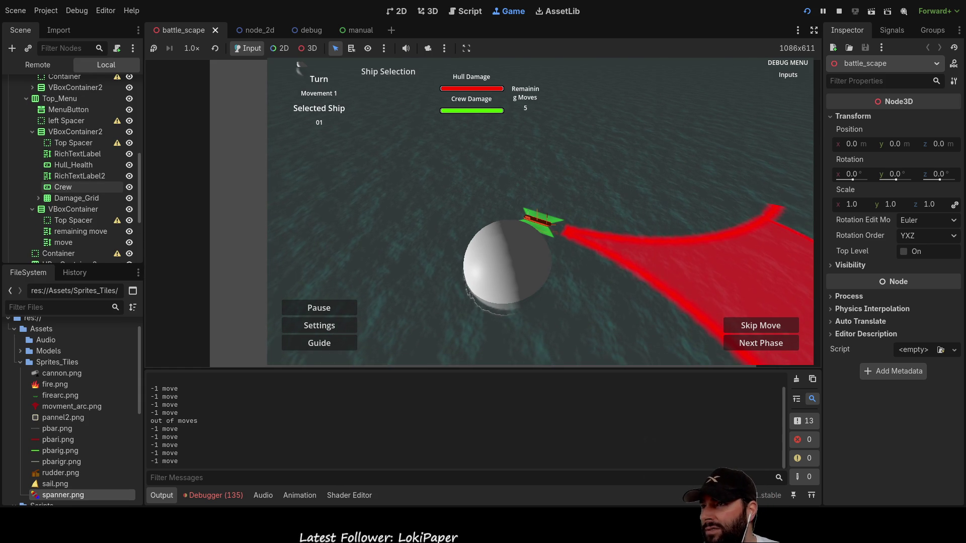
scroll(81, 172, "up", 5)
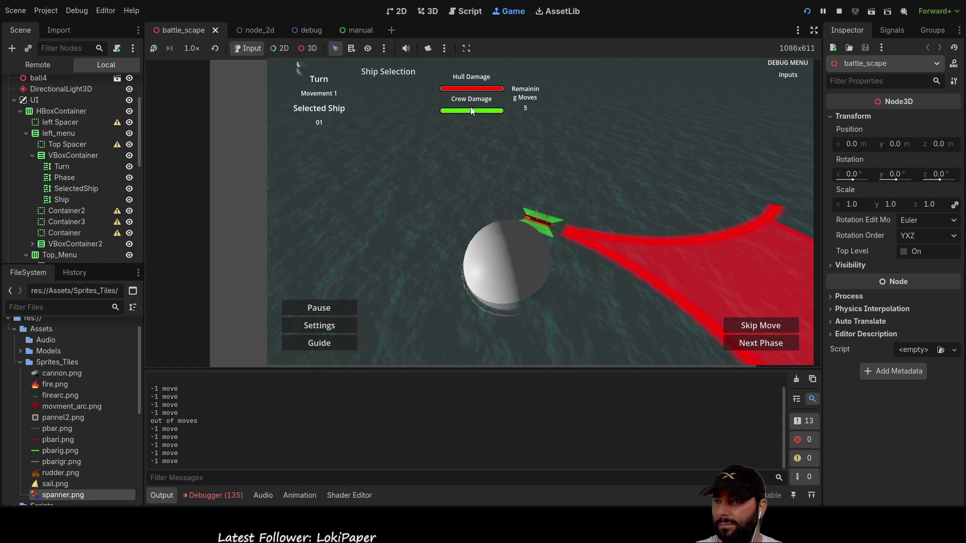
left_click(76, 155)
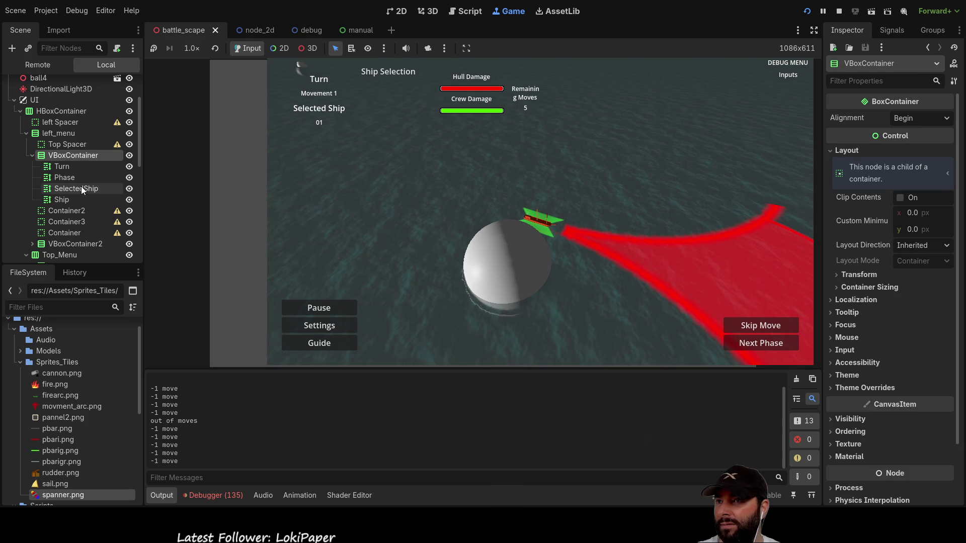
left_click(81, 188)
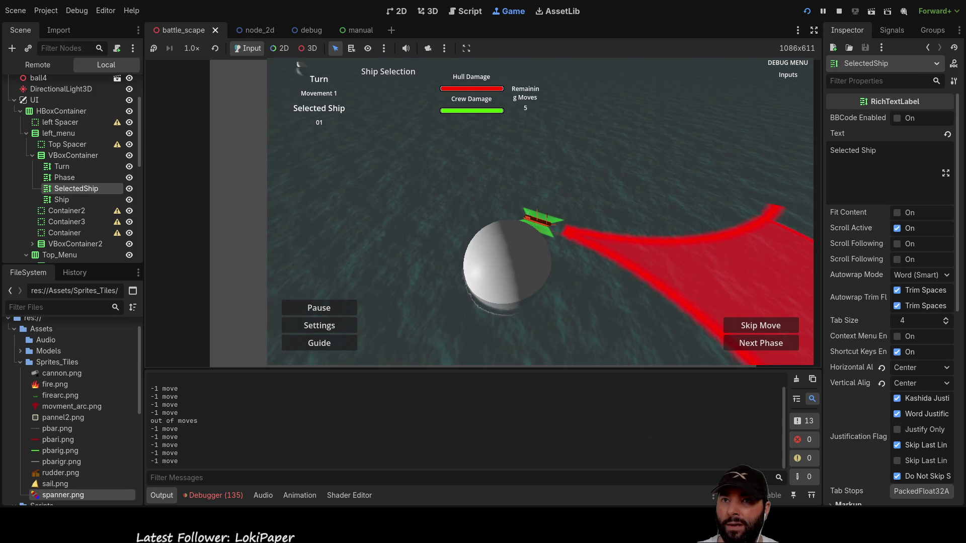
left_click(839, 10)
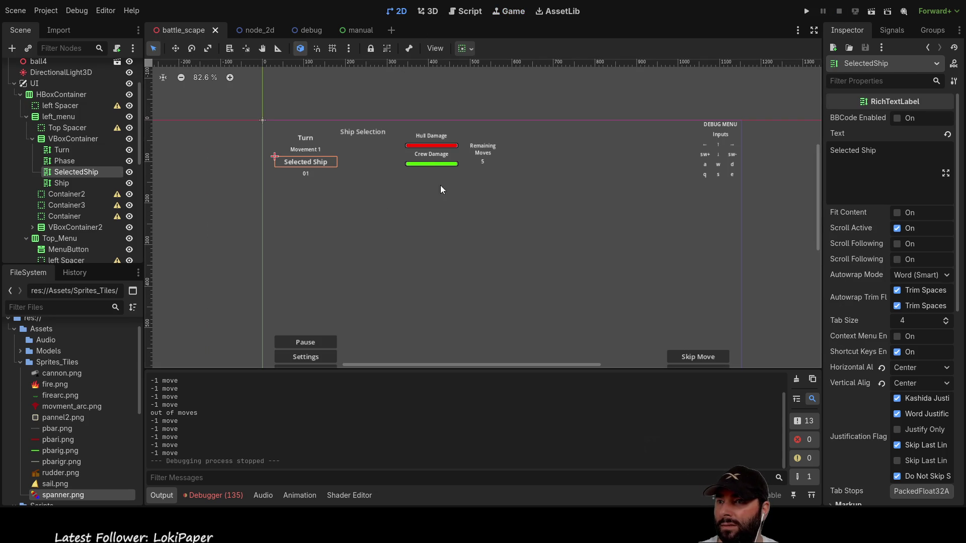
Unhide the Rudder, Turret, Sail, other and Fire icons in Damage_Grid, then return to the manual scene.
left_click(440, 164)
scroll(106, 189, "down", 3)
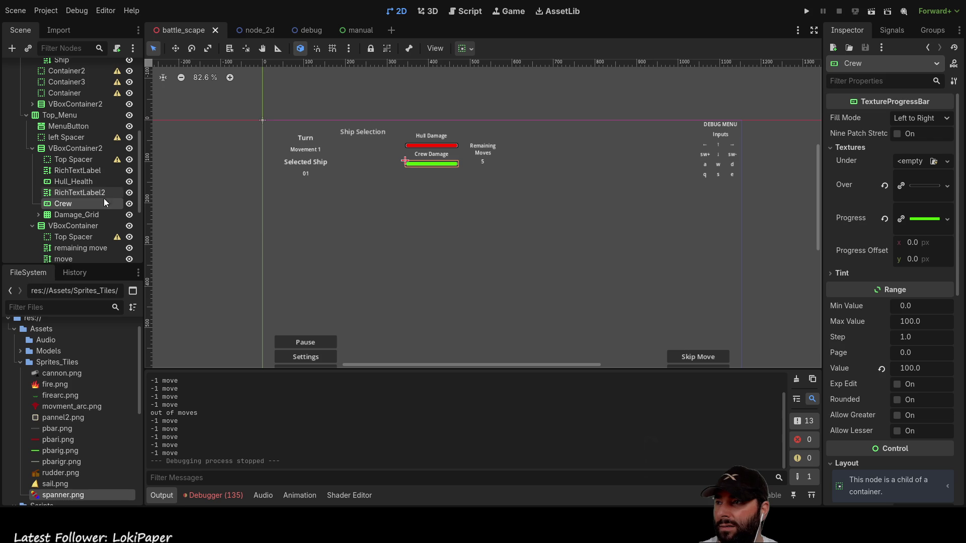
left_click(39, 215)
scroll(96, 222, "down", 1)
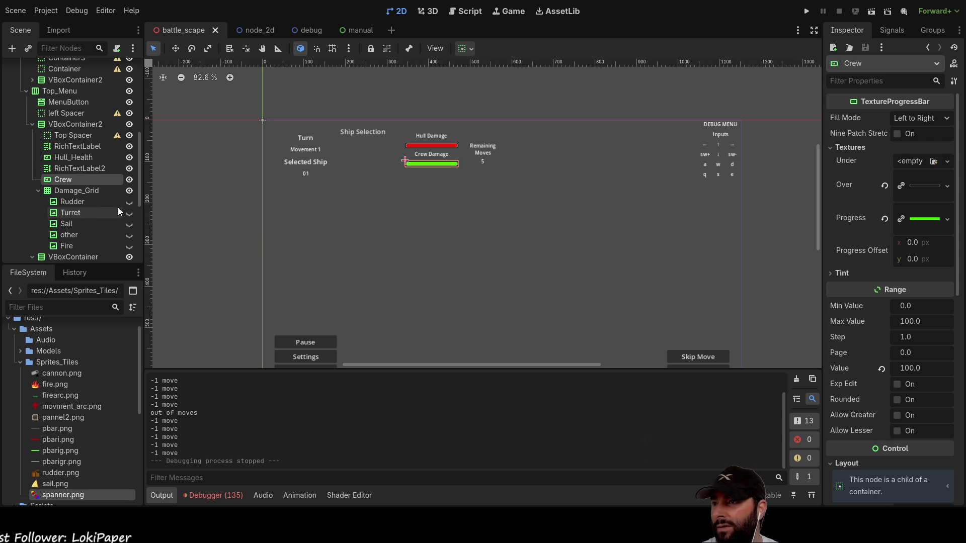
left_click(129, 202)
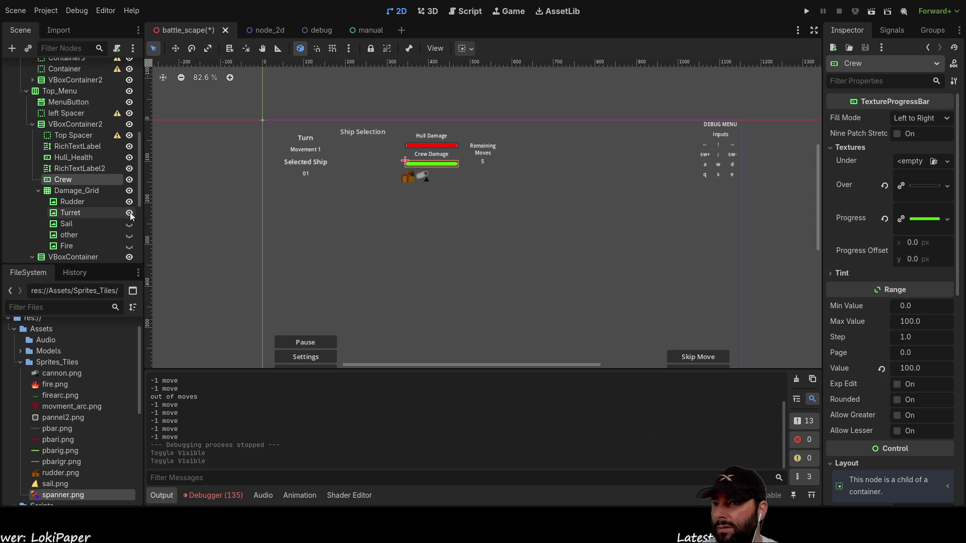
left_click(130, 215)
left_click(129, 224)
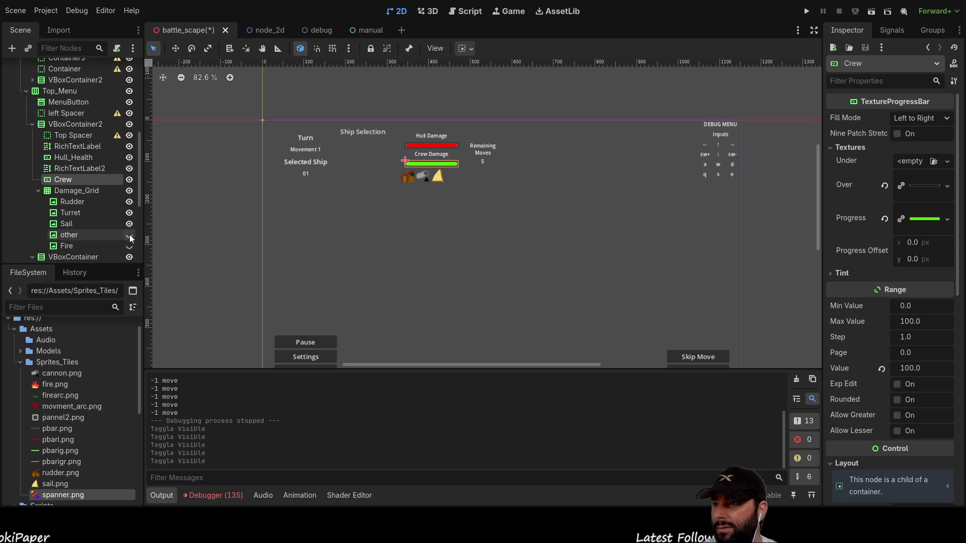
left_click(129, 235)
left_click(130, 246)
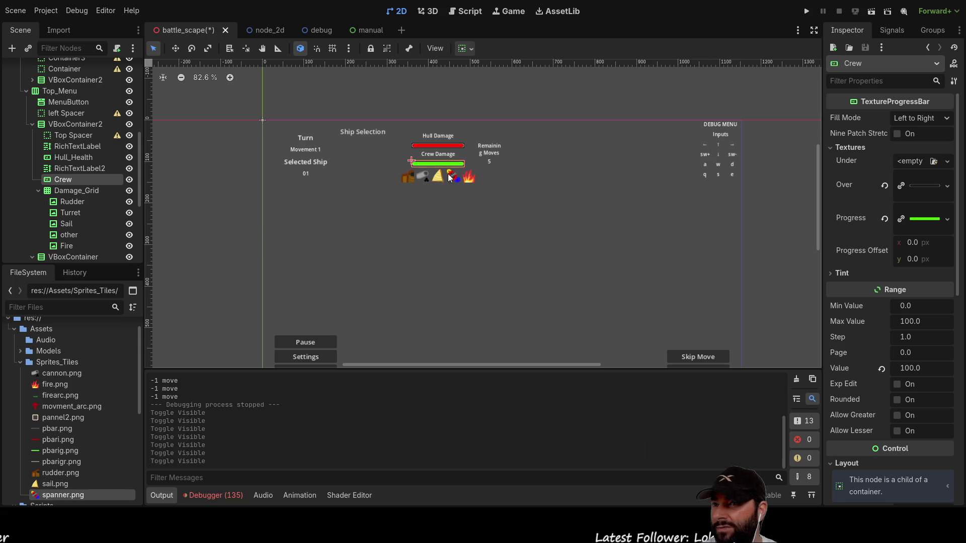
left_click(68, 202)
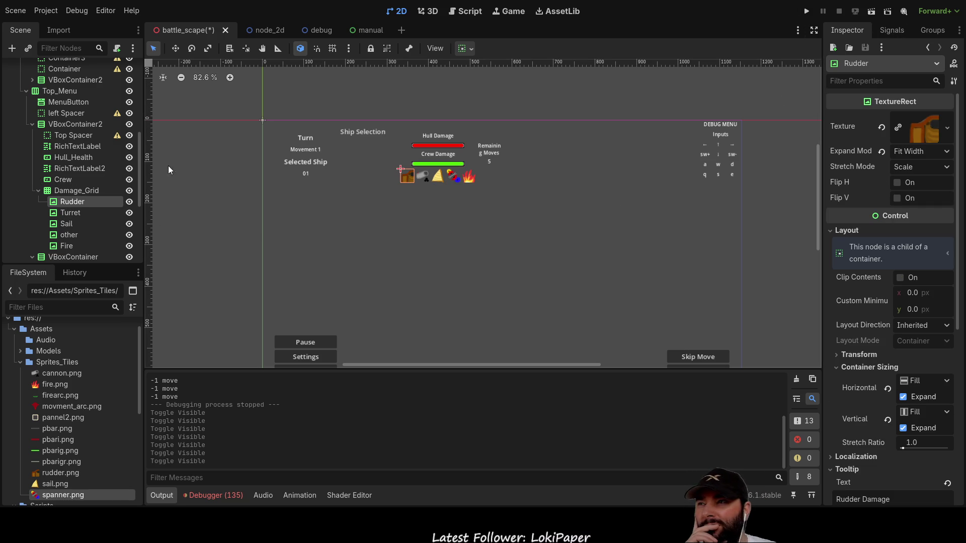
left_click(361, 31)
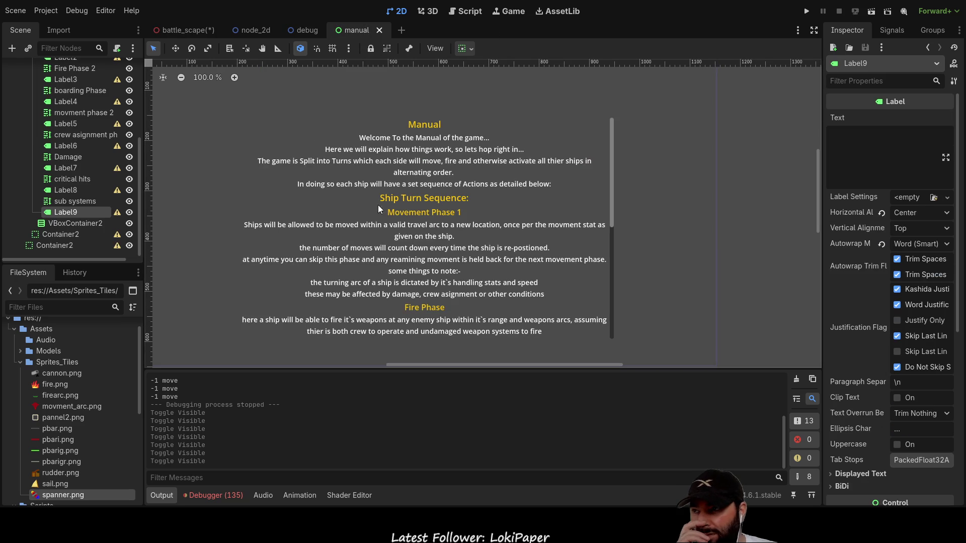
Start Label9 with 'Rudder and Steering Mechanisim:' followed by a '-light damage' line.
left_click(867, 186)
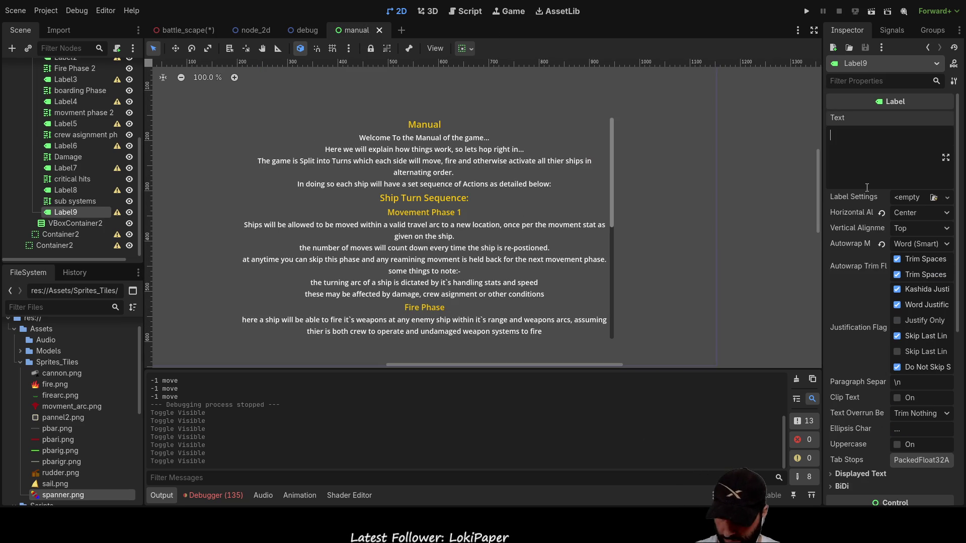
type("Rudder and Stee")
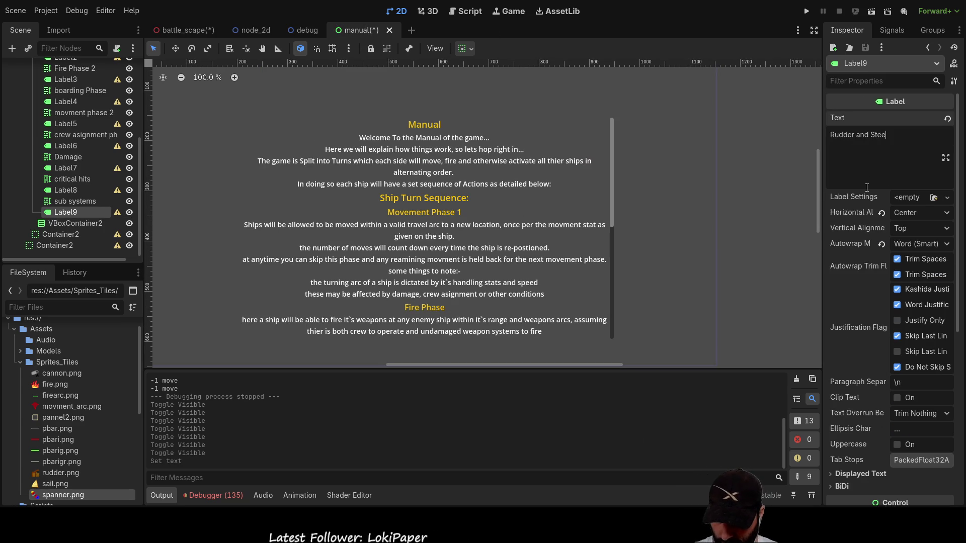
type("ring Mech")
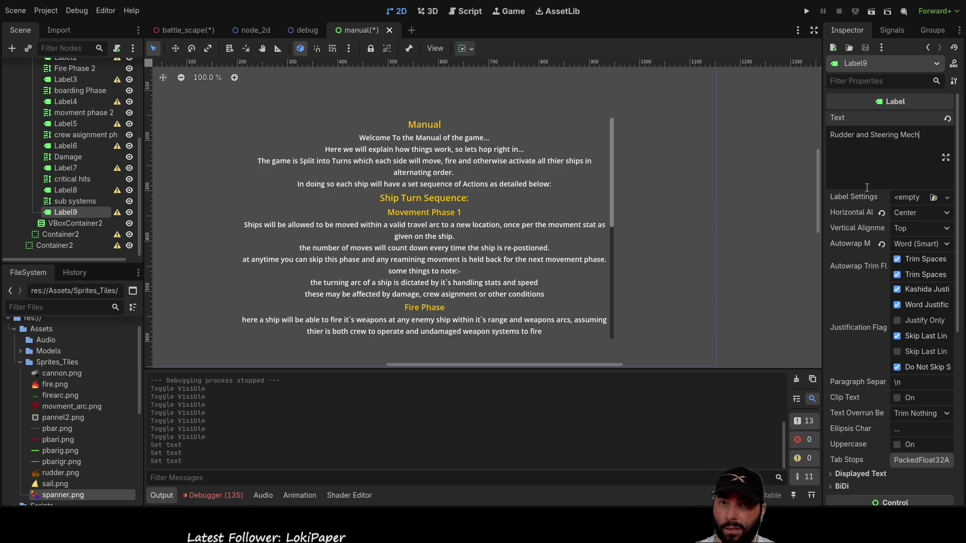
type("anisim")
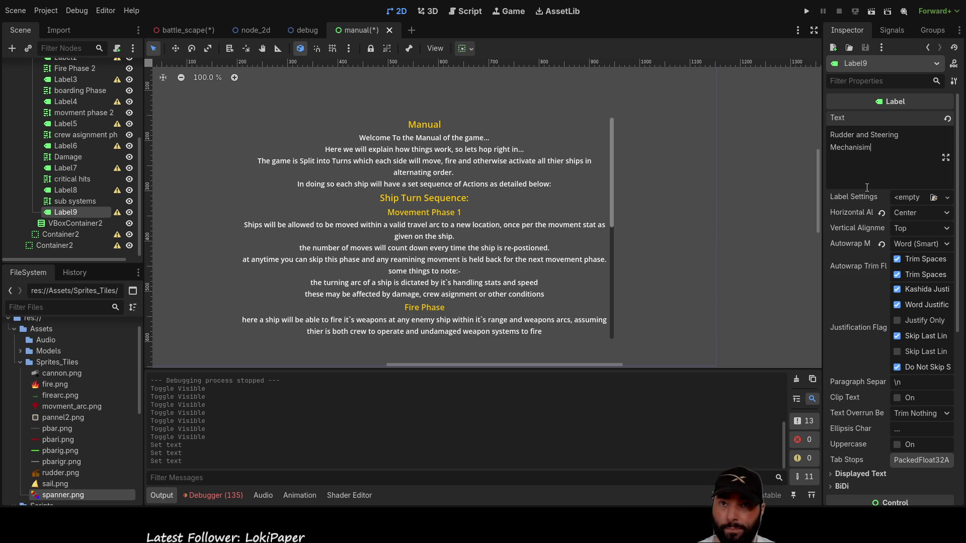
type(":")
type("-")
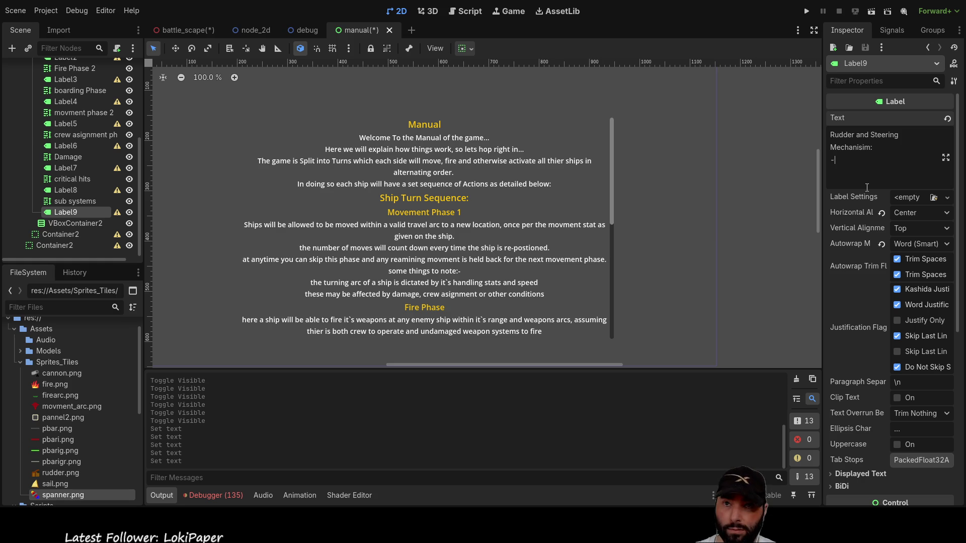
type("I")
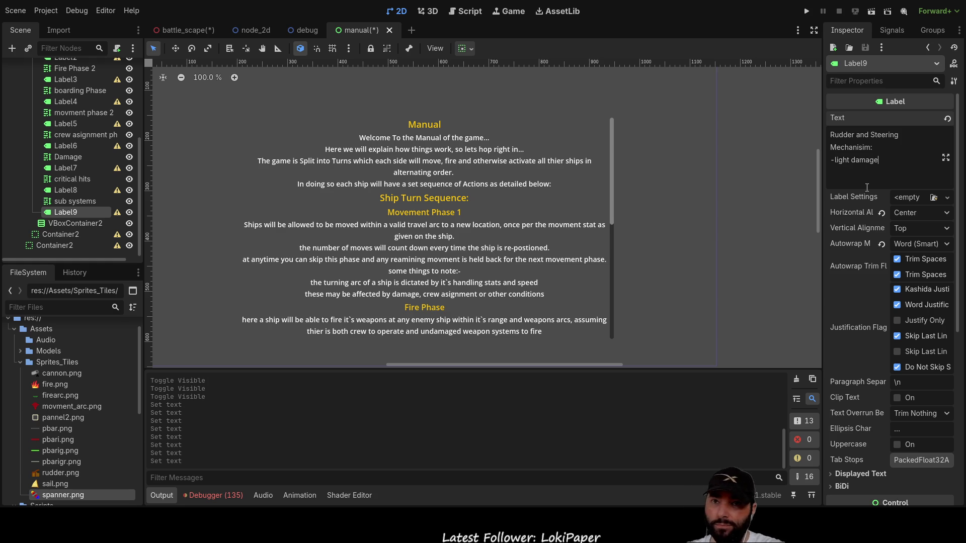
type(",")
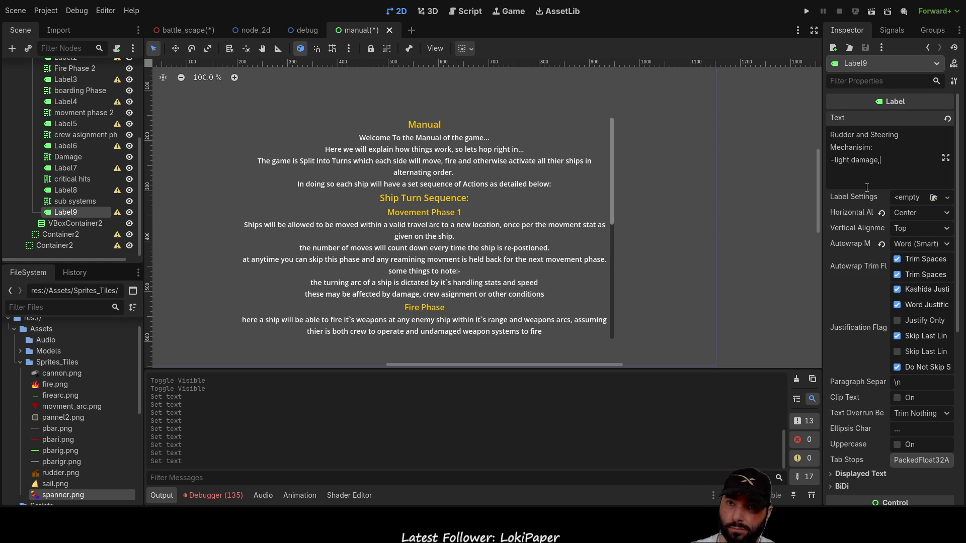
key("BackSpace")
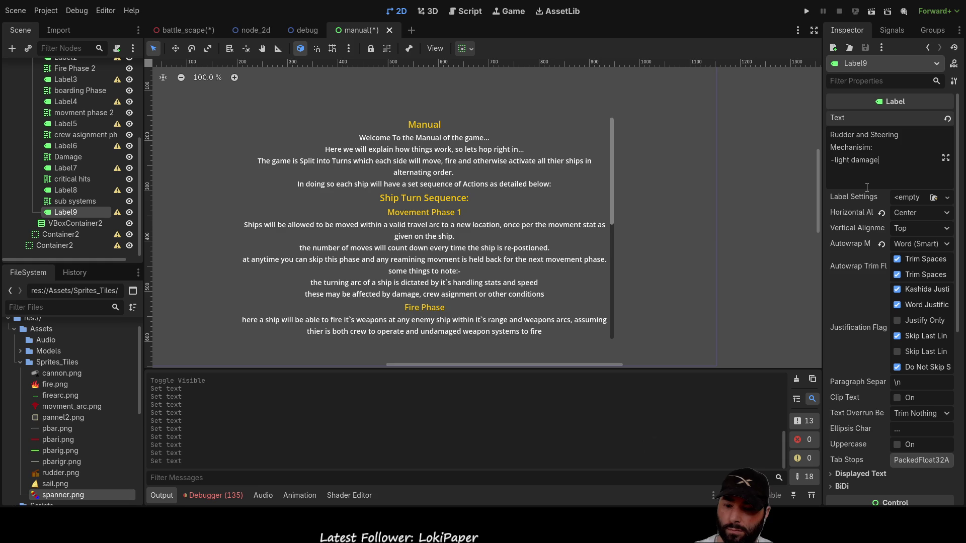
key("Return")
type("-heav")
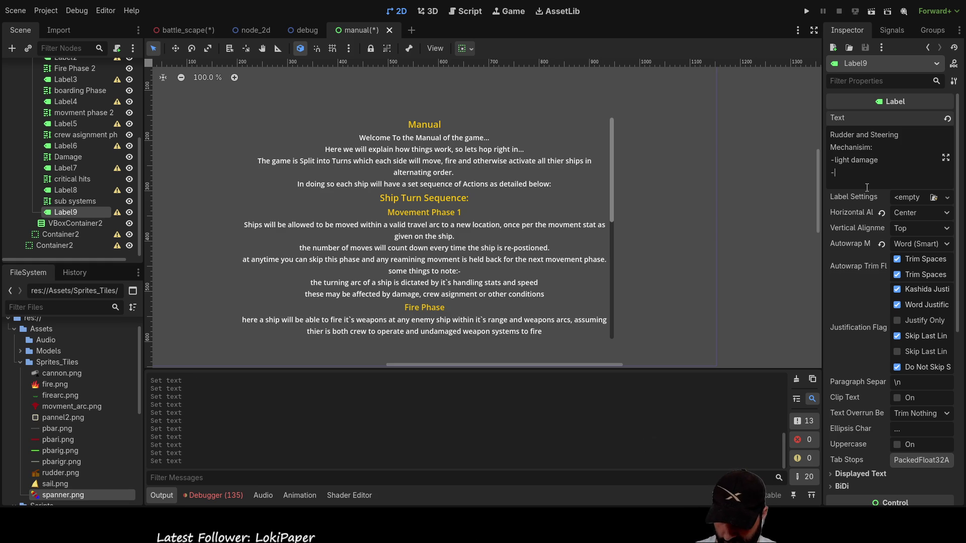
Add '-meduim damage', '-heavy damage' and '-destroyed' lines below light damage.
type("y damage")
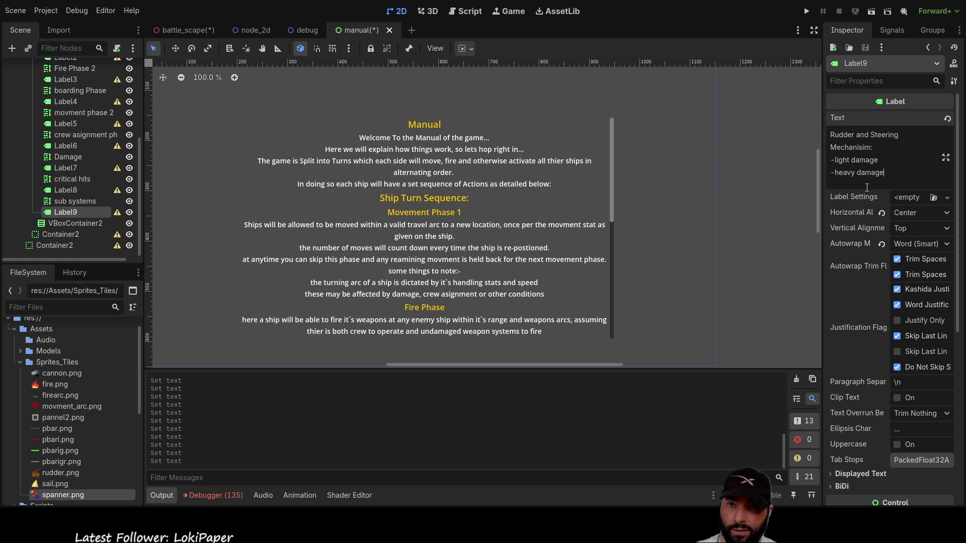
key("Return")
type("-destroyed")
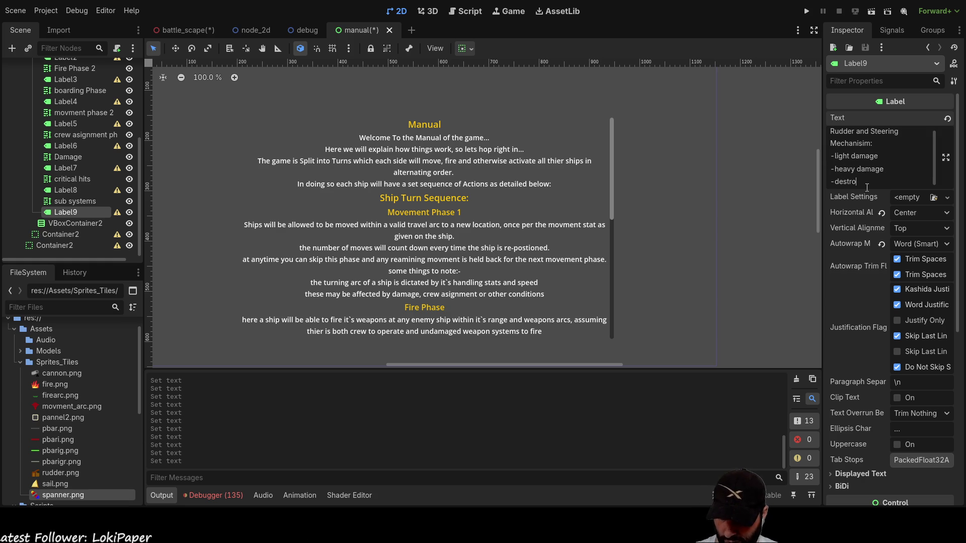
key("Home")
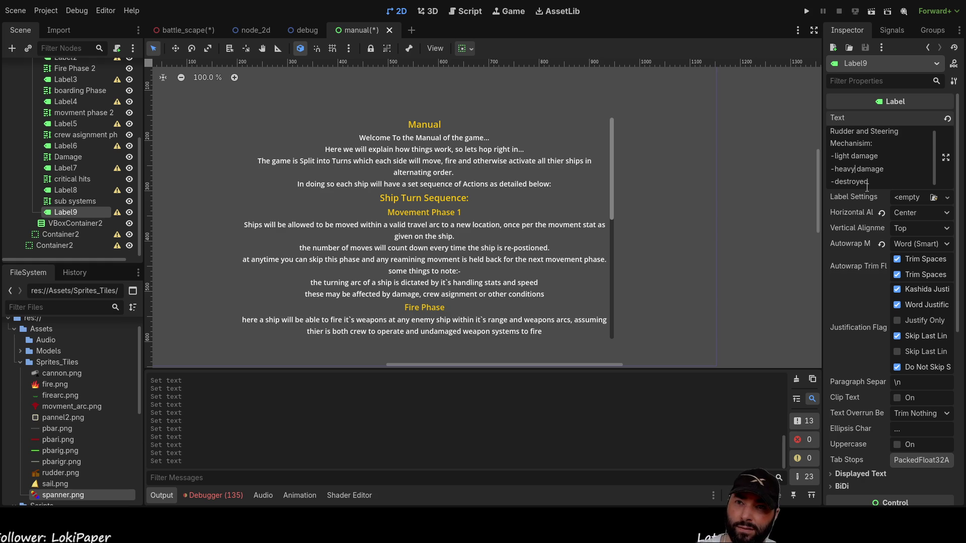
key("Return")
key("Up")
type("-meduim")
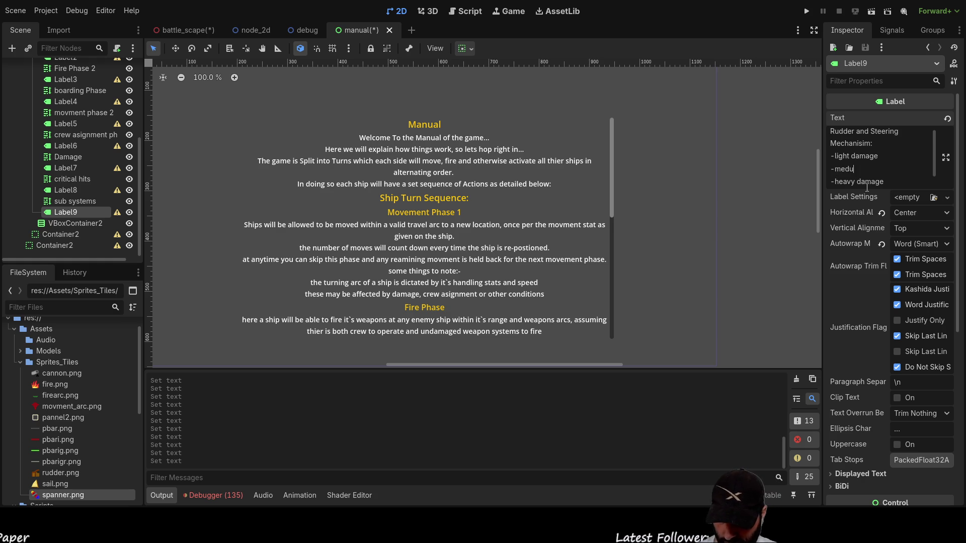
type(" damage")
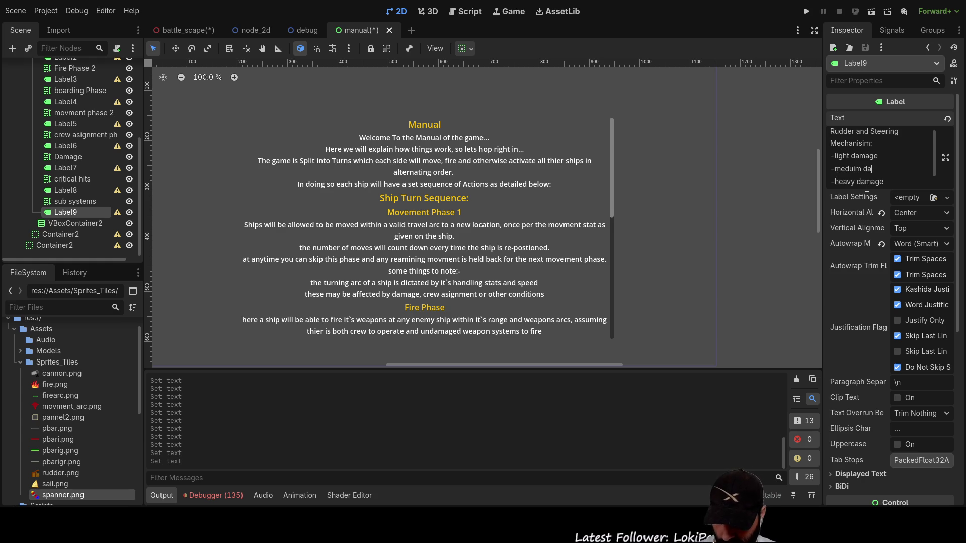
key("Down")
key("Return")
type("-destroyed")
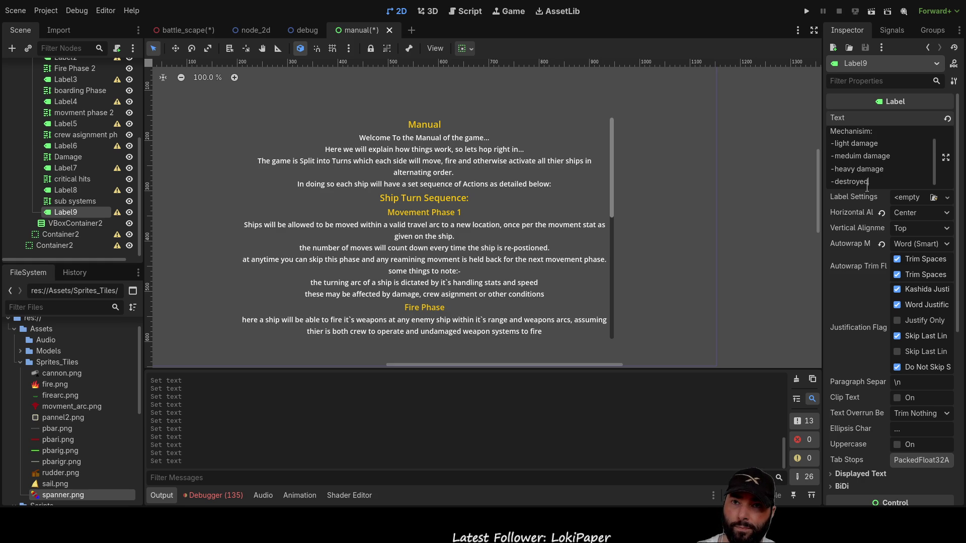
key("Return")
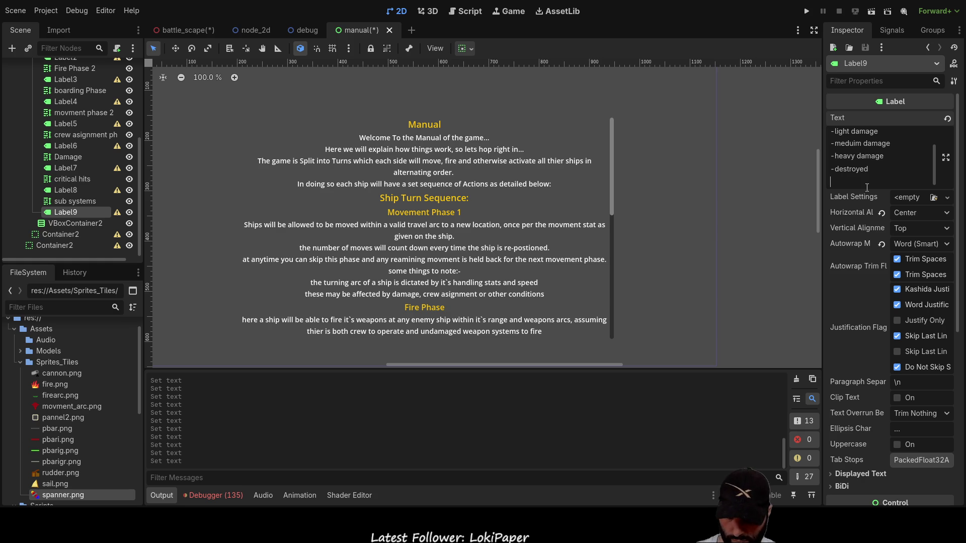
Add 'Steering and Repair is no longer possible' under the destroyed level in Label9's text.
type("St")
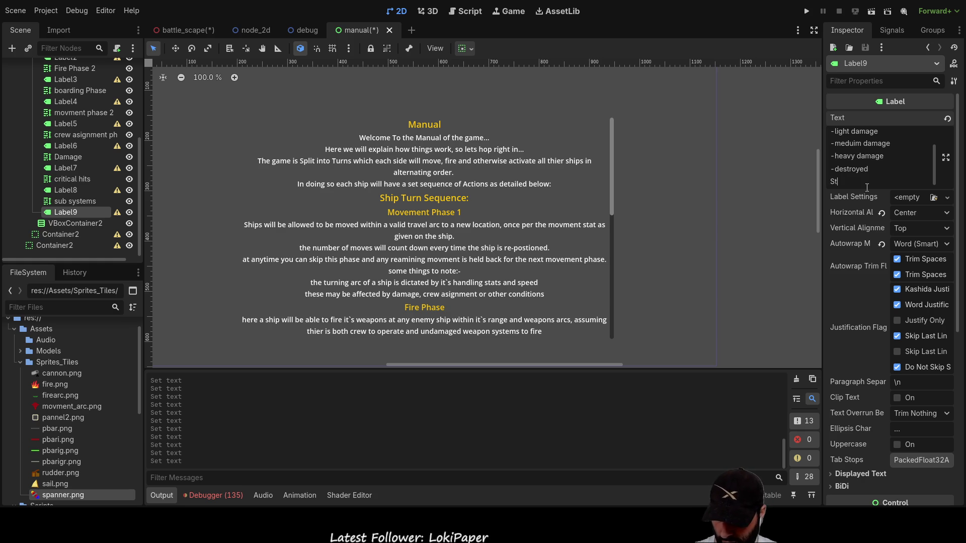
type("eering is no l")
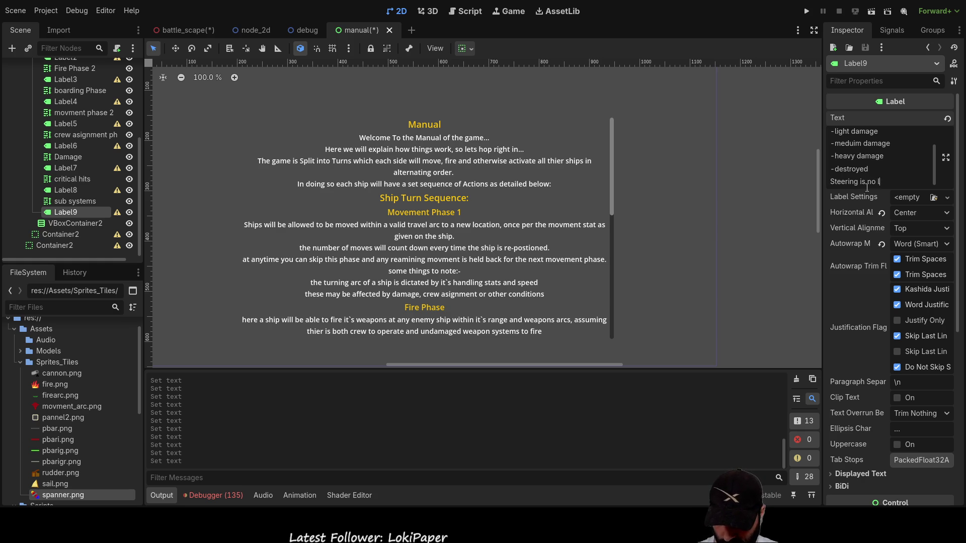
type("onger possible")
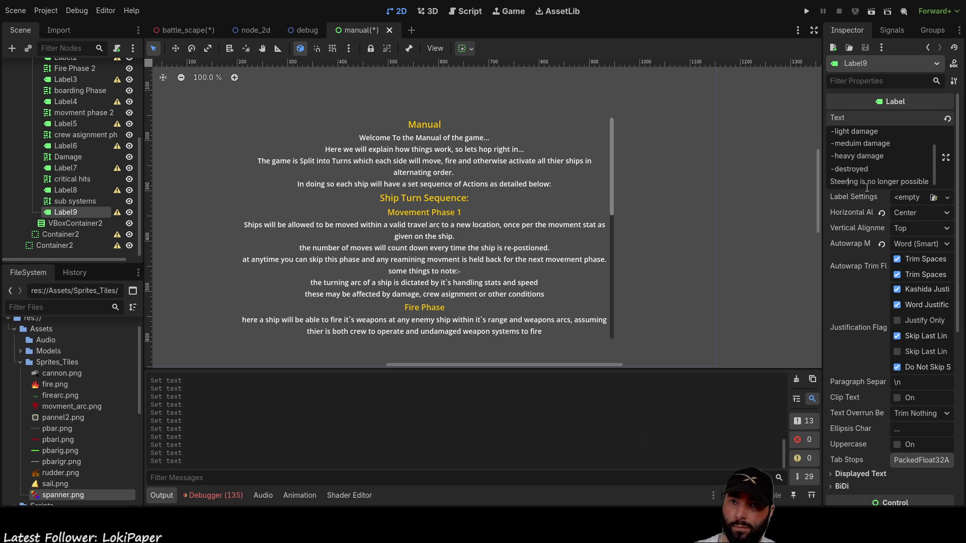
key("Left")
key("Left")
key("Left")
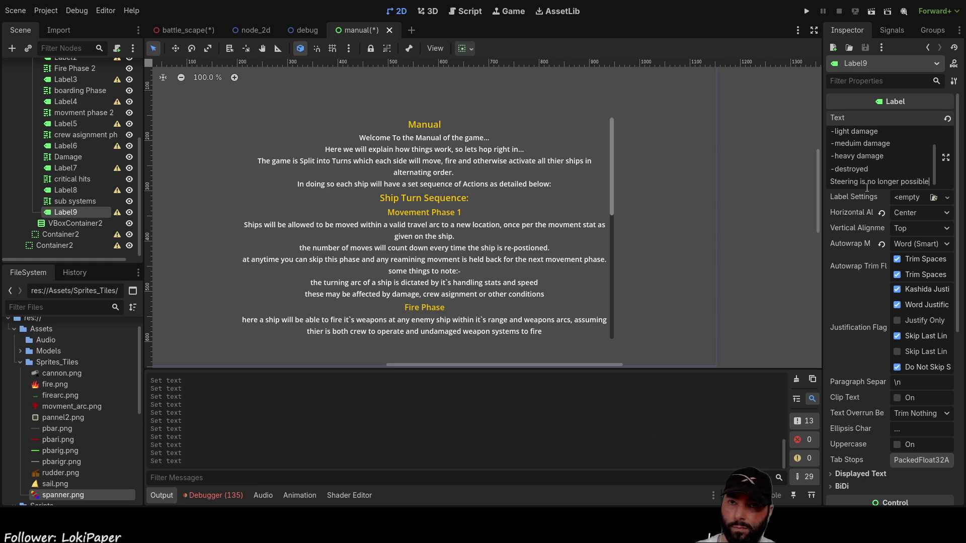
key("Left")
key("Left")
key("Left")
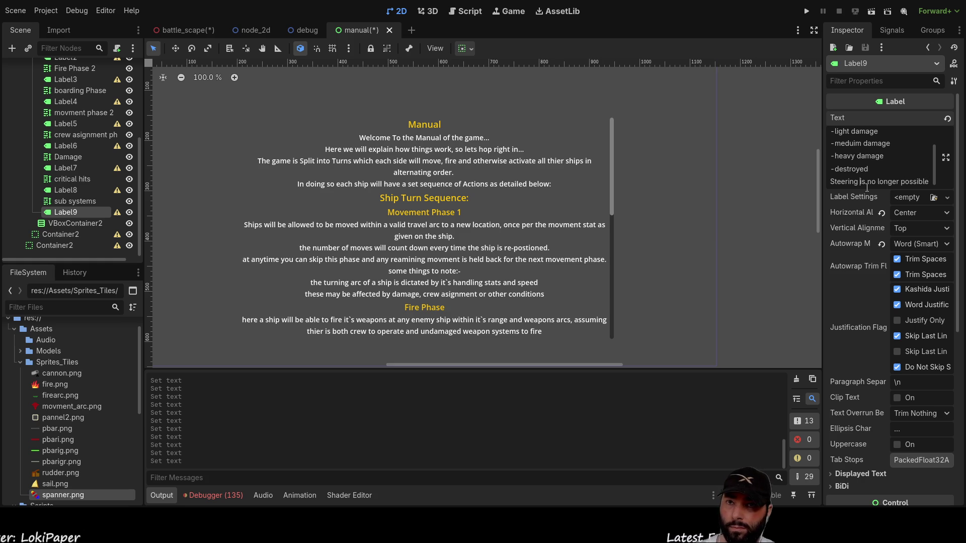
type("and Repair is no")
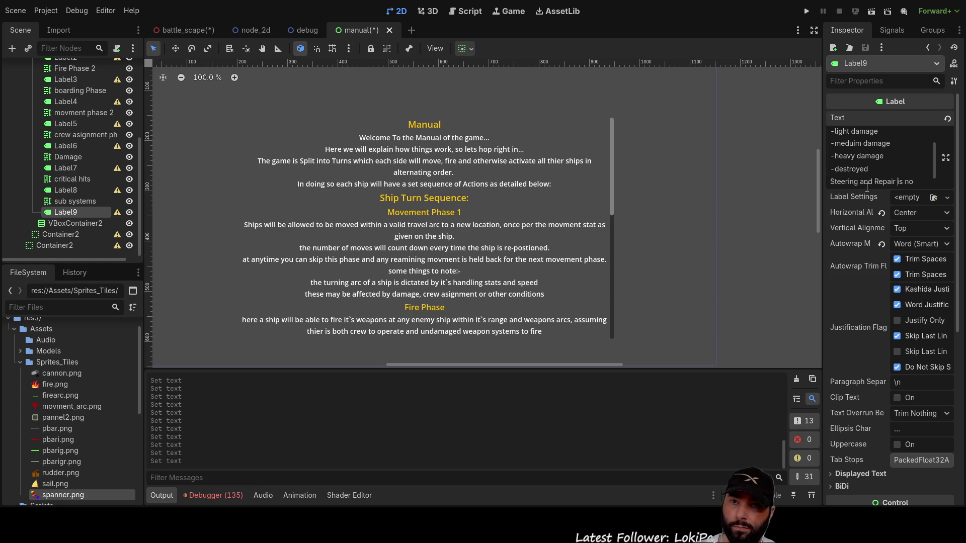
key("End")
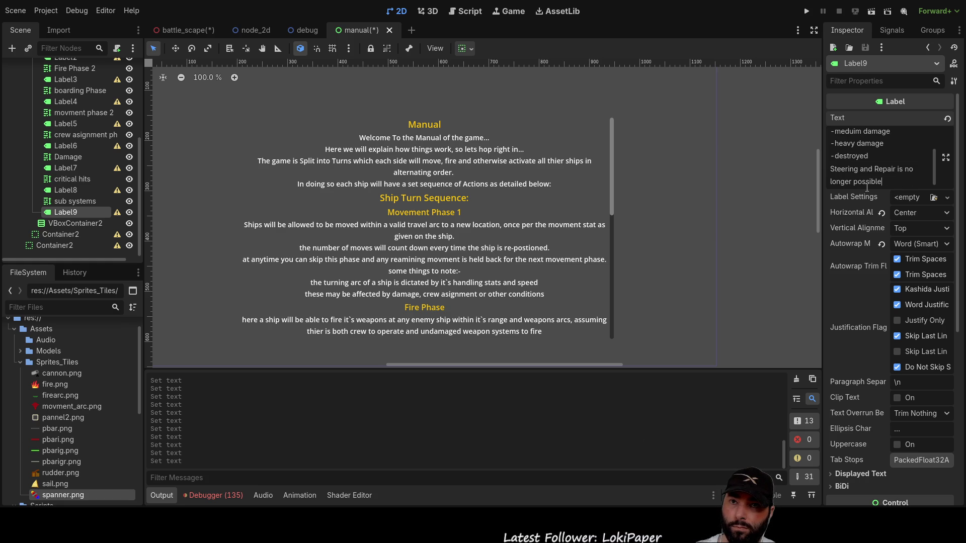
Insert a blank line before the destroyed entry in Label9's text.
key("Up")
key("Up")
key("Up")
key("Down")
key("End")
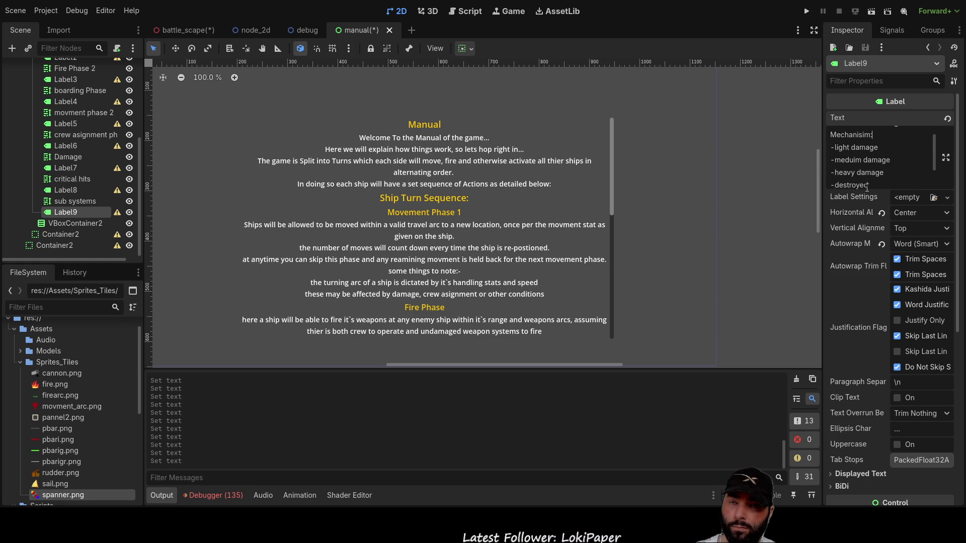
key("Down")
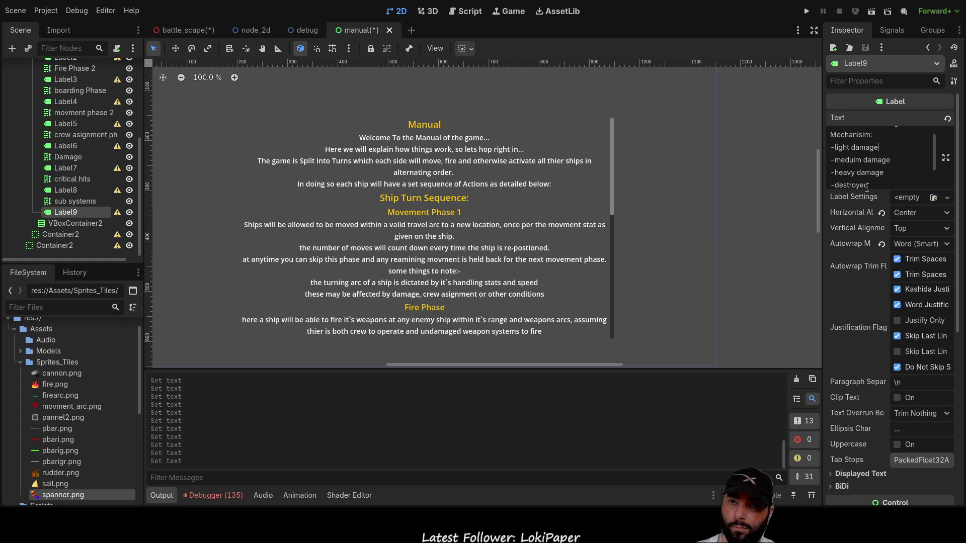
key("Up")
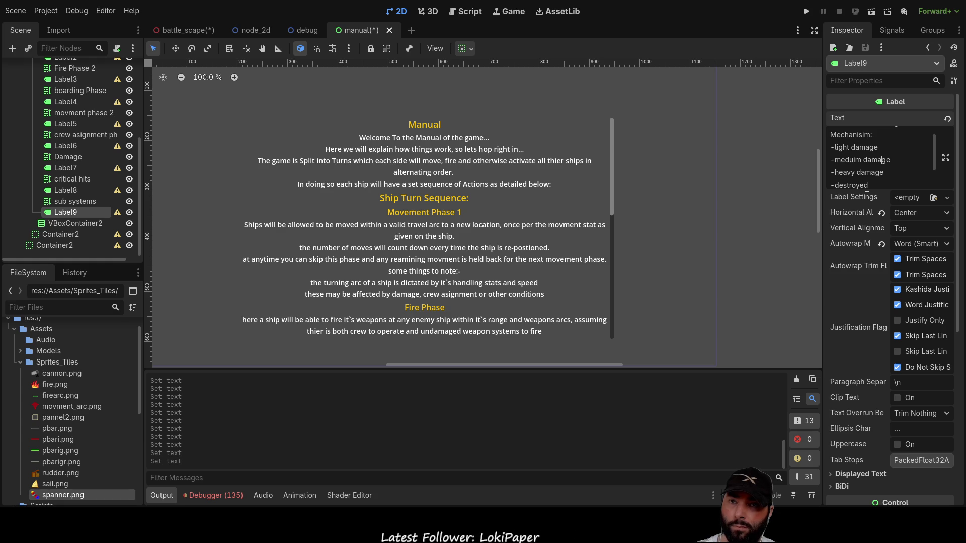
key("Down")
key("Down")
key("Down")
key("Up")
key("Up")
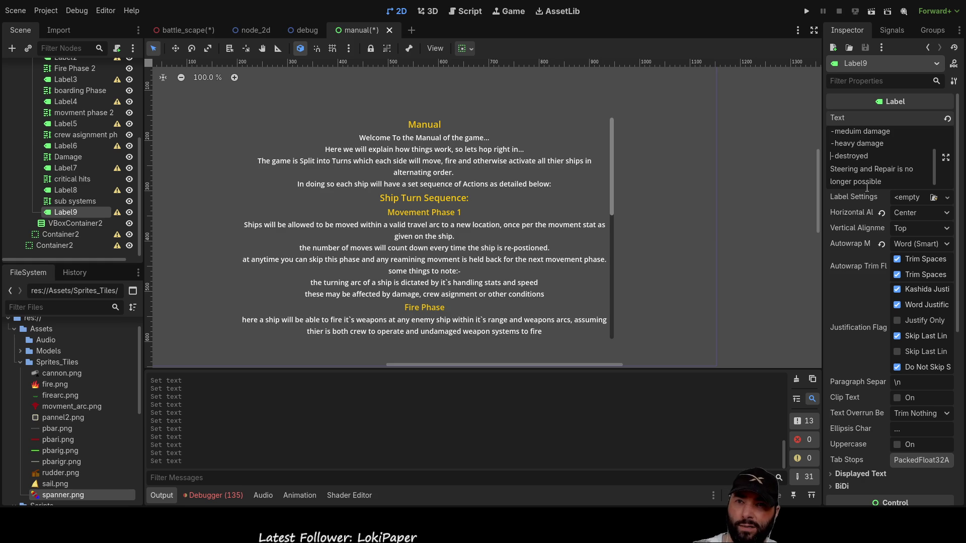
key("Home")
type("#")
key("BackSpace")
key("Return")
key("Down")
key("End")
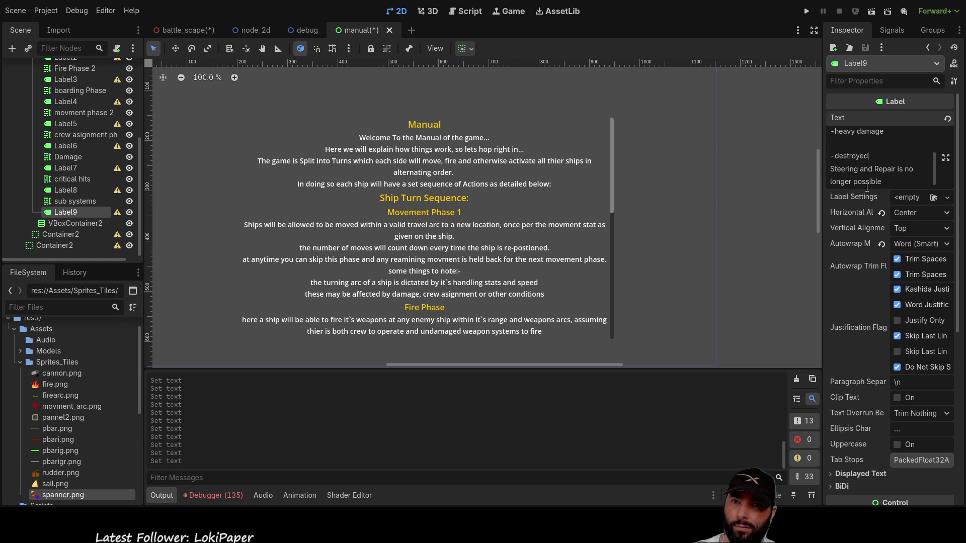
Insert a blank line before the medium damage entry.
key("Up")
key("Up")
key("Up")
key("Down")
key("Down")
key("Down")
key("Home")
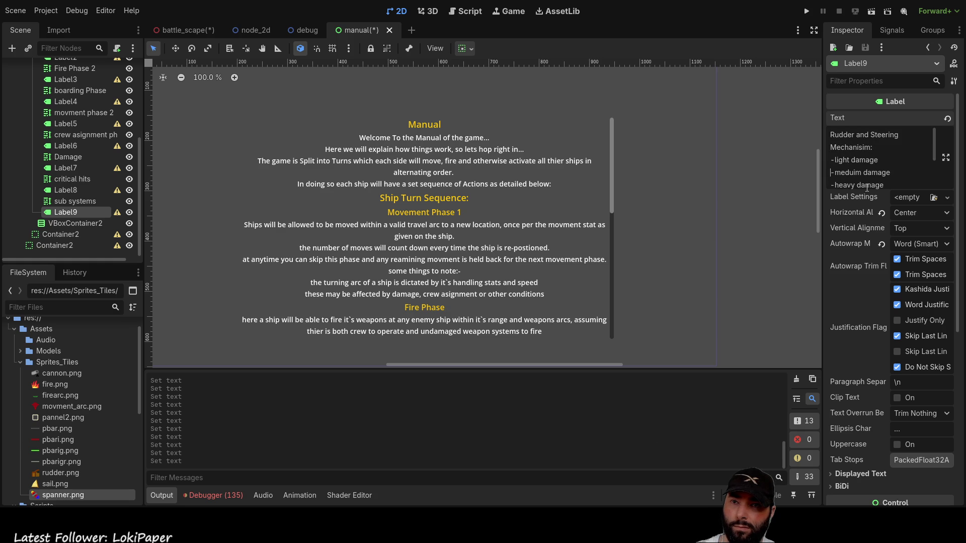
key("Return")
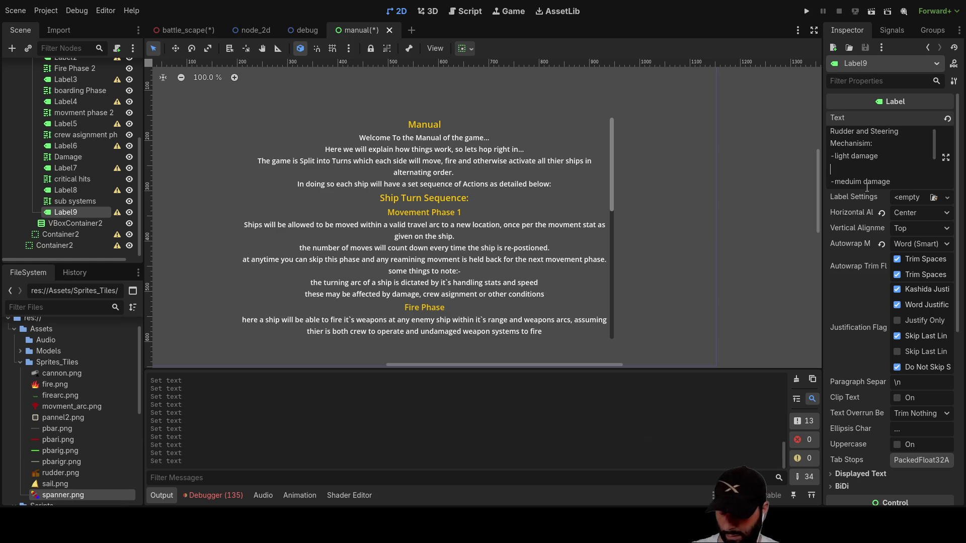
Write the light damage description: debris stuck in the steering, turning arc reduced.
type("some debri")
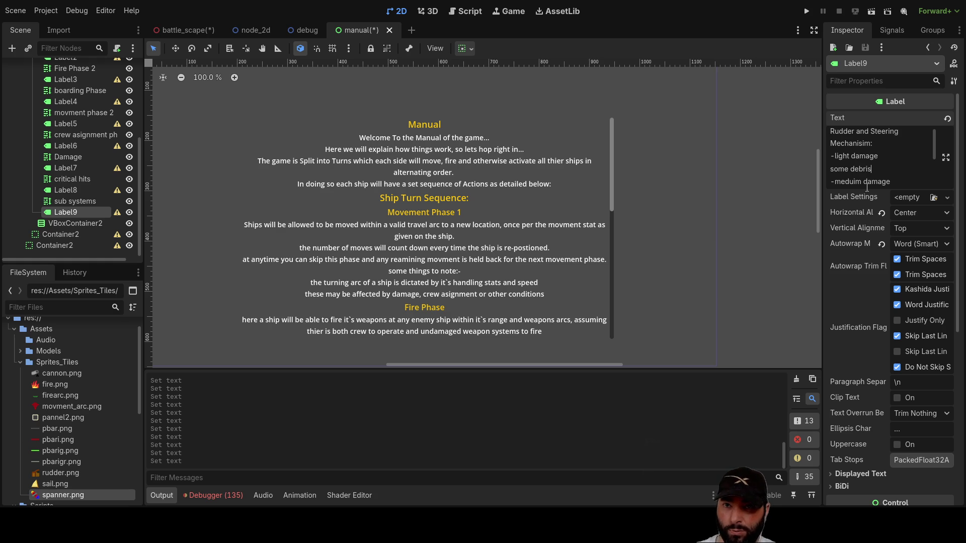
type(" st")
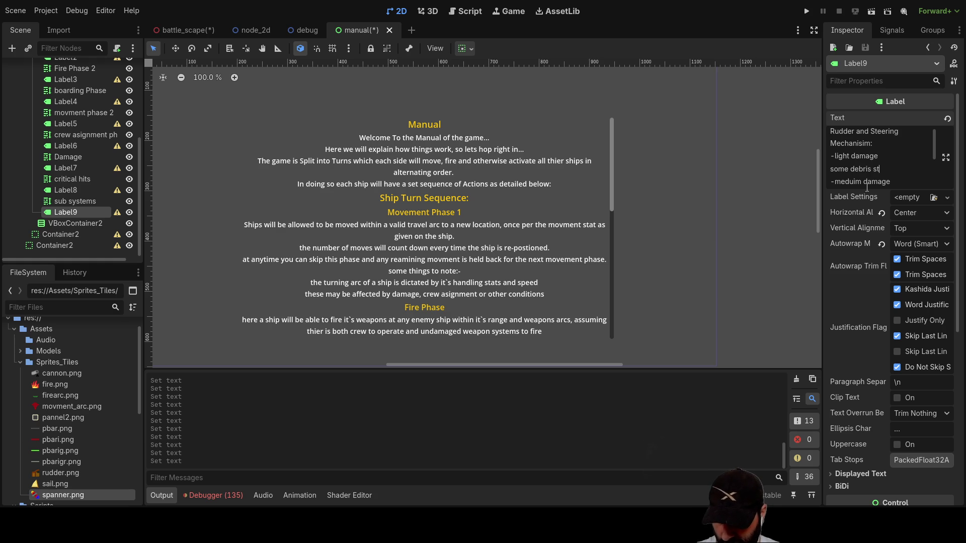
type("uck in the steering")
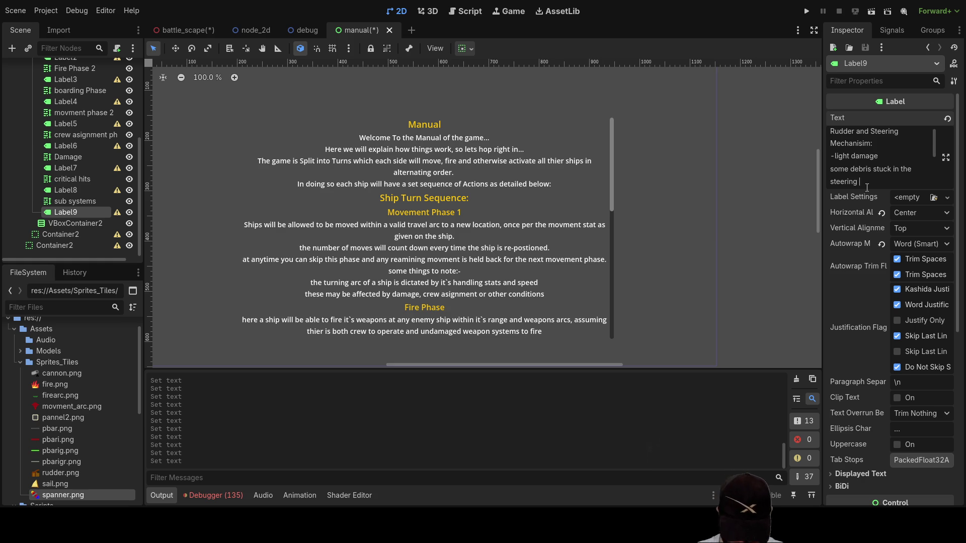
type("chains")
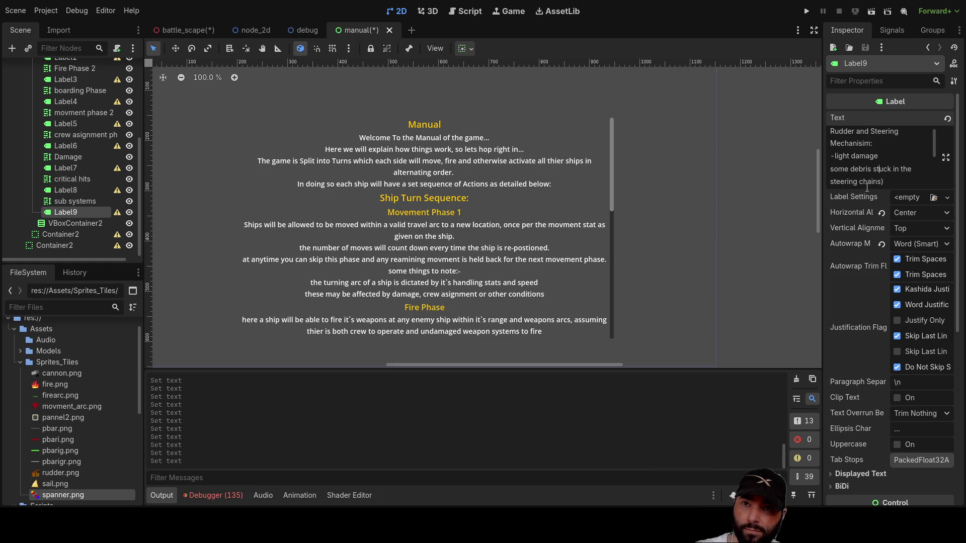
type("(")
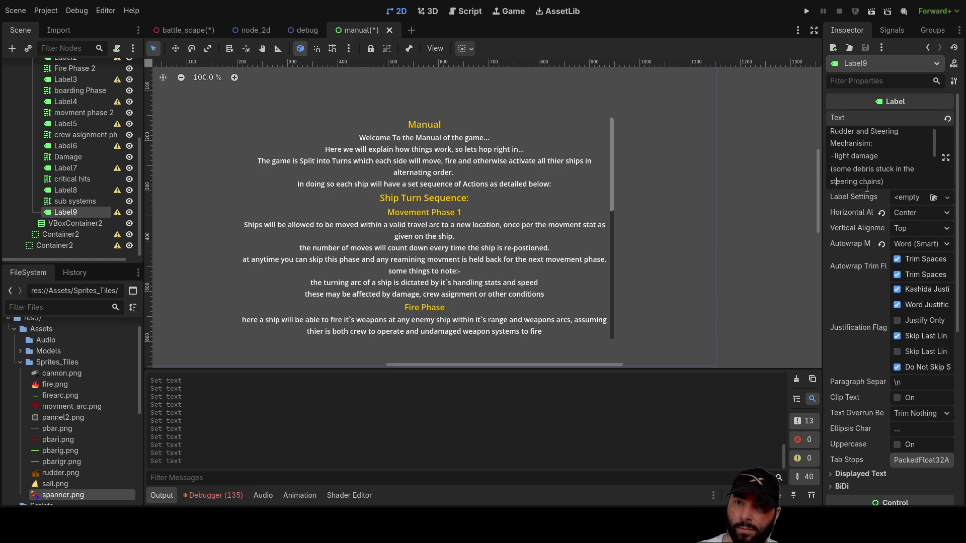
key("Down")
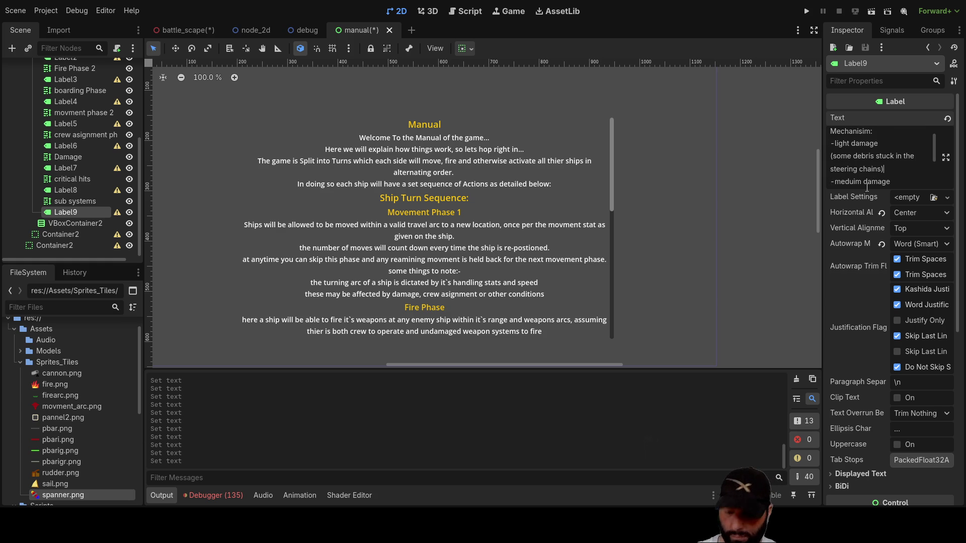
type(" ship turning ")
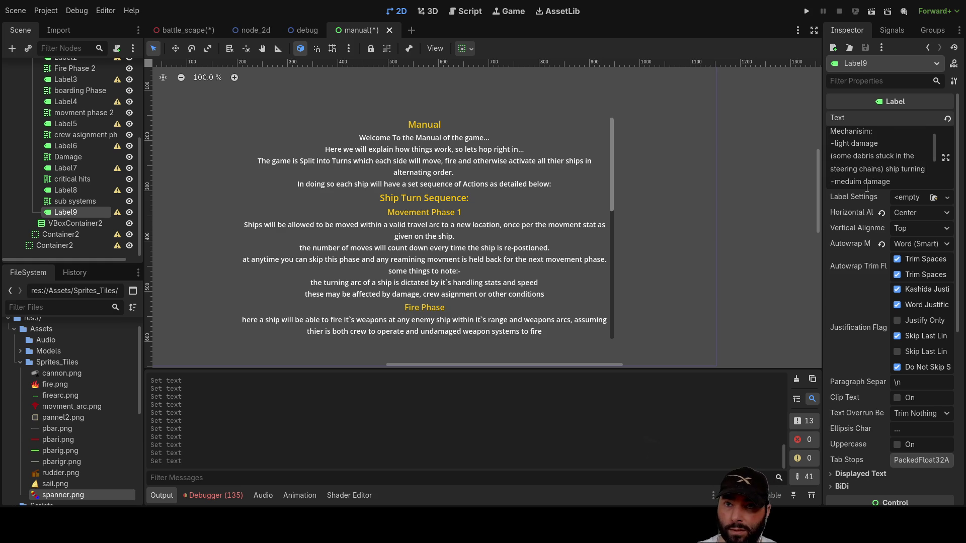
type("arc ")
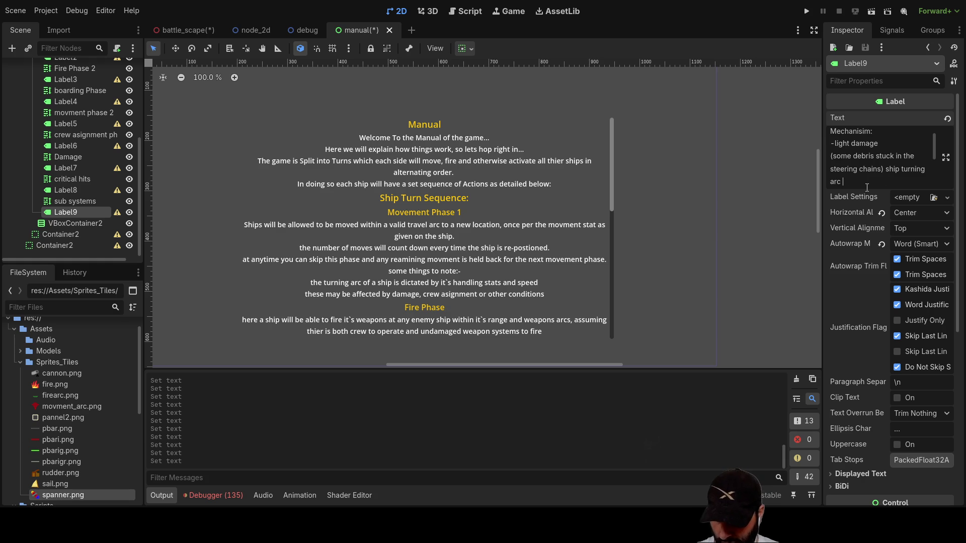
type("is reduced")
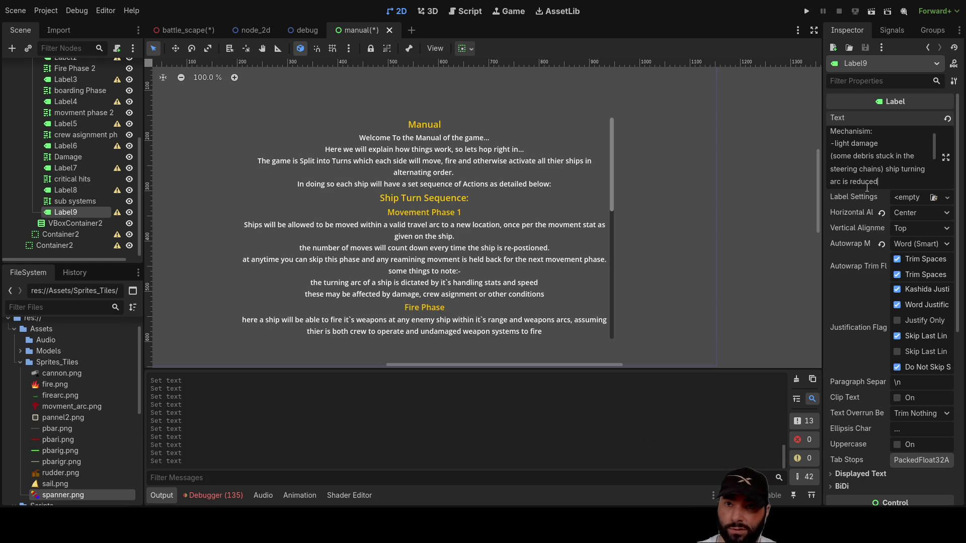
scroll(867, 187, "down", 1)
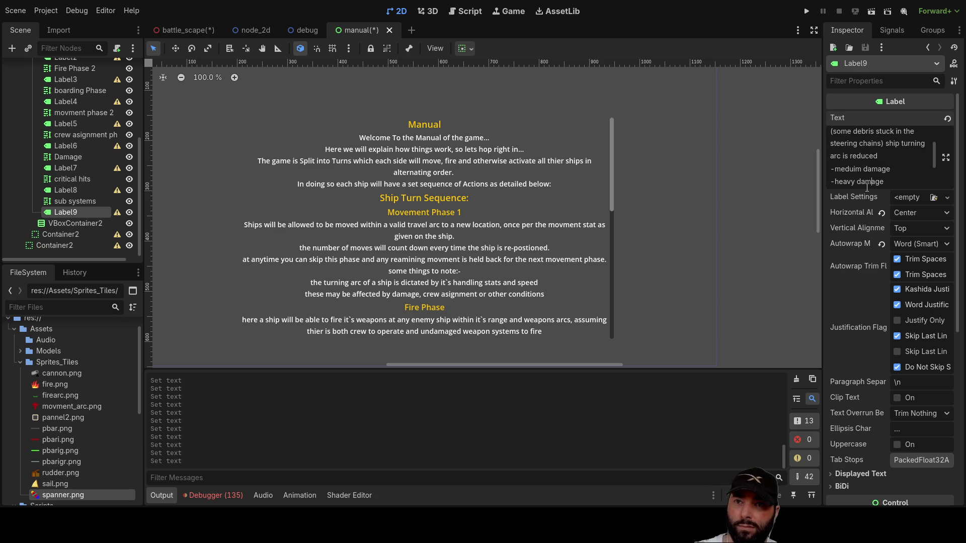
key("Return")
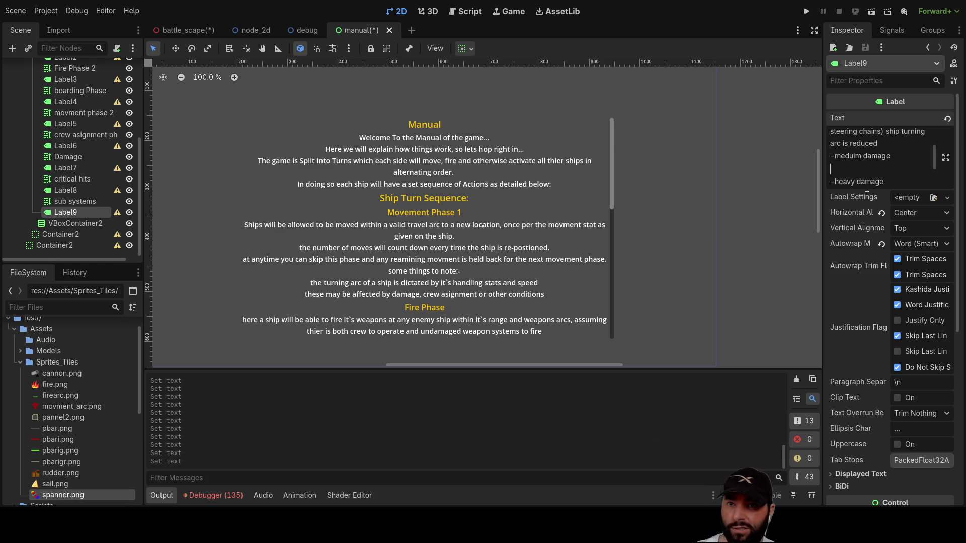
key("Up")
key("Up")
key("Up")
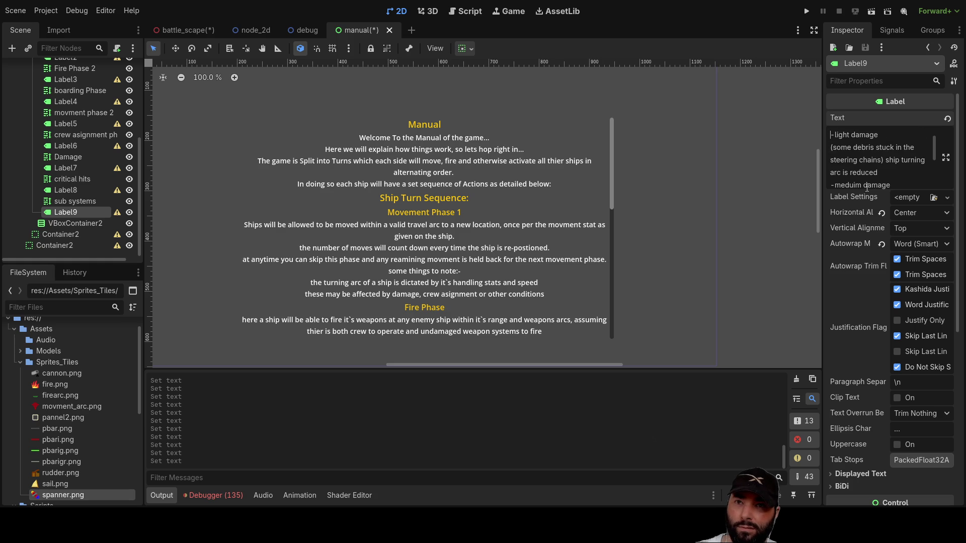
key("Down")
key("Down")
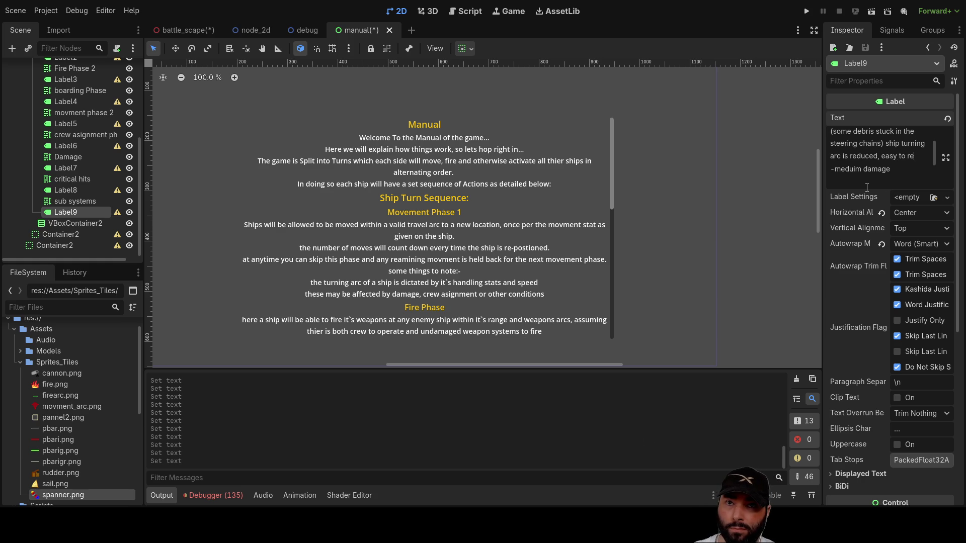
Write the medium damage description: steering broken beyond repair, but field workarounds can be made.
type("pair")
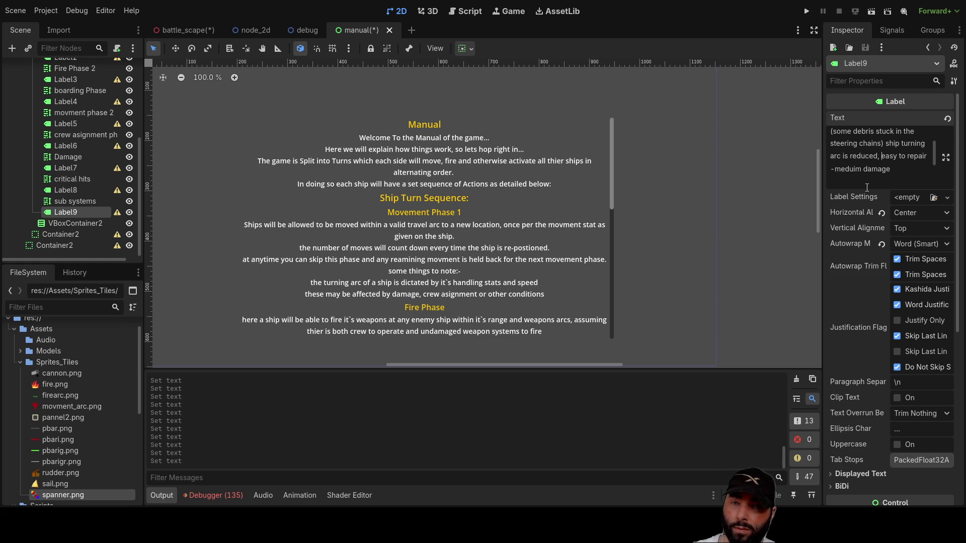
key("Up")
key("Up")
key("Up")
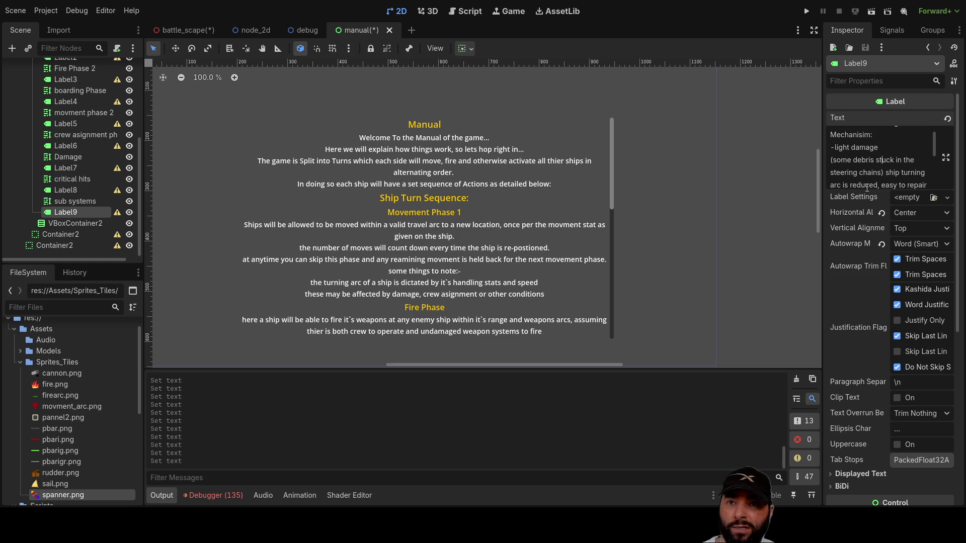
key("Down")
key("Down")
key("Down")
key("Up")
scroll(867, 188, "down", 1)
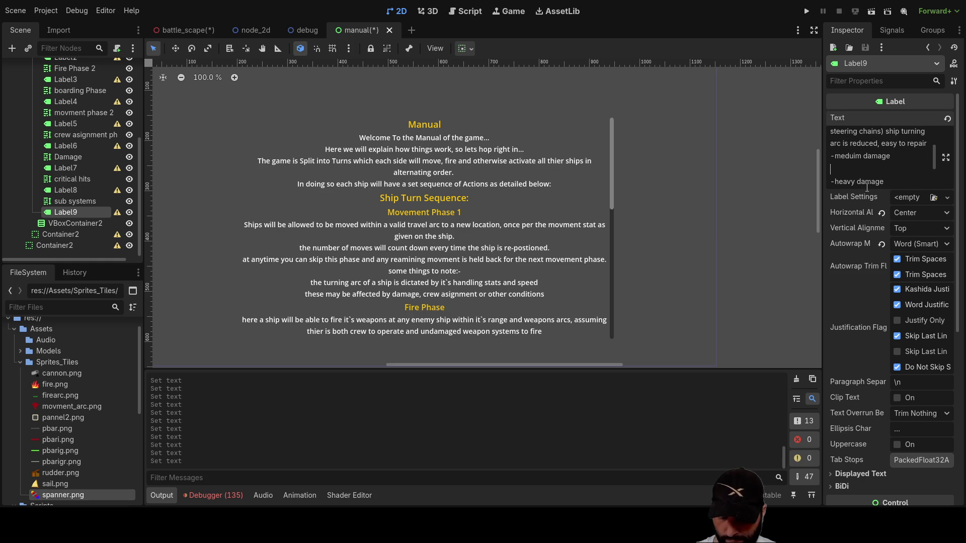
key("Return")
type("(")
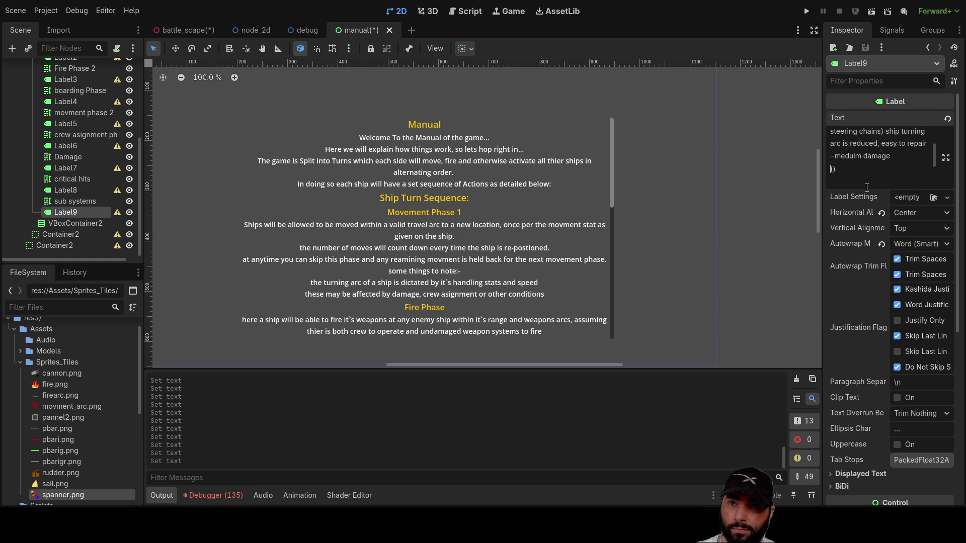
type("part of t")
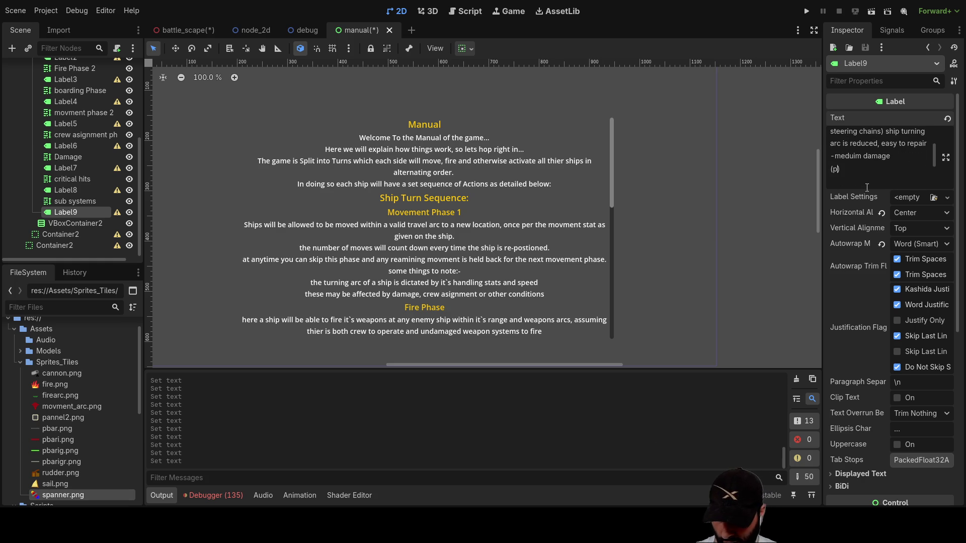
type("he steering ")
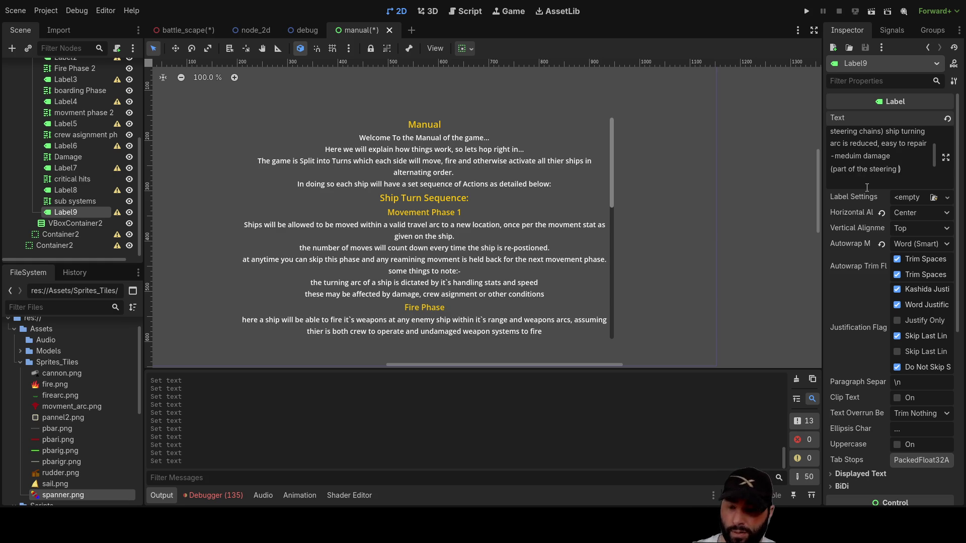
type("mechanism")
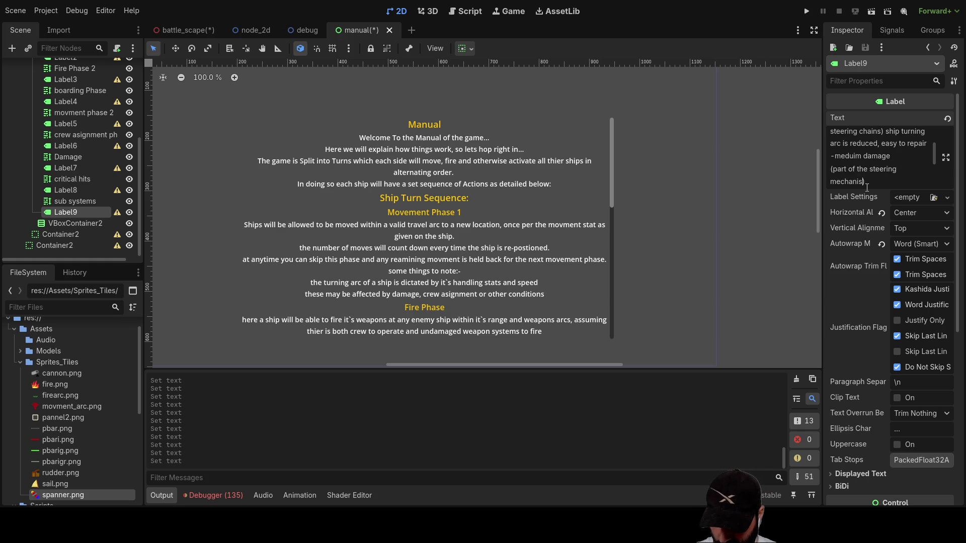
type(" is broken")
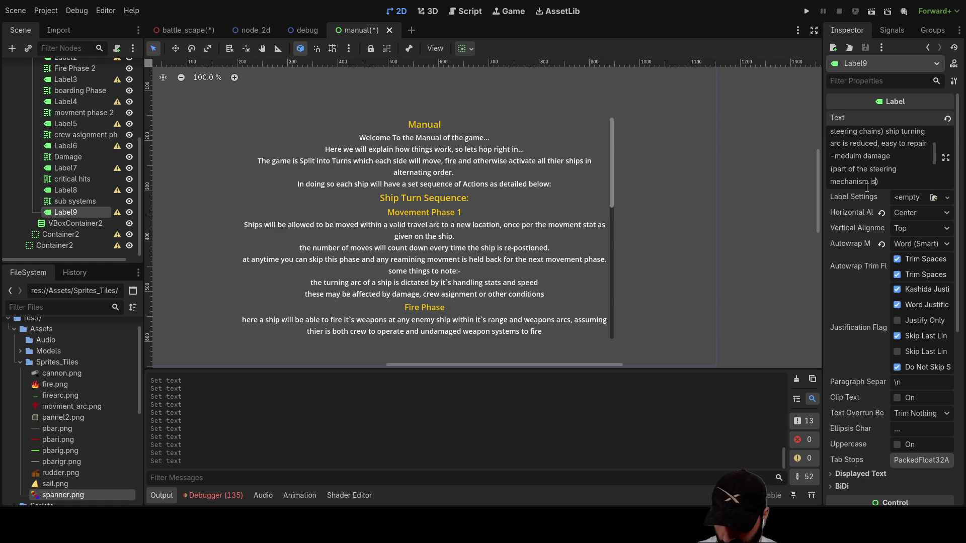
type(" beyo")
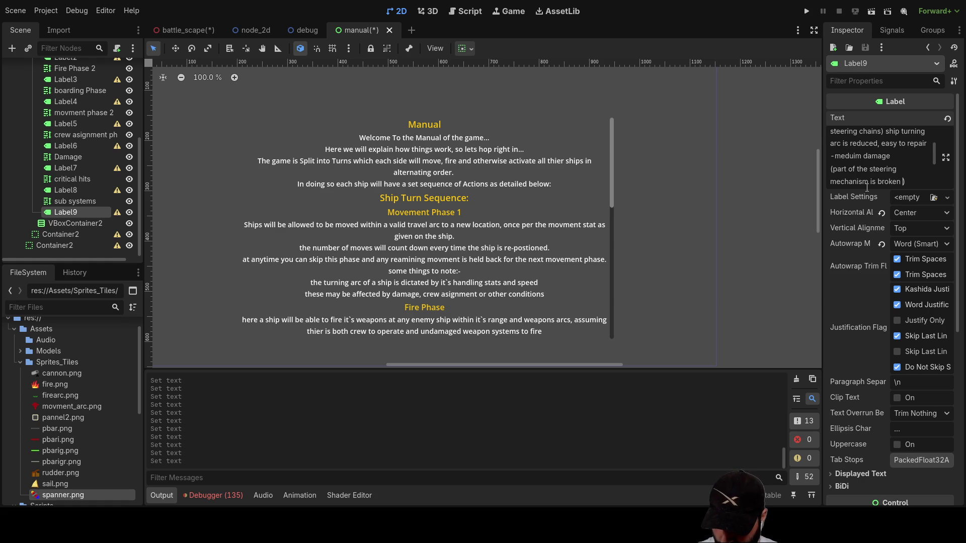
type("nd repair, b")
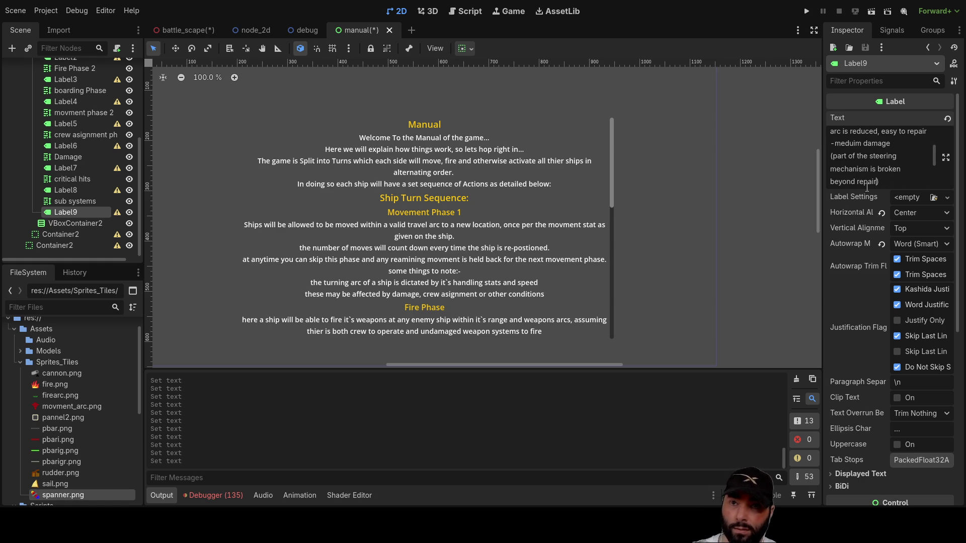
type("ut")
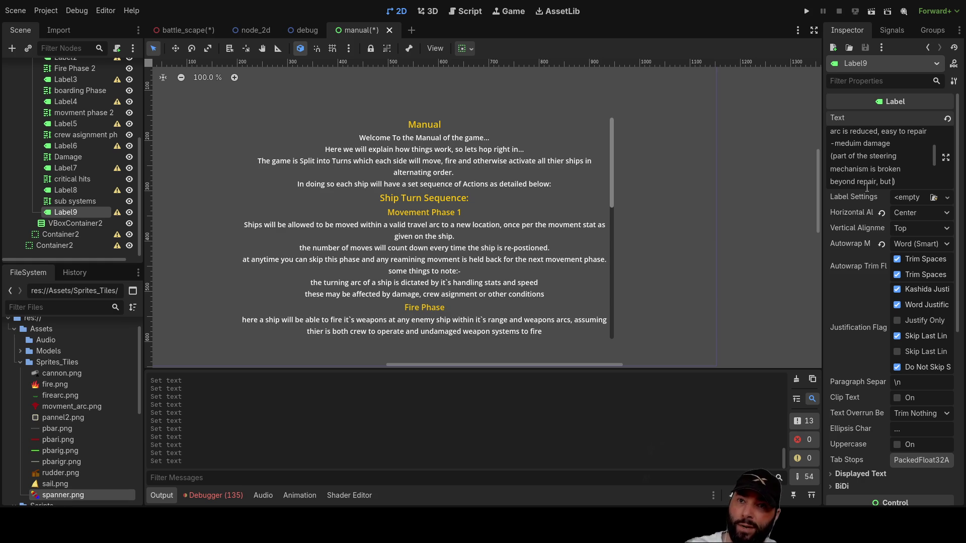
type("some fiel")
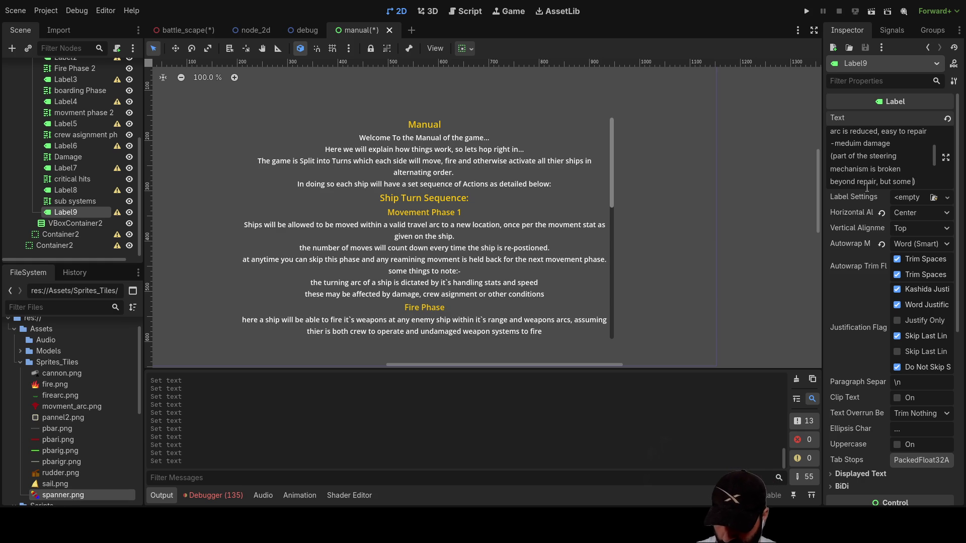
type("d")
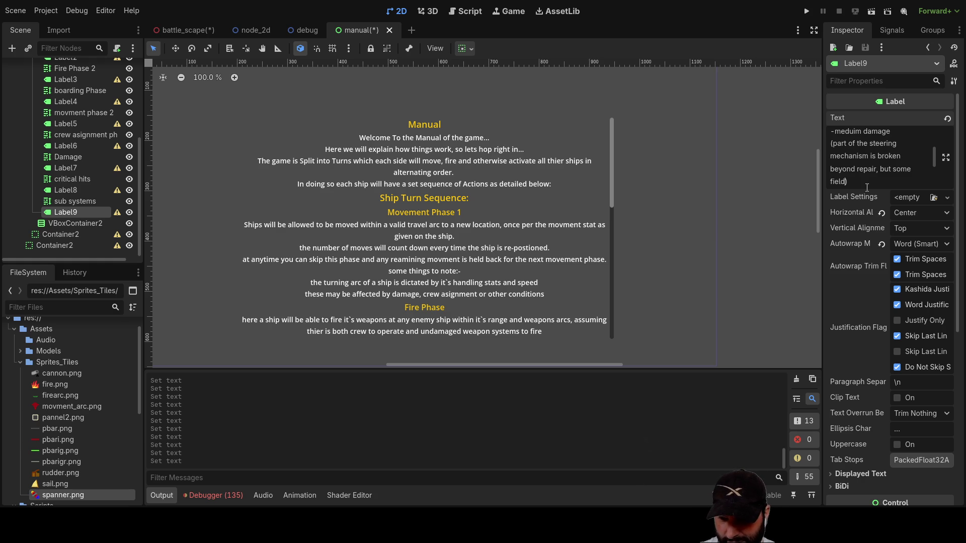
type("work arounds can be made")
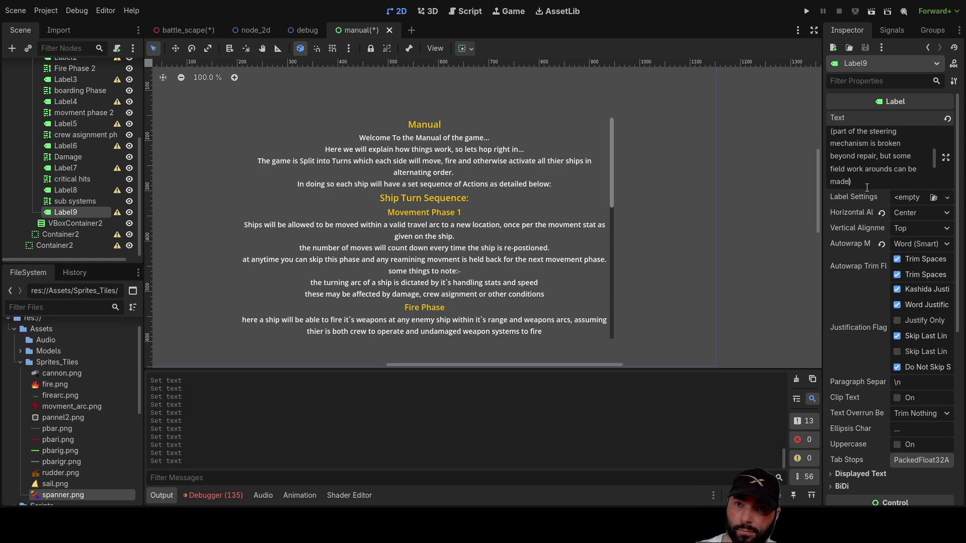
Reread the damage descriptions and start a new line after the medium damage entry.
key("Up")
key("Up")
key("Up")
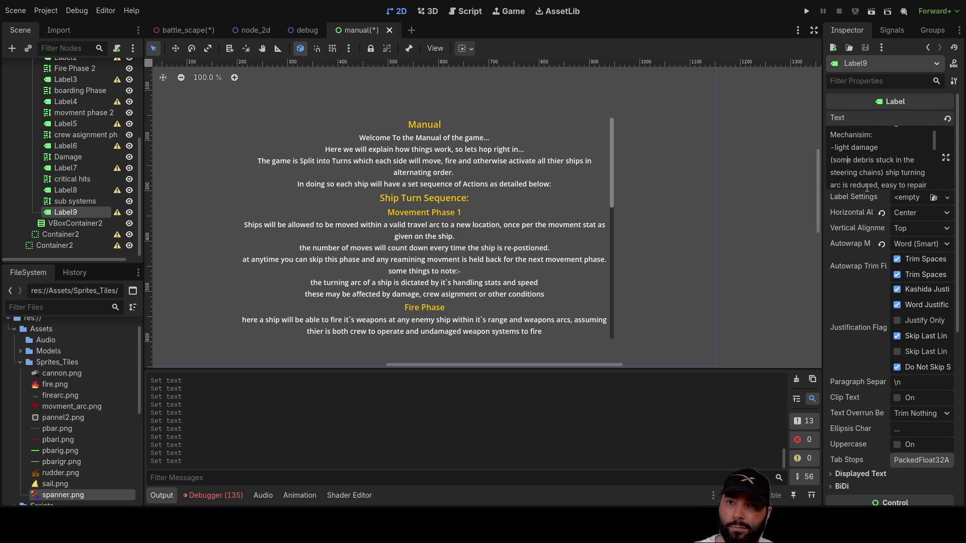
key("Down")
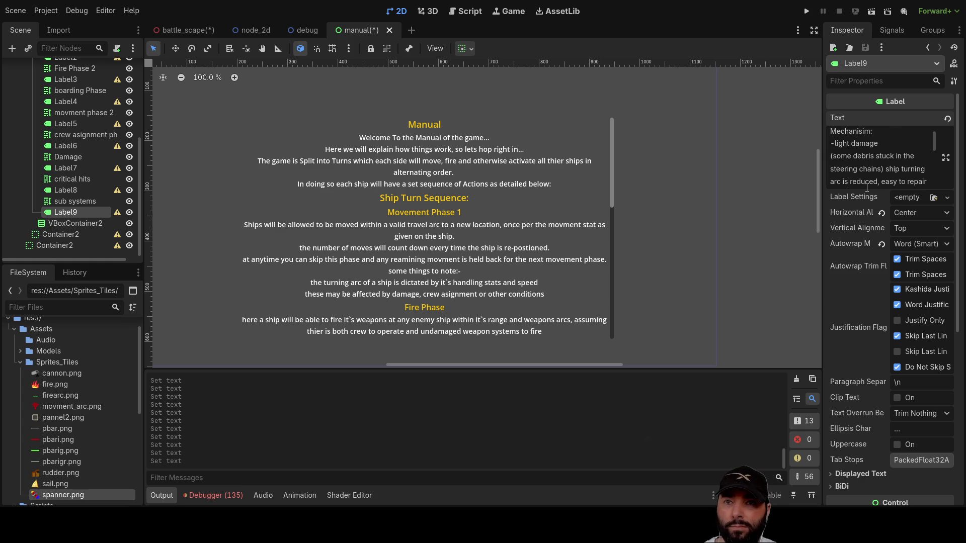
key("Down")
key("Down")
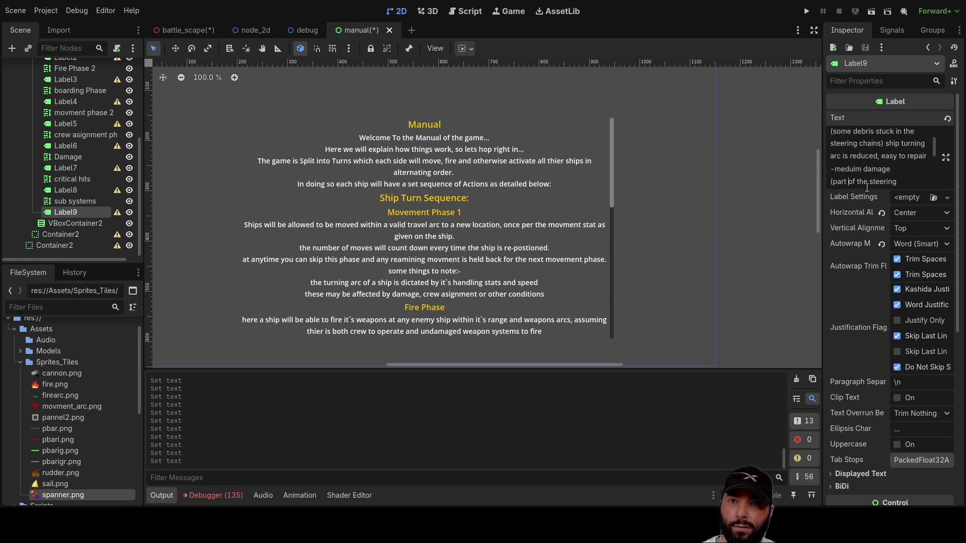
key("Down")
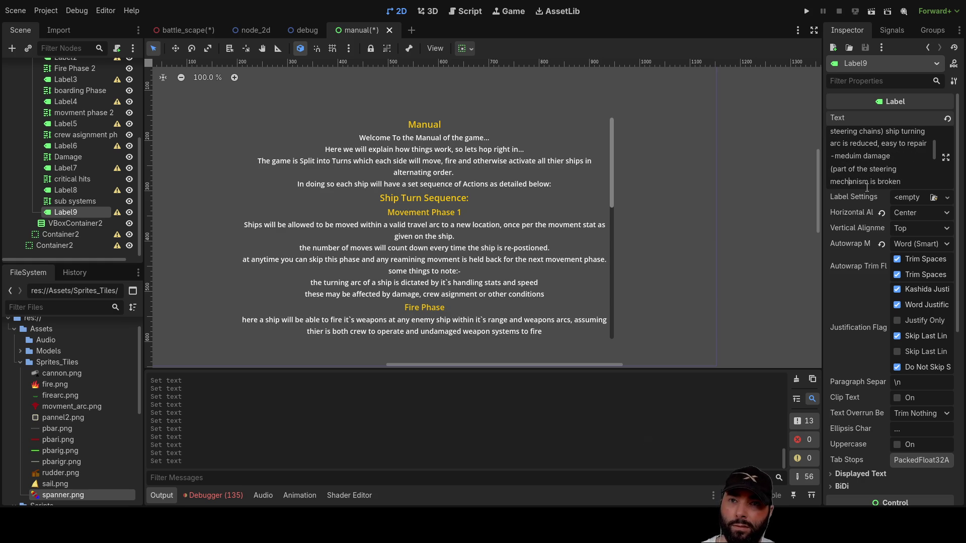
key("Down")
key("Down")
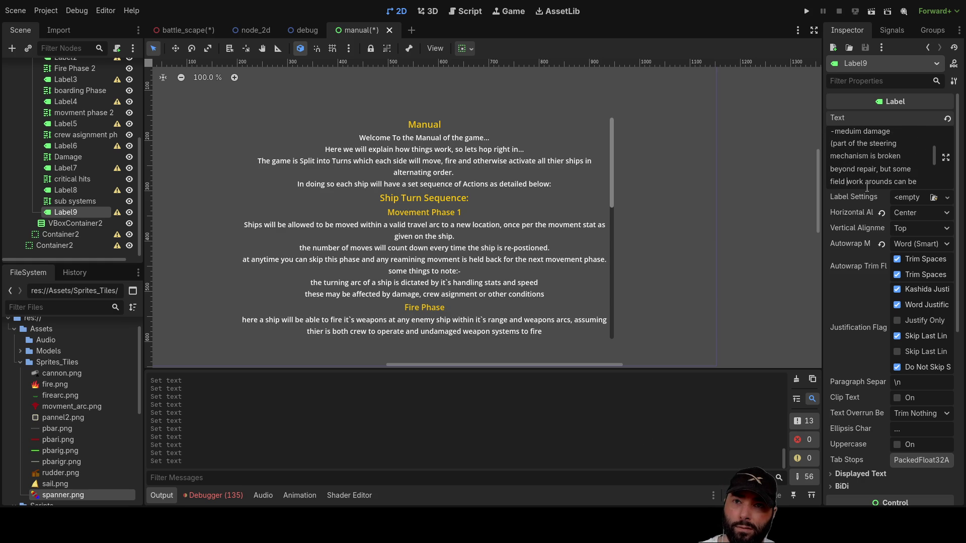
key("Down")
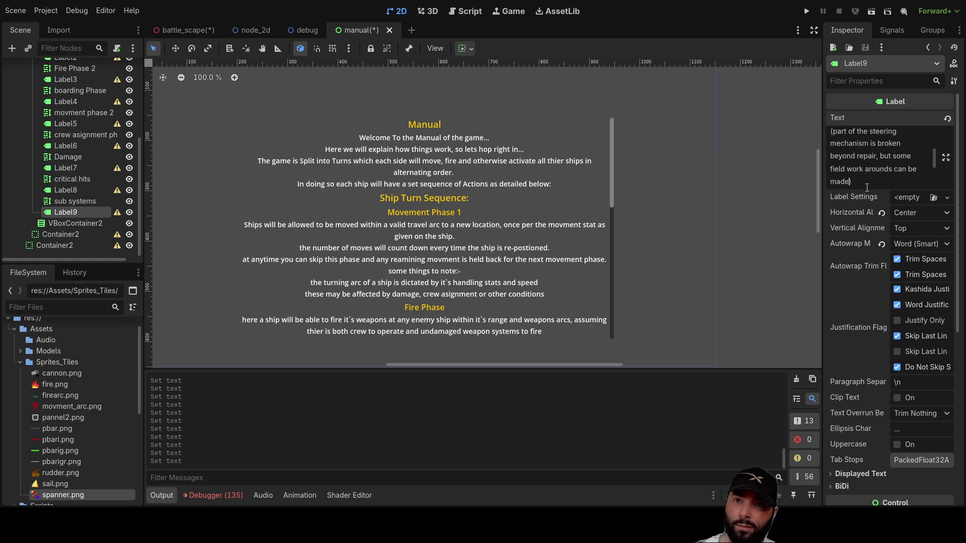
key("Return")
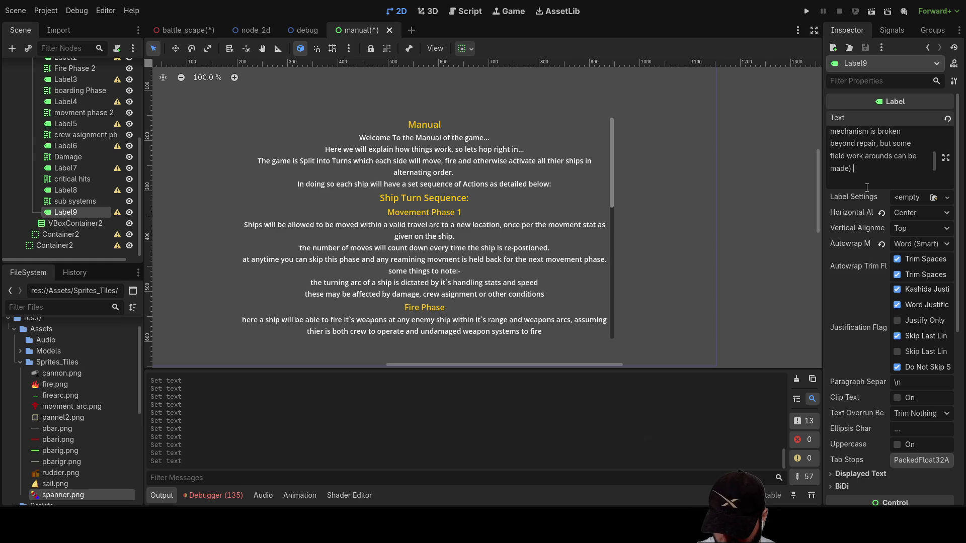
Describe heavy damage as a severely reduced turn arc and destroyed as 'boat will follow a random course each turn'.
type("turn arc servely")
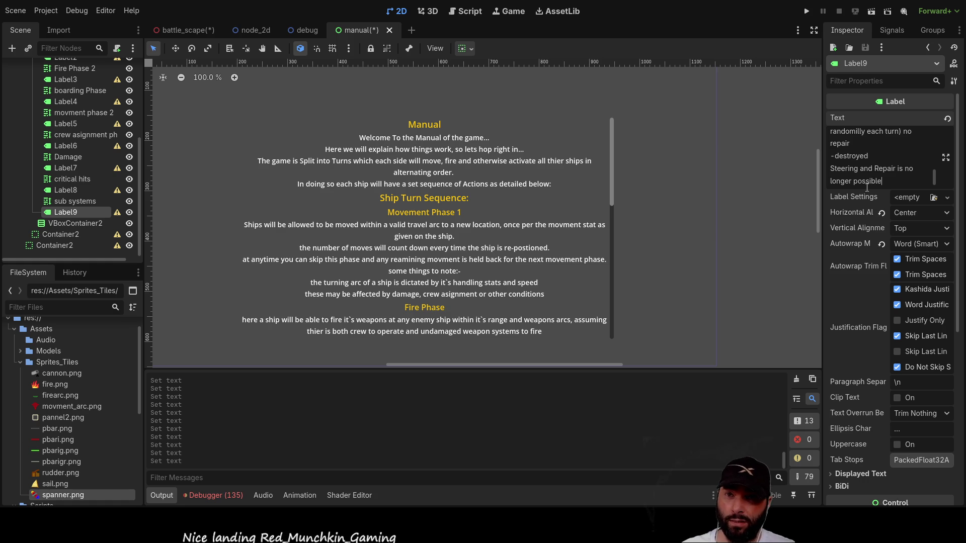
type("-")
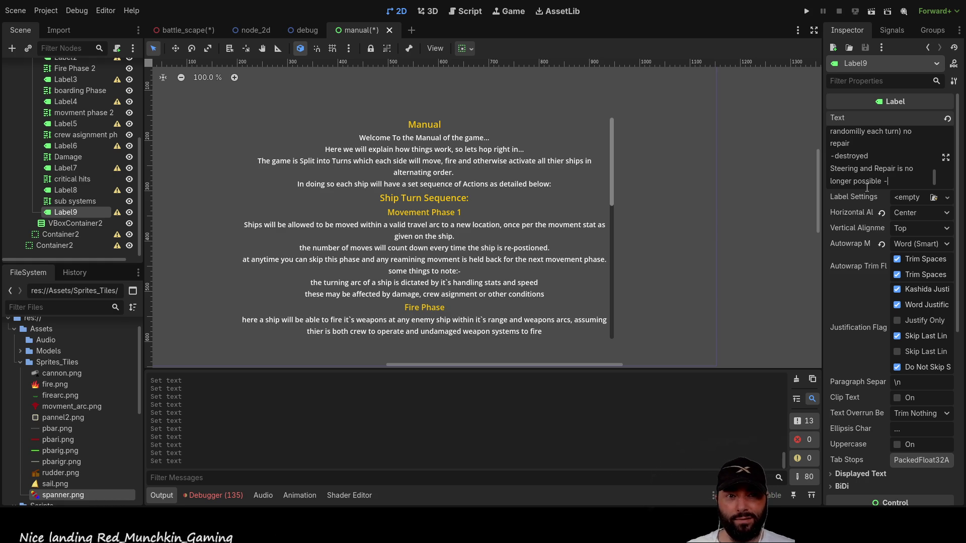
type("boat will follow a random ")
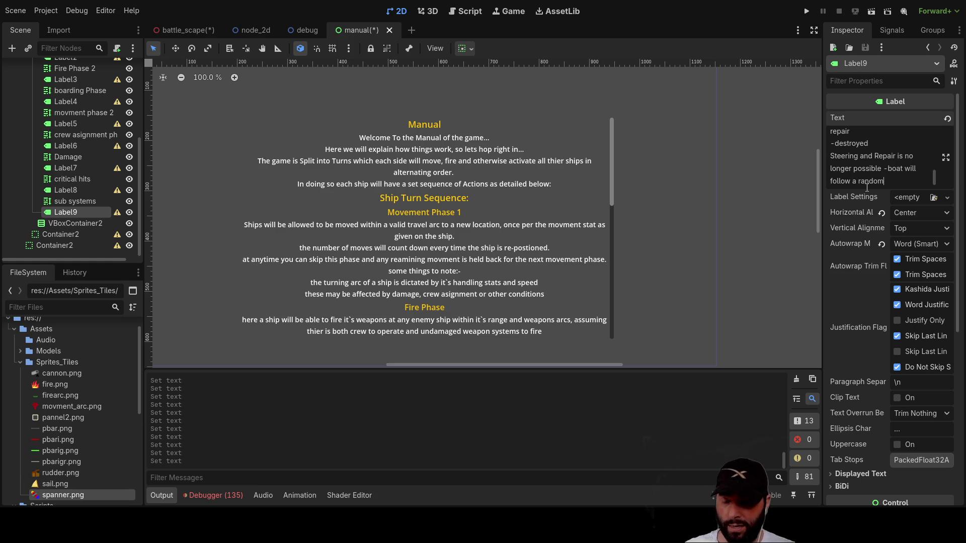
type("course")
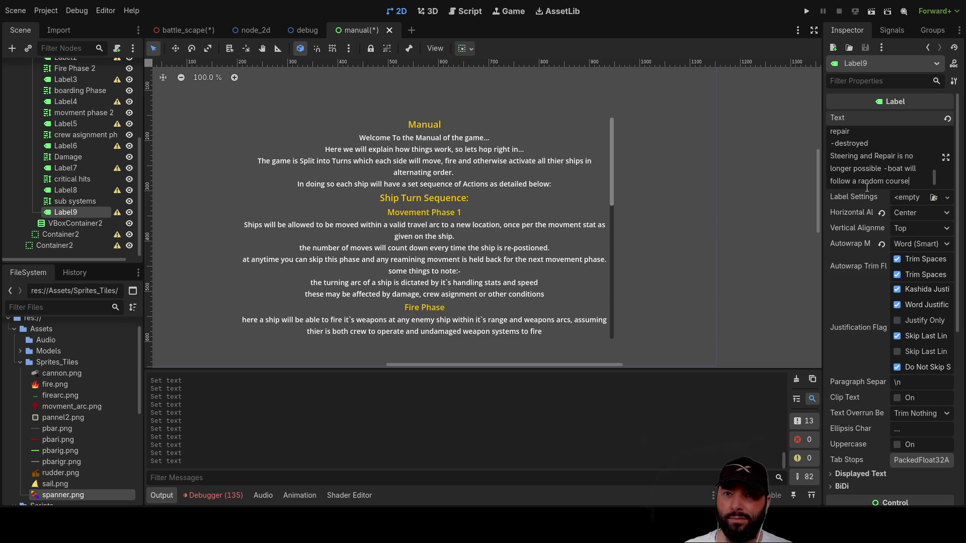
type(" each turn")
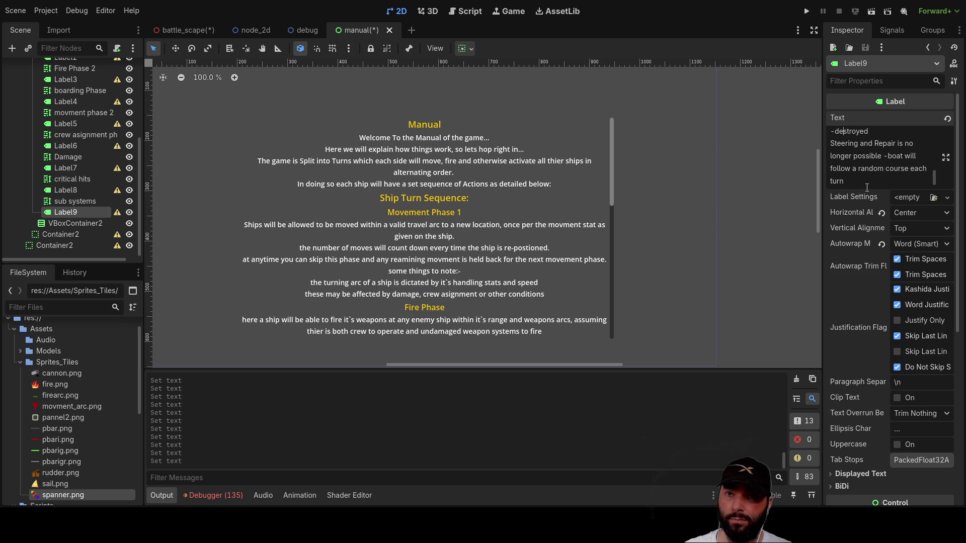
Return to the top of Label9's text at the Rudder and Steering line.
key("Up")
key("Up")
key("Up")
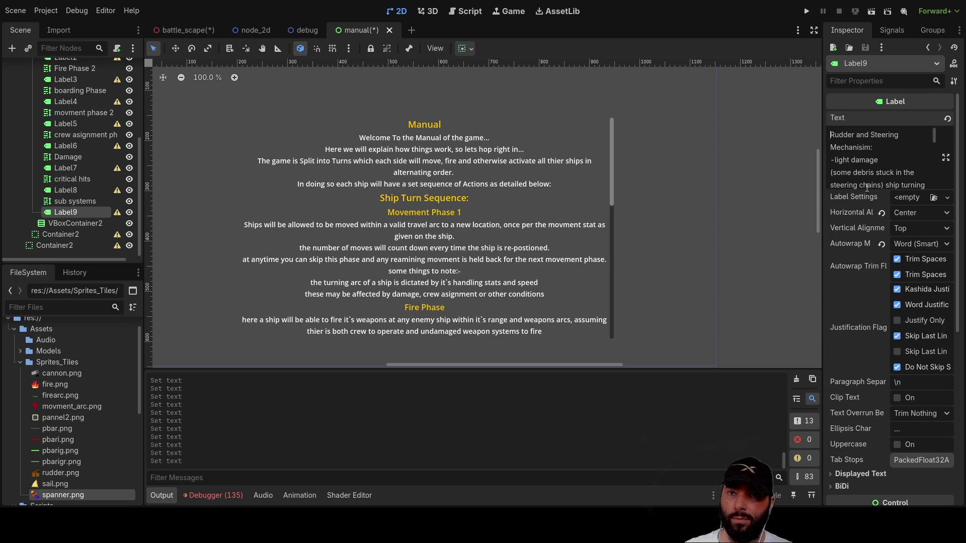
left_click(898, 139)
scroll(893, 143, "down", 10)
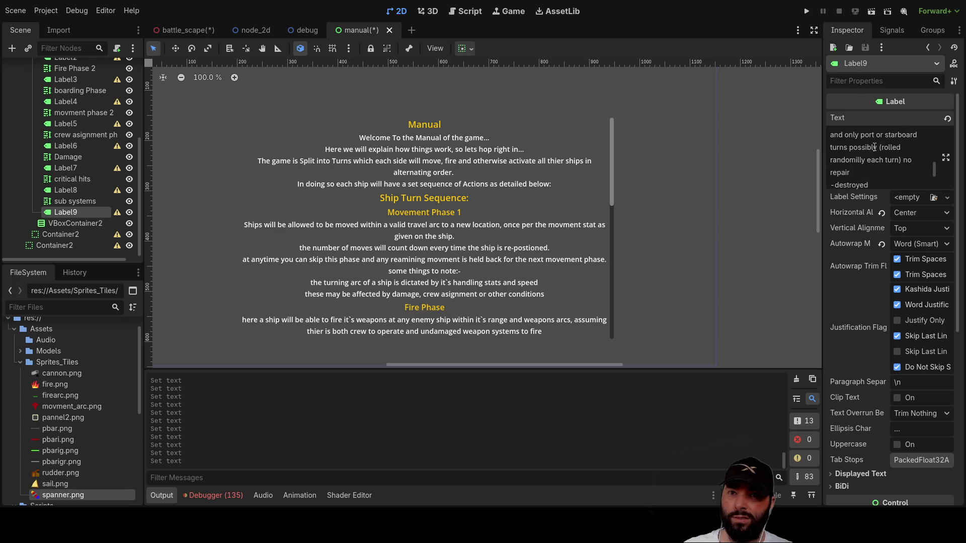
scroll(875, 147, "up", 5)
scroll(874, 147, "up", 5)
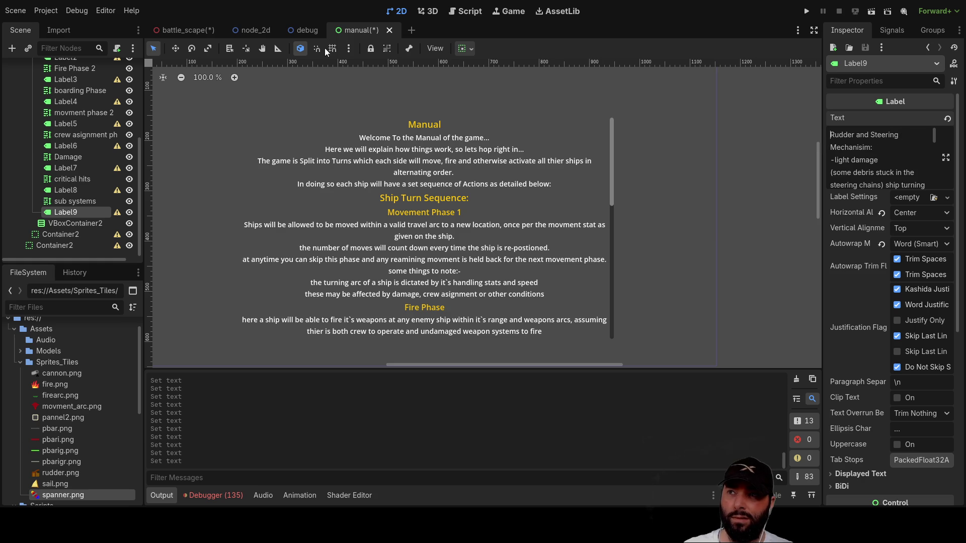
Save and run the manual scene, scrolling the game's manual to the sub systems section and back.
left_click(872, 11)
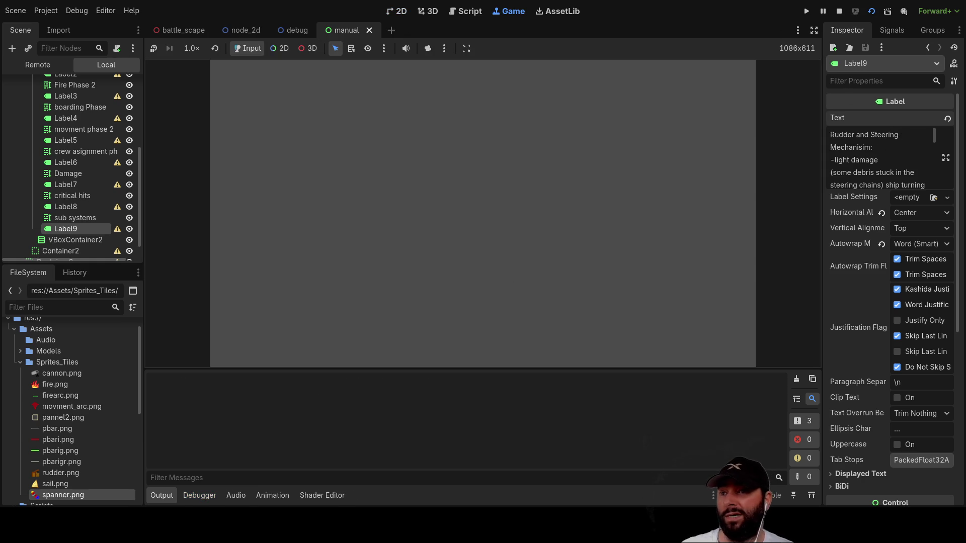
scroll(564, 271, "down", 10)
scroll(572, 182, "down", 5)
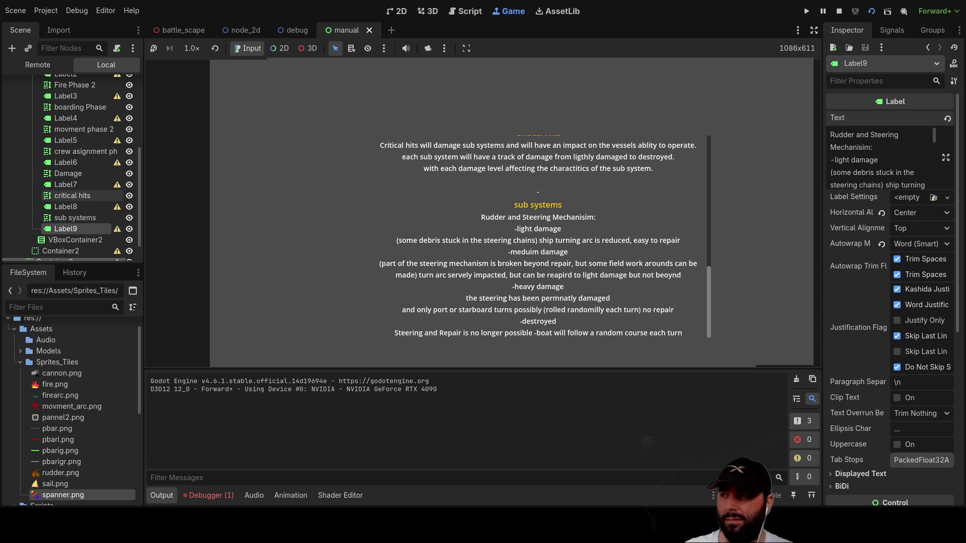
scroll(81, 193, "up", 3)
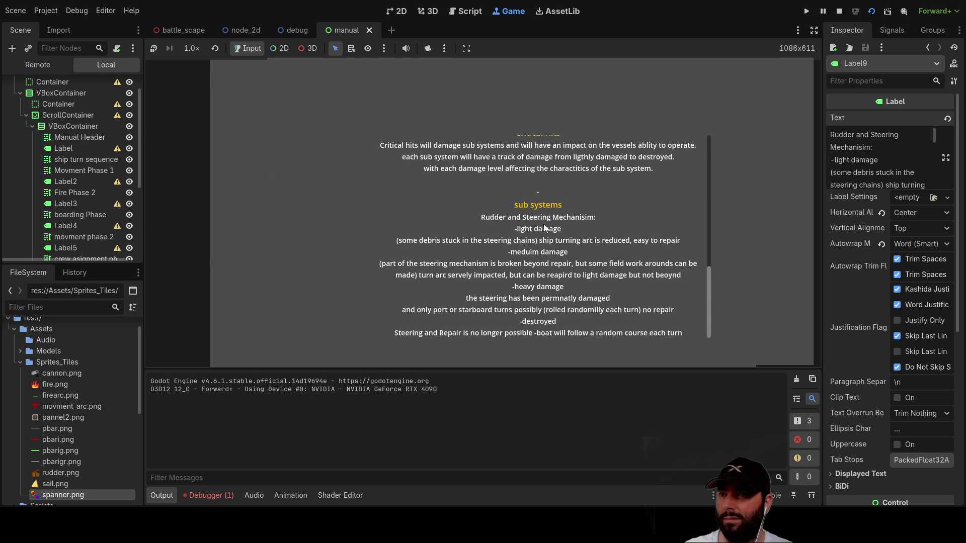
scroll(542, 237, "up", 10)
scroll(542, 239, "down", 10)
scroll(543, 238, "up", 10)
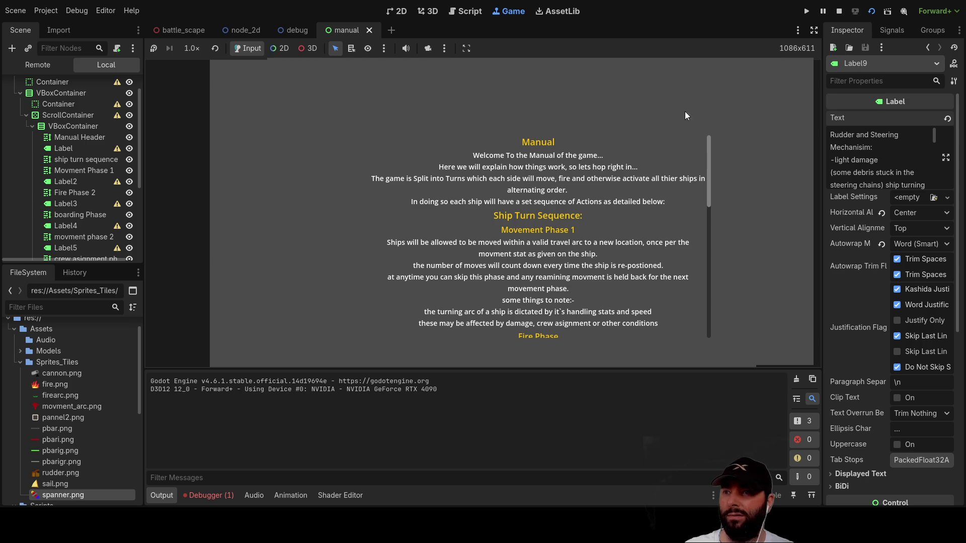
scroll(523, 228, "down", 10)
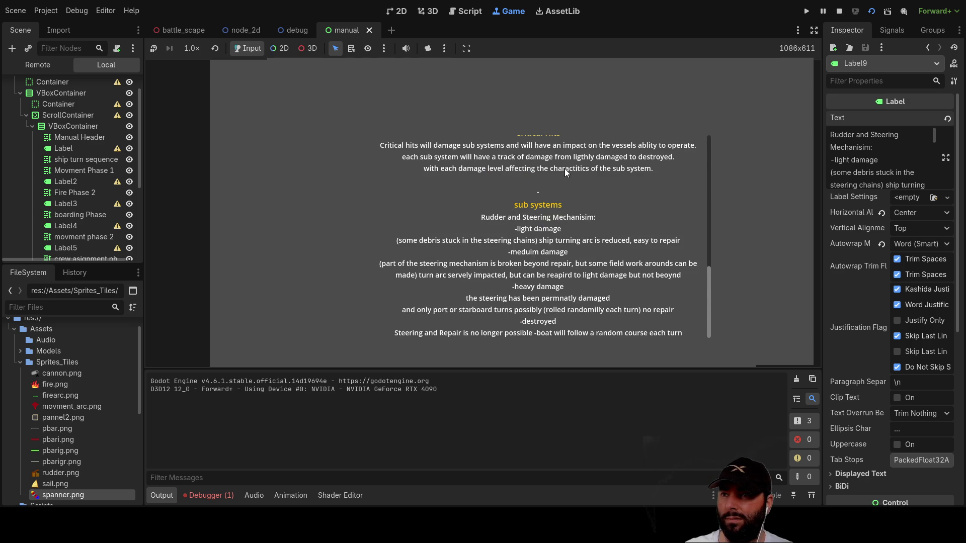
scroll(560, 193, "up", 2)
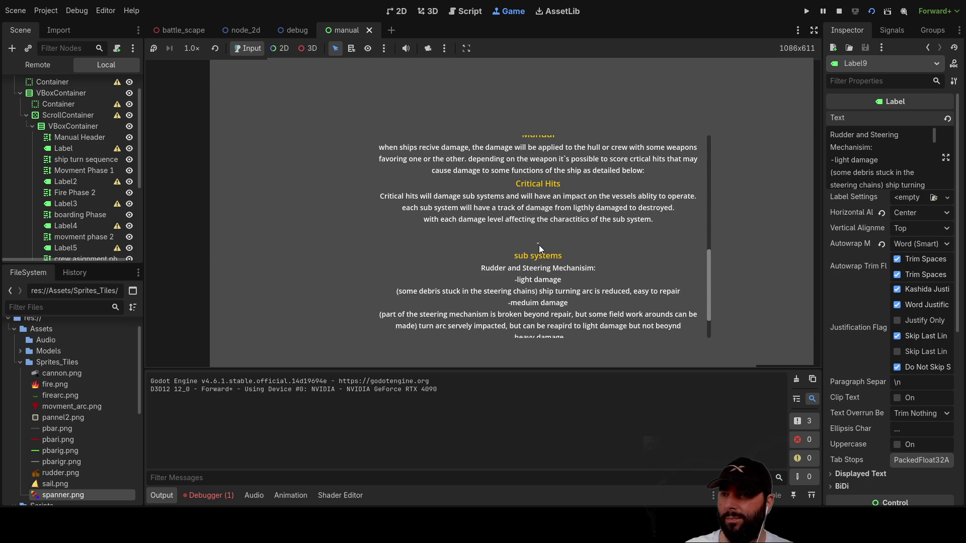
scroll(539, 246, "down", 1)
scroll(76, 184, "down", 3)
scroll(75, 183, "down", 2)
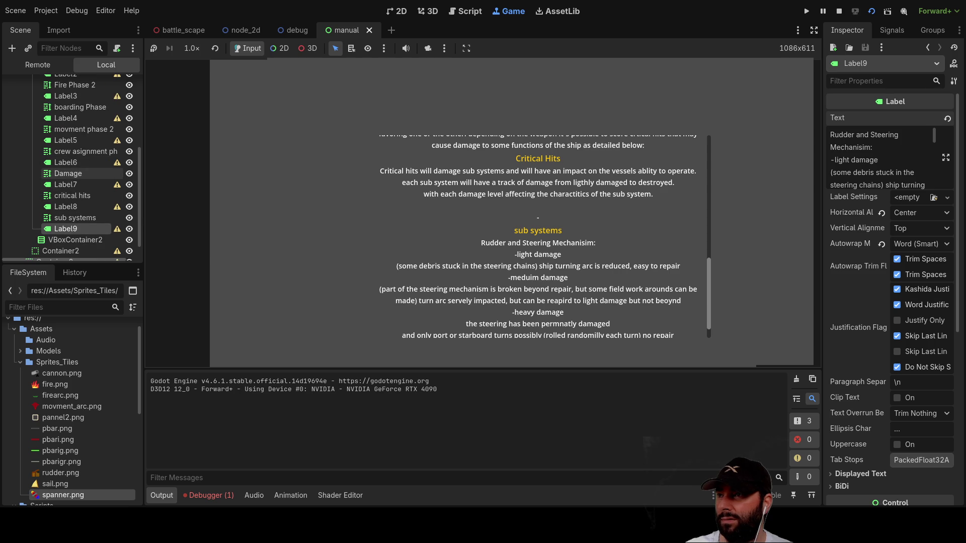
Delete the stray dash line and final period from Label8's Critical Hits text.
left_click(66, 206)
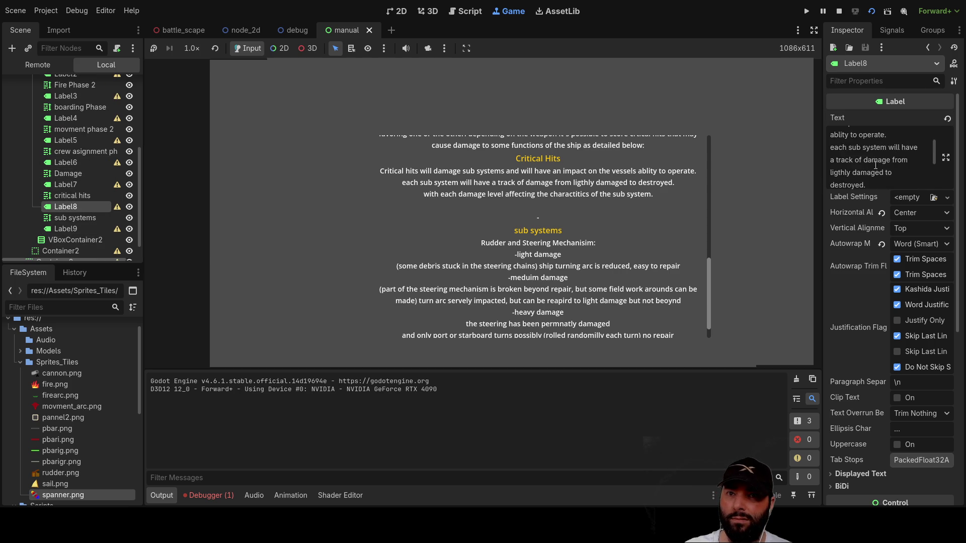
scroll(859, 140, "down", 5)
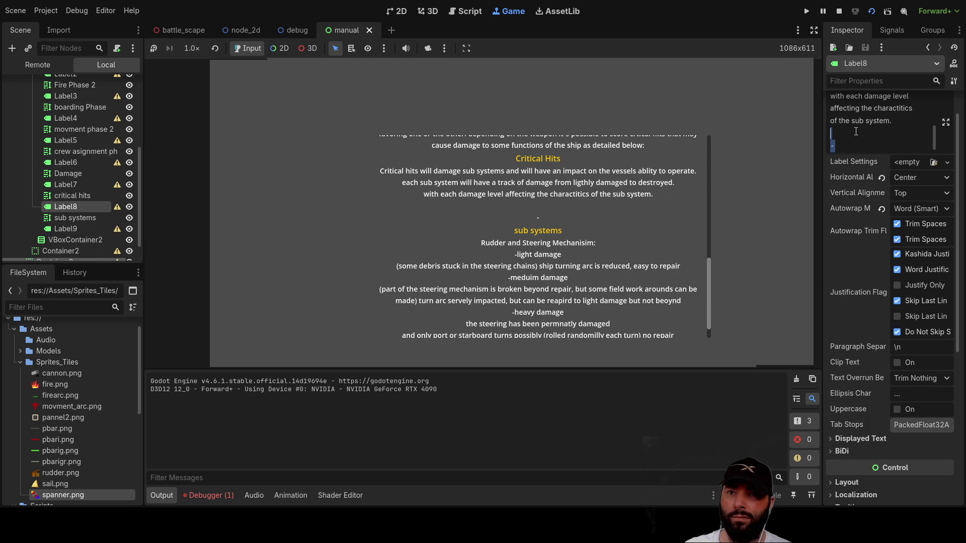
key("BackSpace")
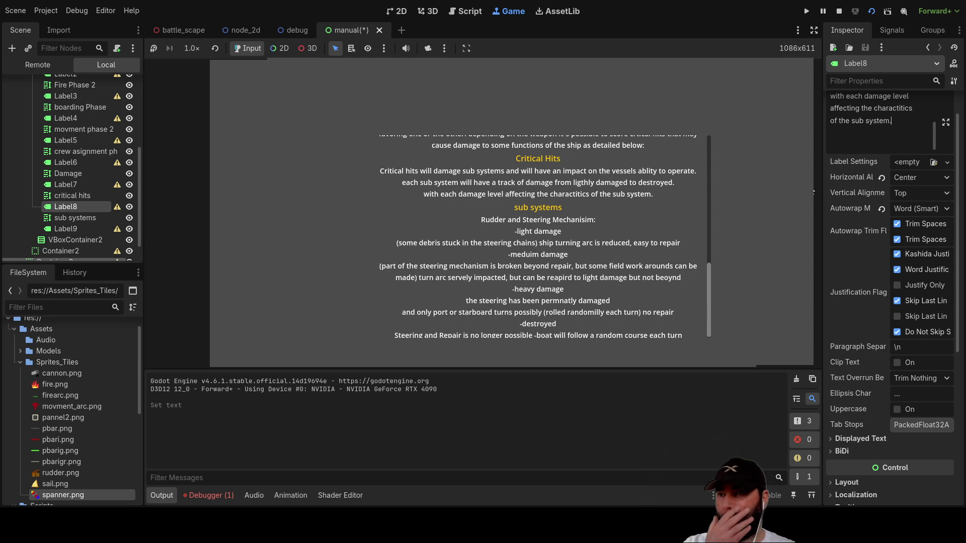
key("BackSpace")
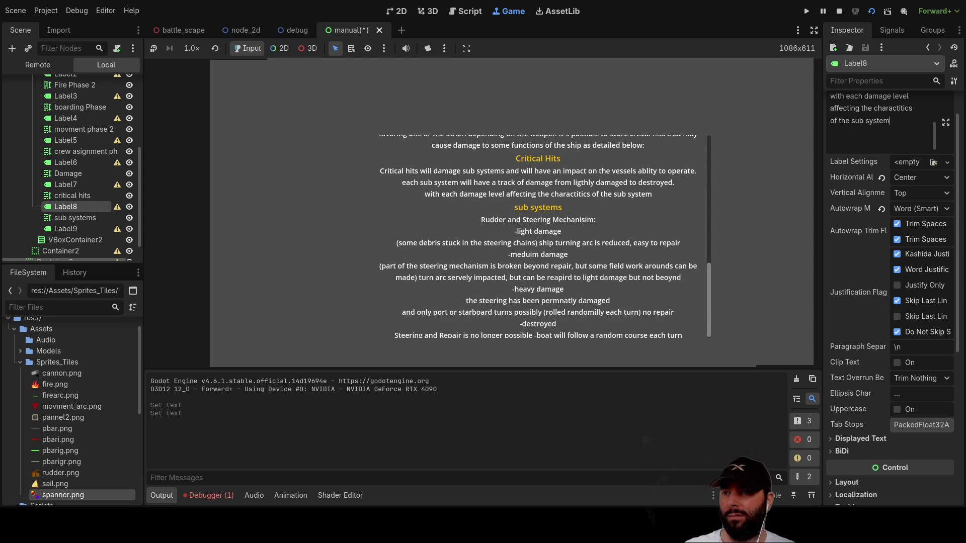
Select the VBoxContainer and stop the running game.
scroll(538, 239, "up", 5)
scroll(538, 239, "down", 3)
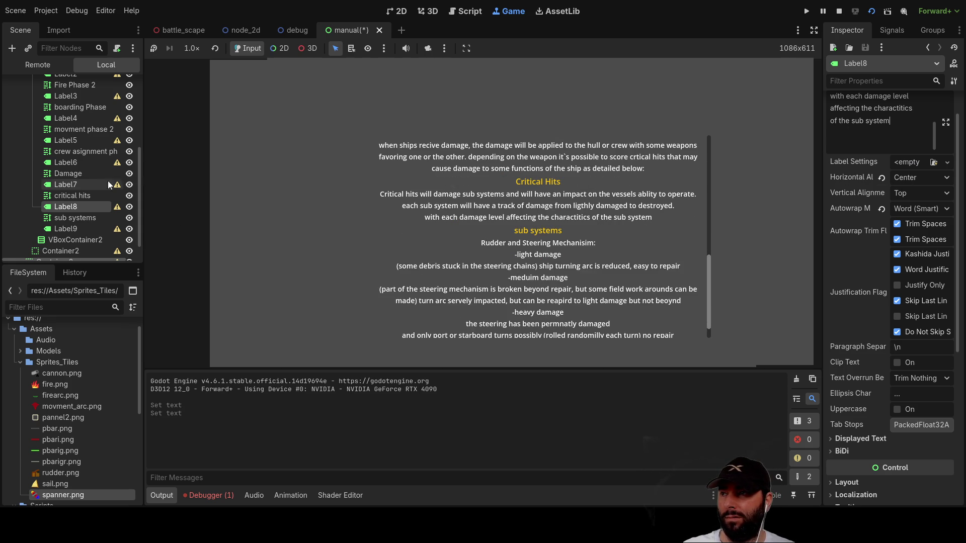
scroll(86, 202, "down", 1)
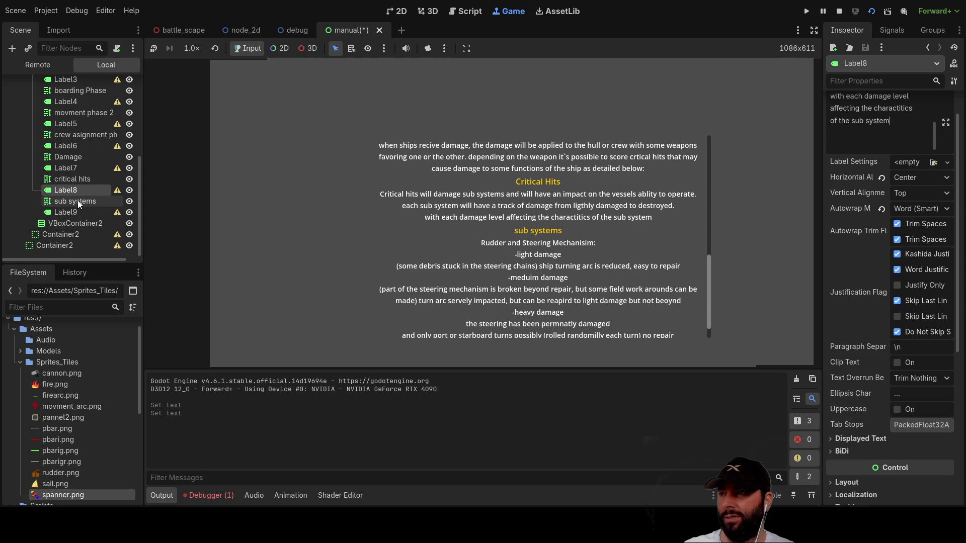
scroll(83, 194, "up", 6)
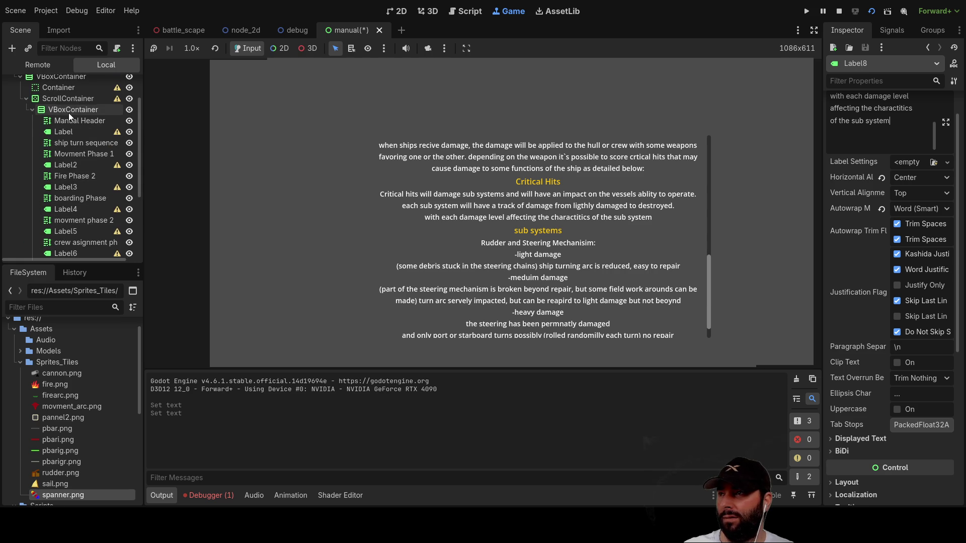
left_click(64, 110)
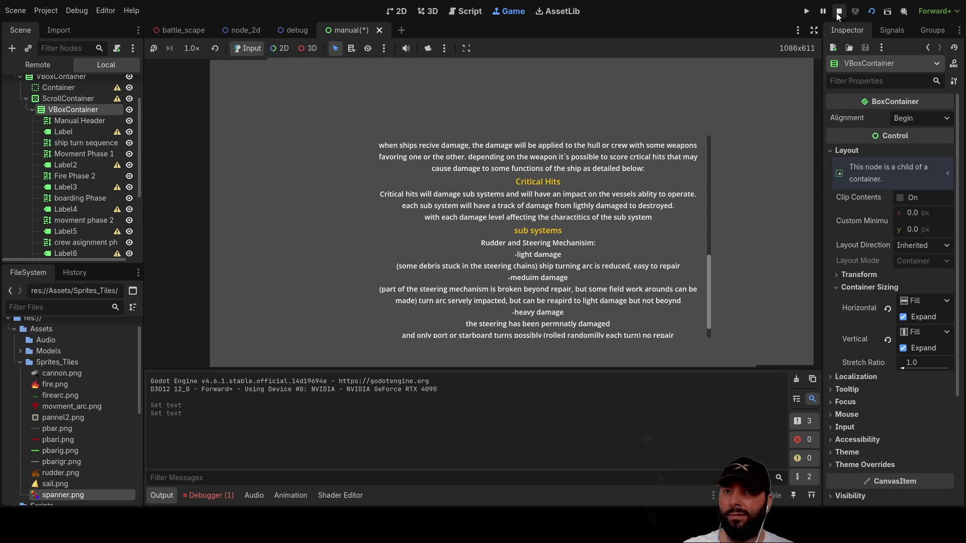
left_click(839, 12)
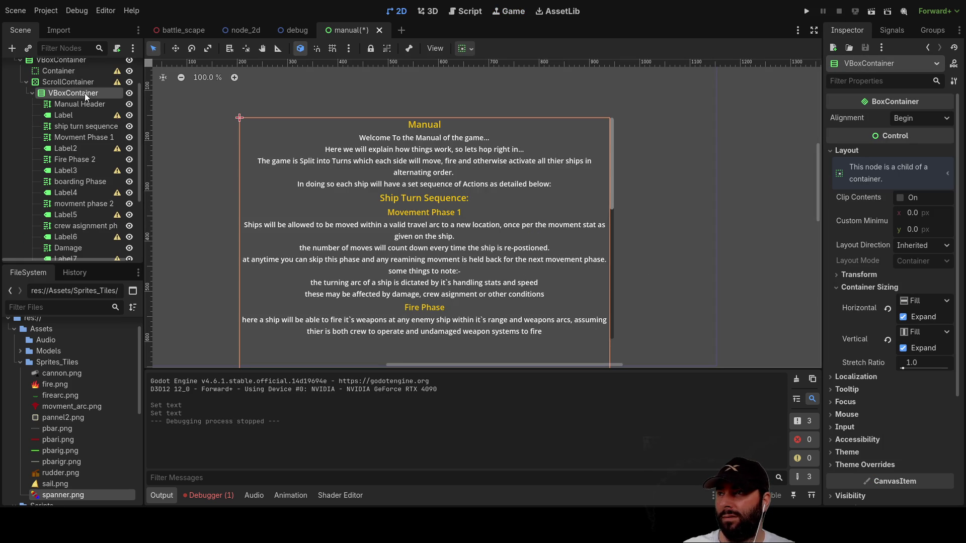
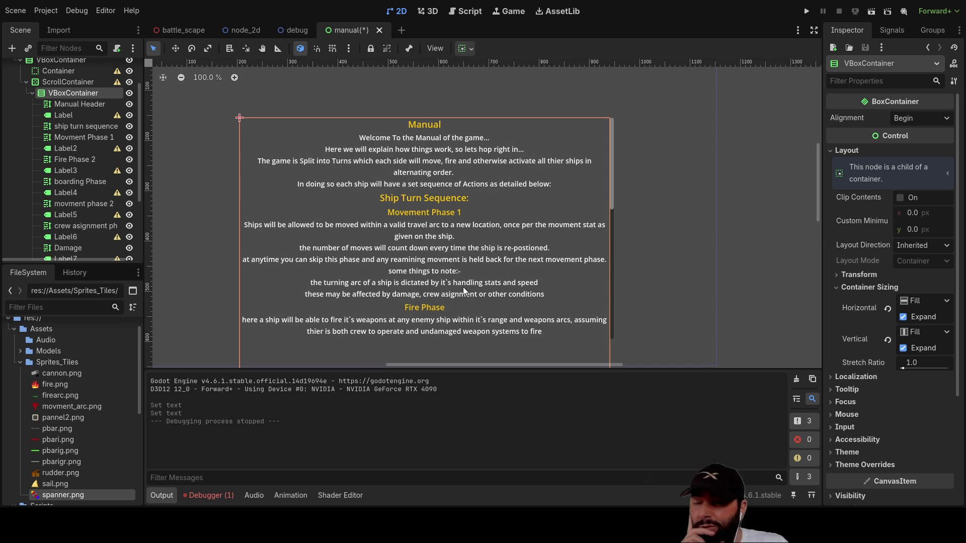
Add a GridContainer under the manual's VBoxContainer and raise its Columns from 2 to 5.
key("ctrl+a")
key("Return")
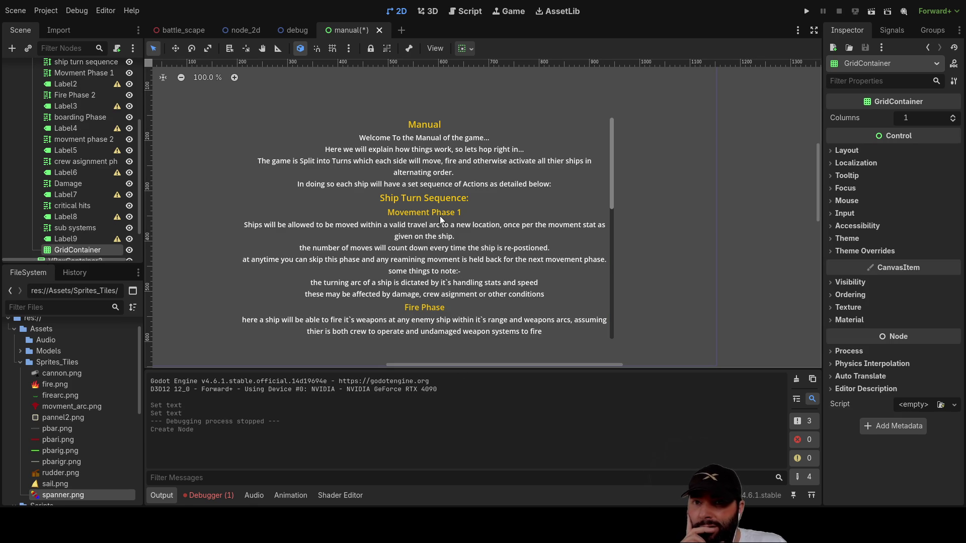
scroll(440, 215, "up", 1)
scroll(92, 171, "down", 2)
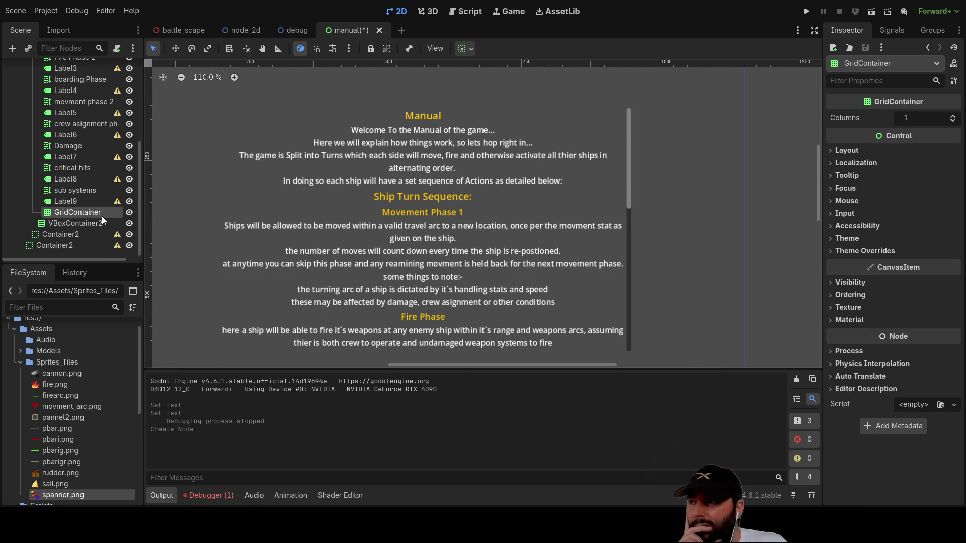
left_click_drag(76, 202, 78, 214)
left_click(77, 214)
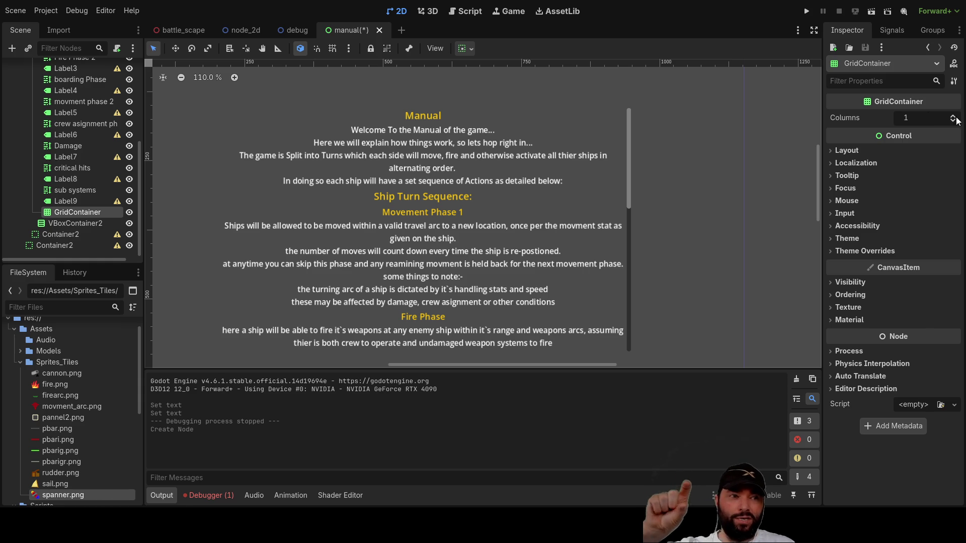
left_click(953, 115)
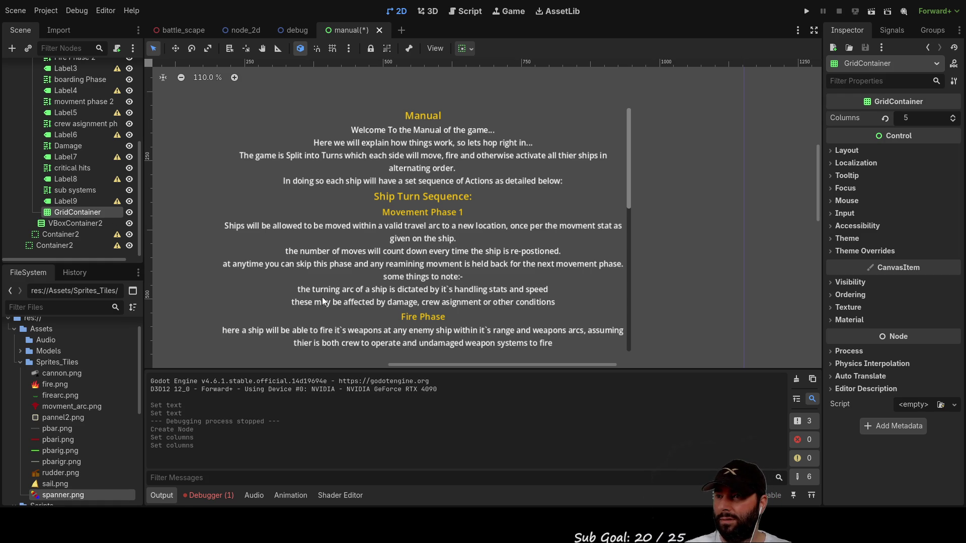
Add a Label to the GridContainer and copy-paste it until Label through Label5 sit directly under it.
key("ctrl+a")
key("Return")
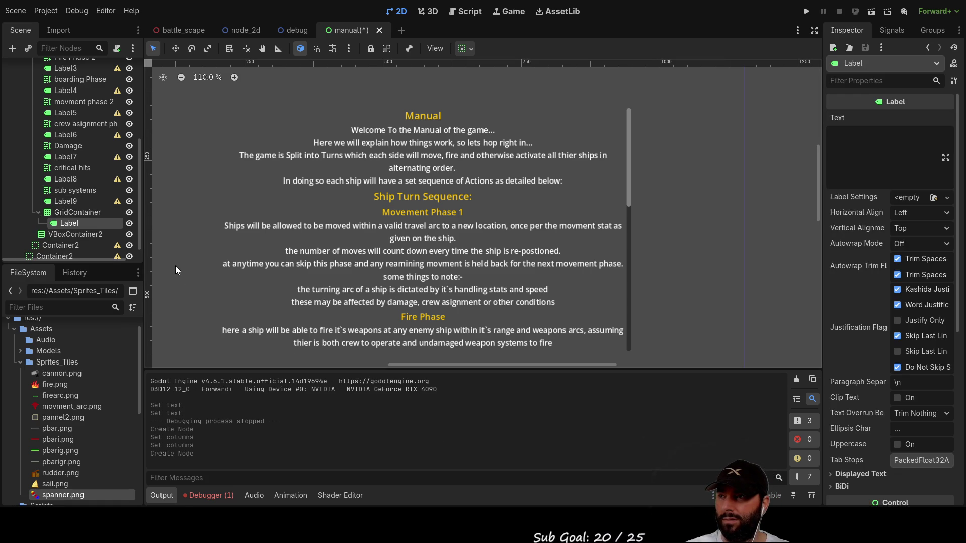
key("ctrl+c")
left_click(68, 211)
key("ctrl+v")
key("ctrl+v")
key("ctrl+v")
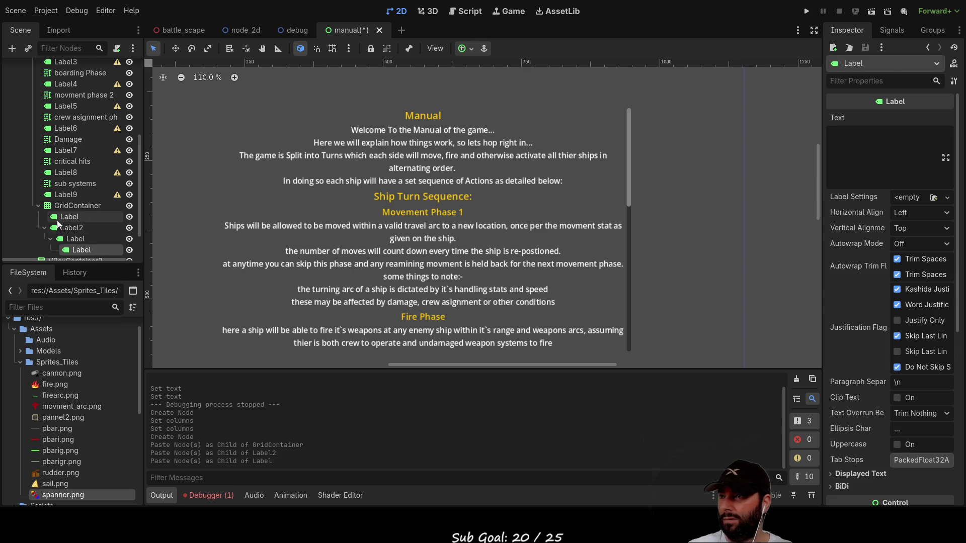
left_click(73, 243)
left_click_drag(73, 243, 76, 206)
left_click_drag(69, 250, 74, 206)
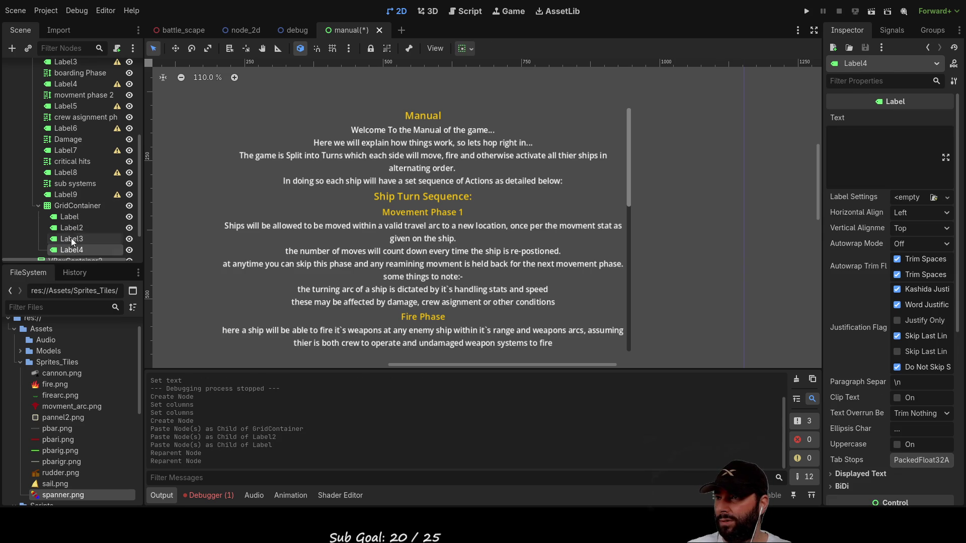
left_click(74, 205)
key("ctrl+v")
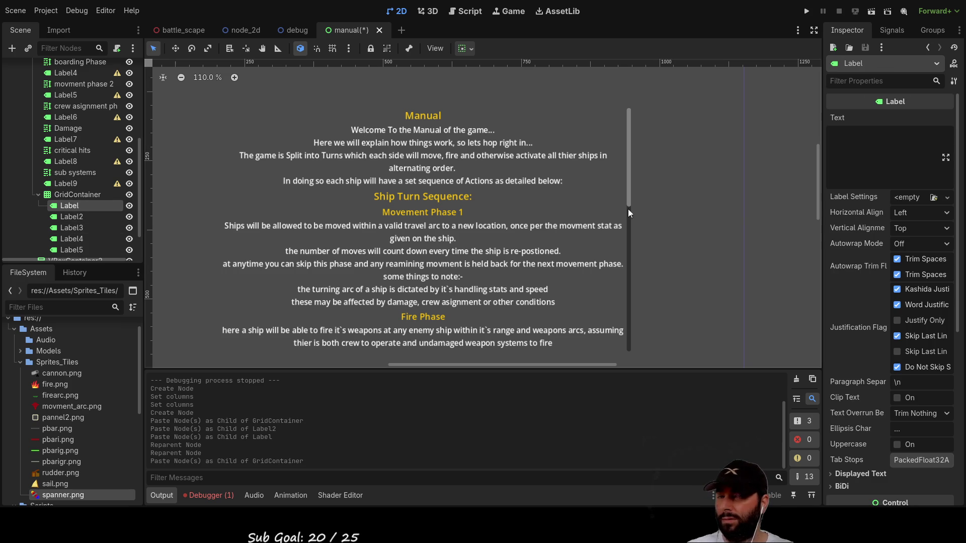
left_click(855, 151)
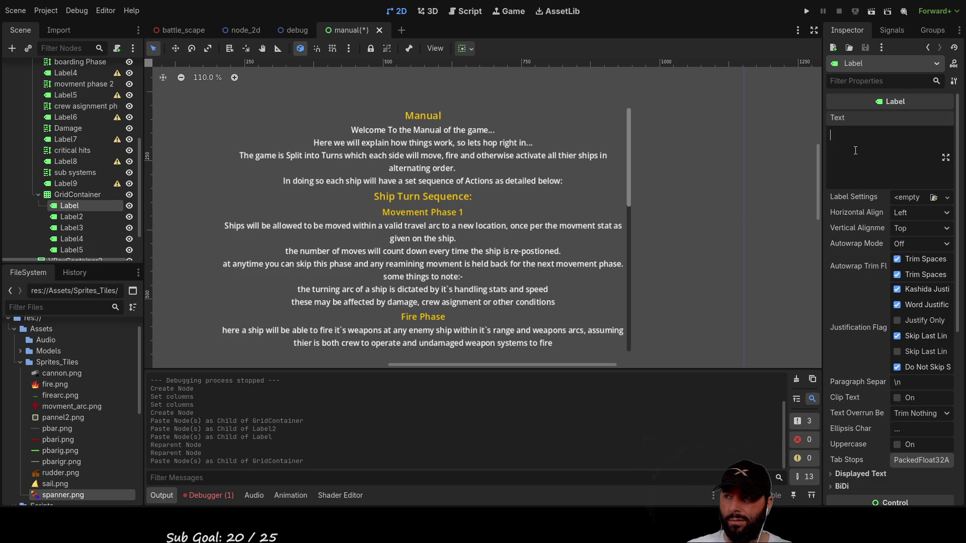
Set the first grid Label's Text to 'Damage' as the opening column header.
left_click(78, 195)
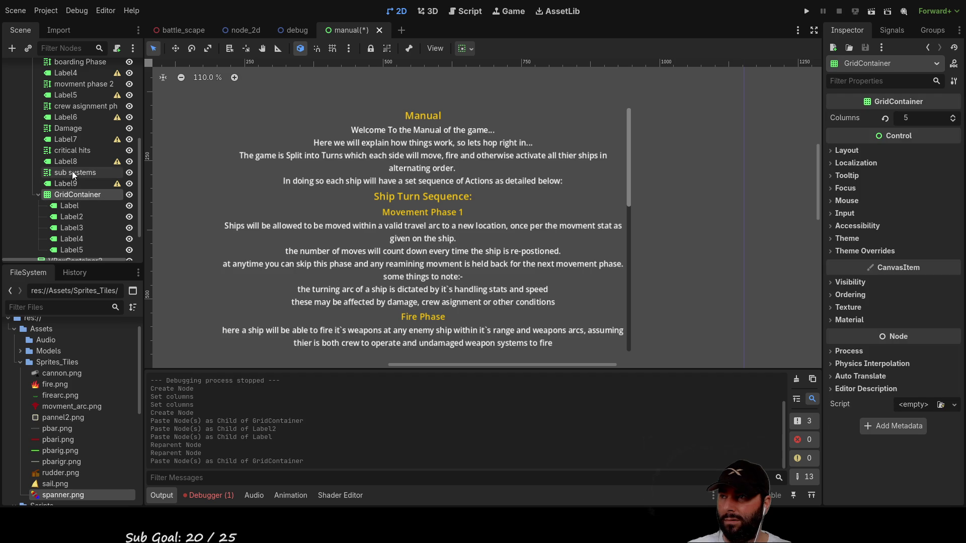
left_click(75, 204)
left_click(857, 141)
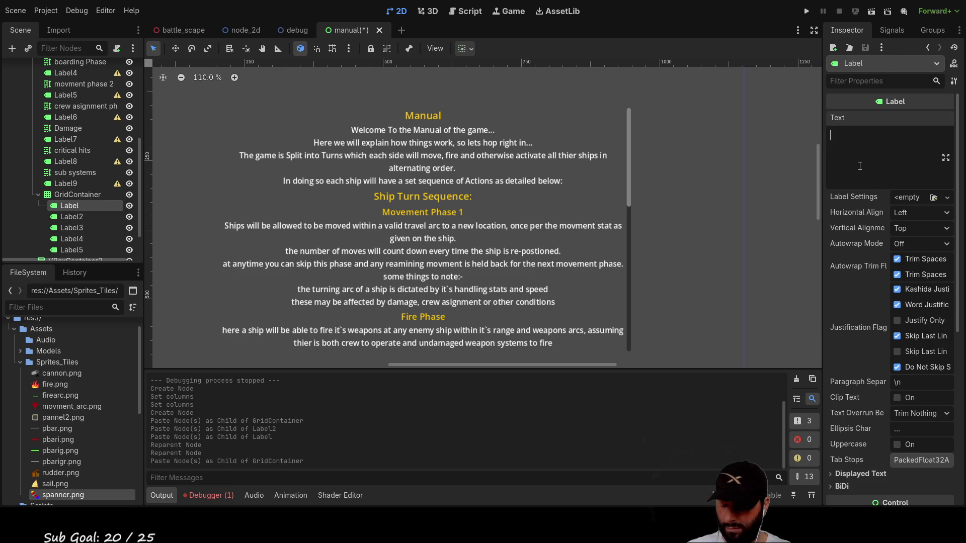
type("Damage")
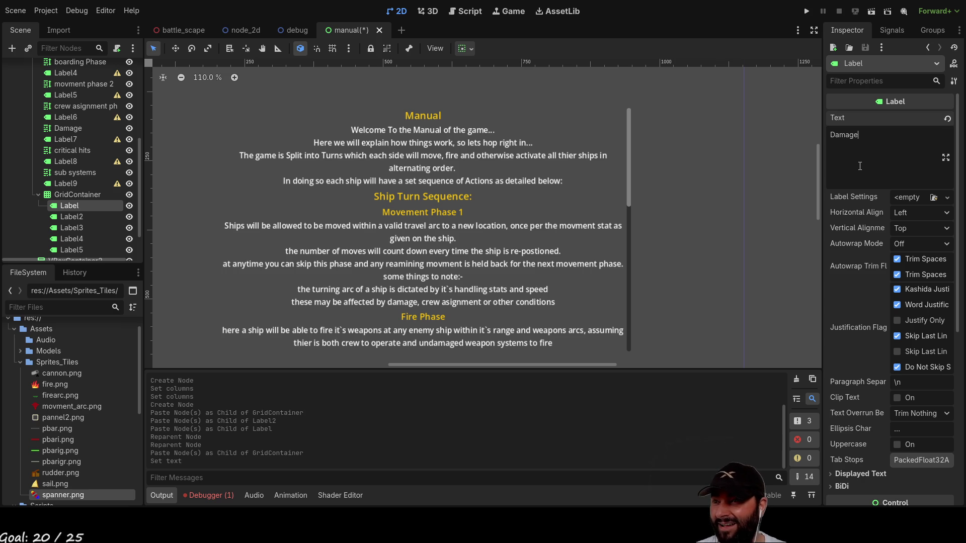
left_click(78, 208)
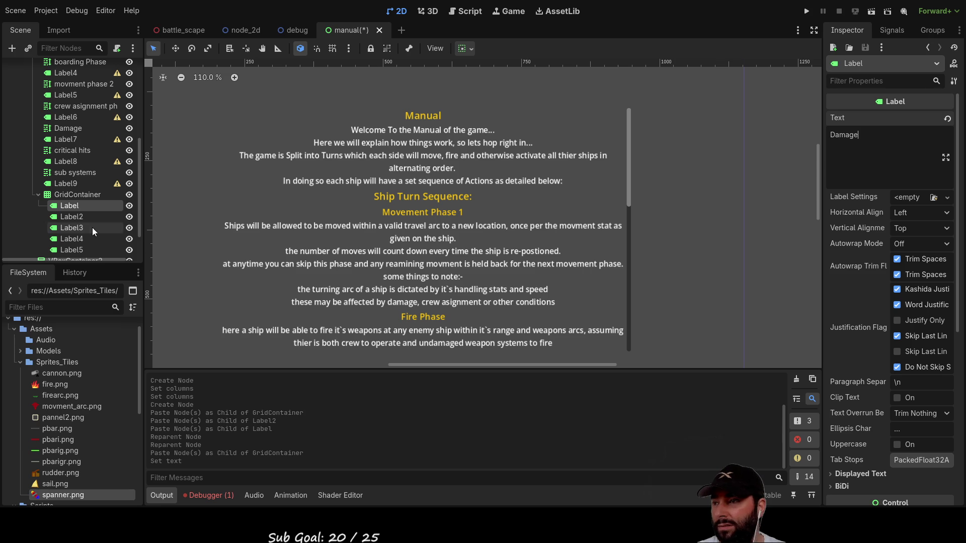
left_click(71, 216)
Give the second, third and fourth grid labels the text Repair, Blurb and Effects.
left_click(867, 152)
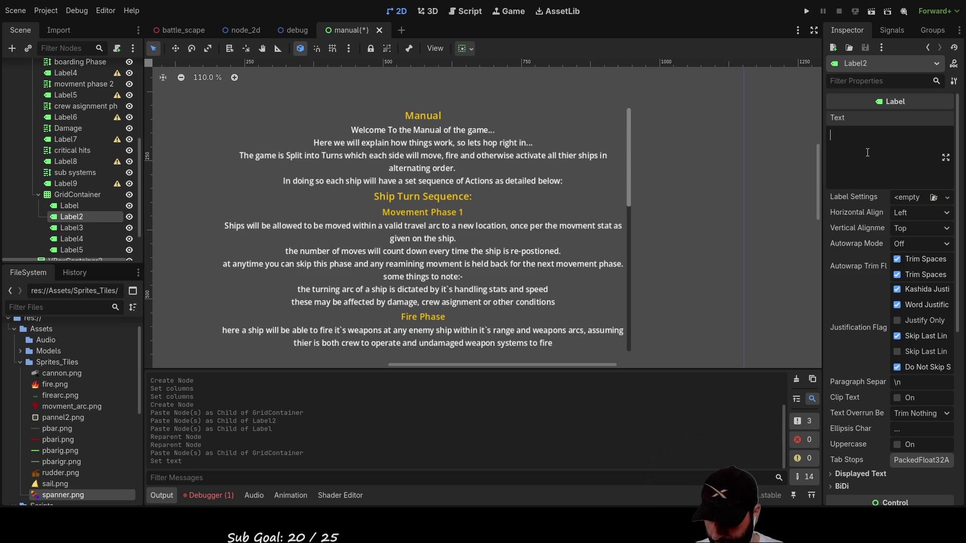
type("Repair")
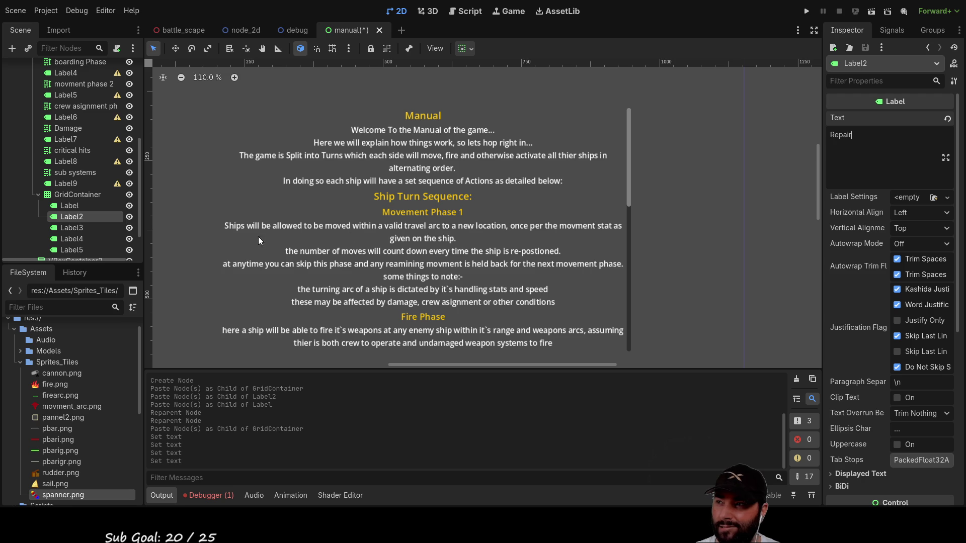
left_click(70, 228)
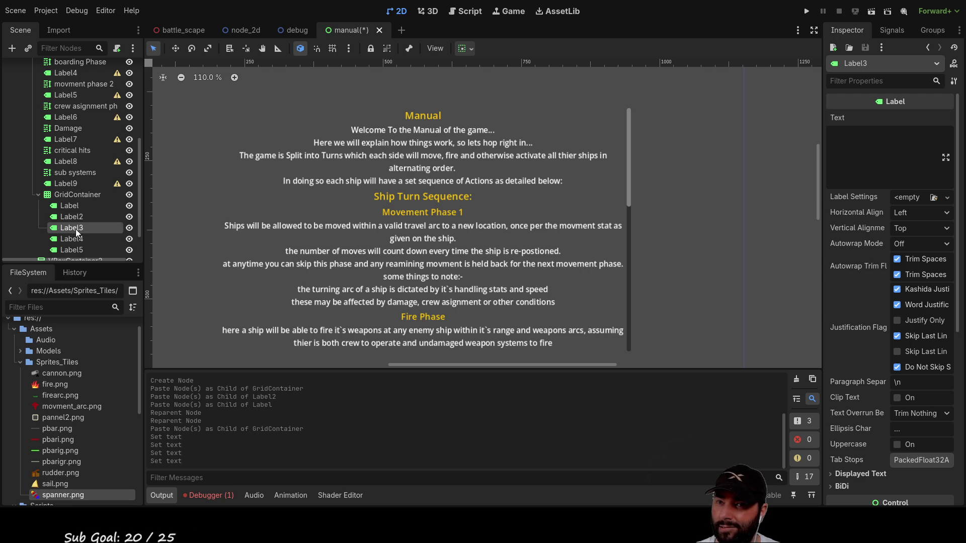
left_click(846, 150)
type("Blurb")
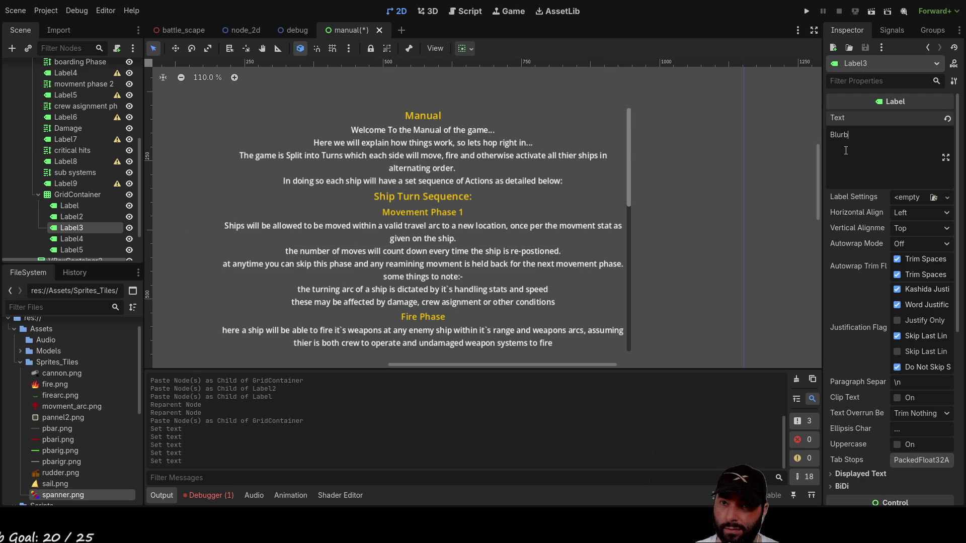
left_click(85, 239)
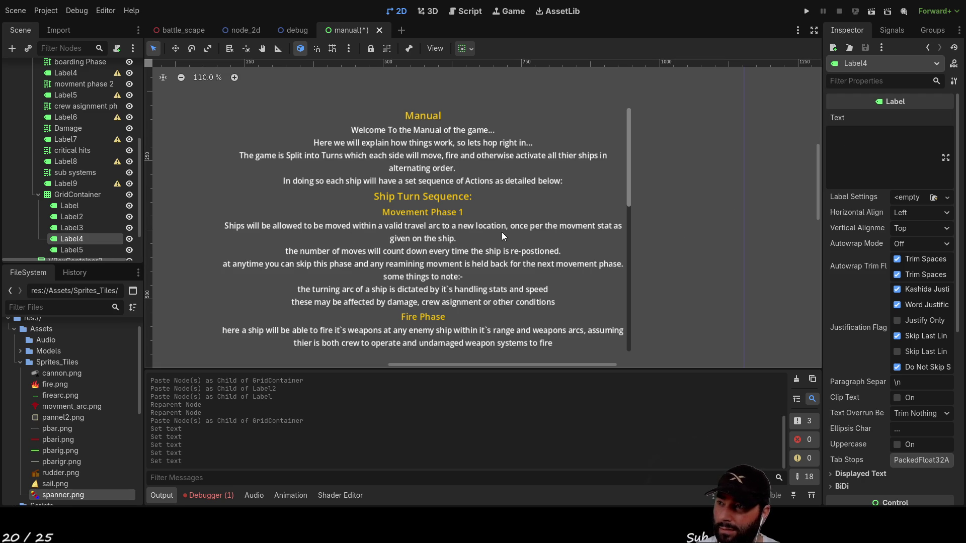
left_click(869, 137)
type("B")
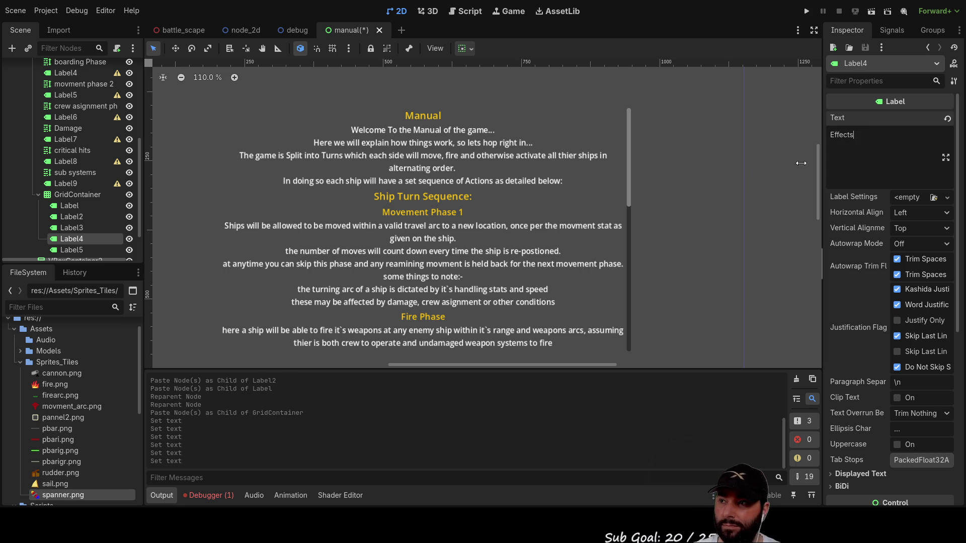
Delete the fifth label and reduce the GridContainer to 4 columns.
left_click(80, 256)
left_click(80, 252)
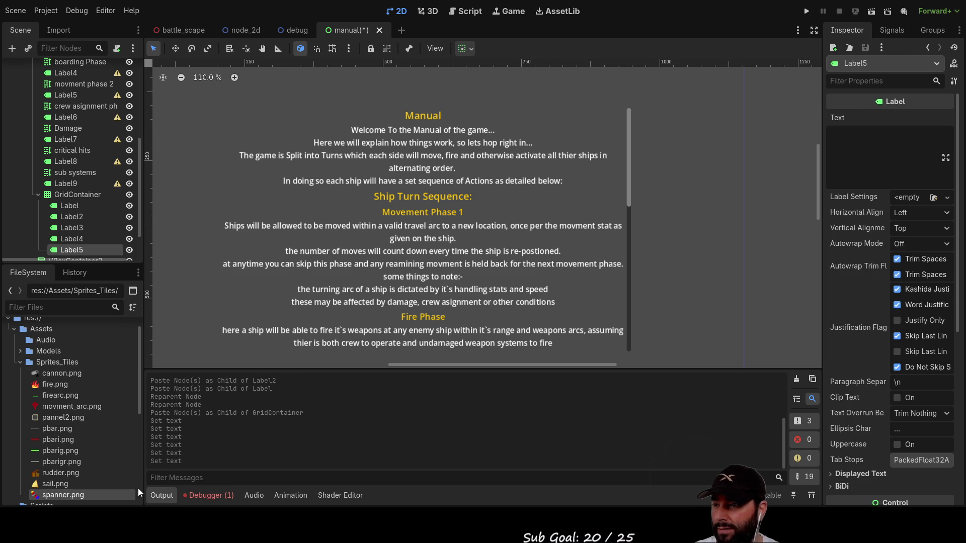
key("Delete")
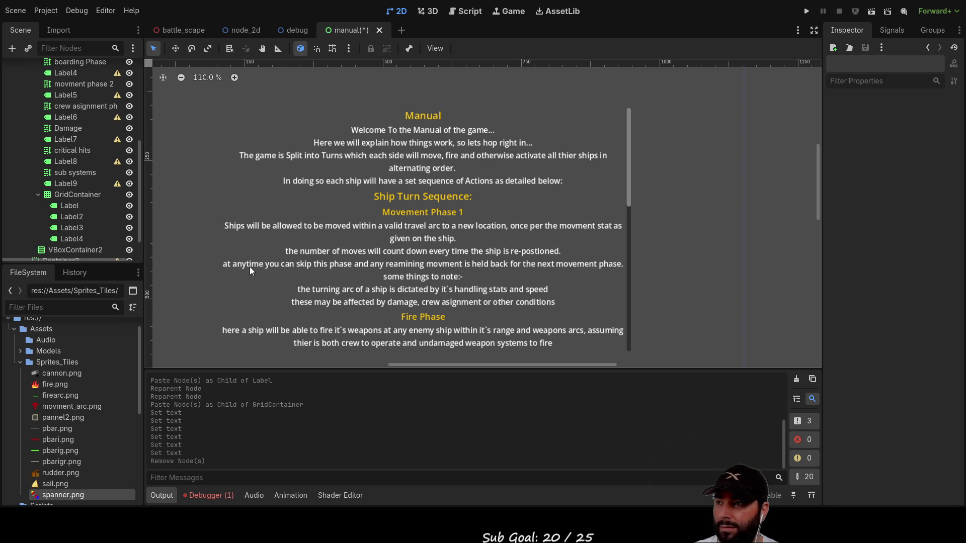
left_click(63, 195)
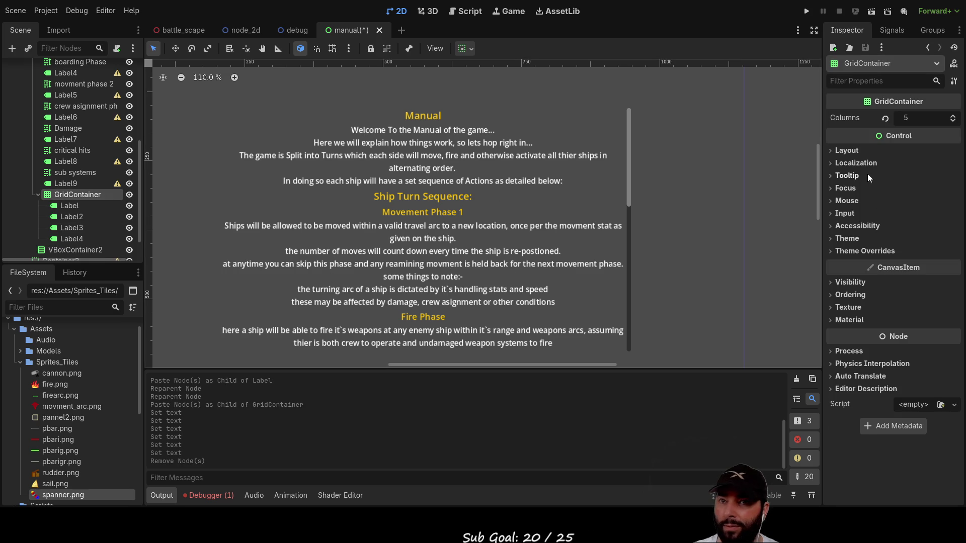
left_click(953, 121)
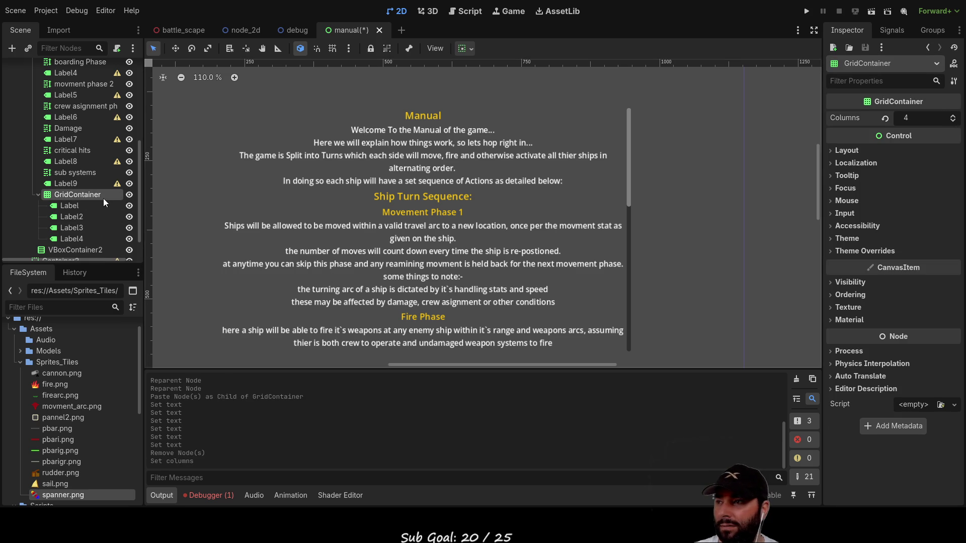
Copy the four header labels and paste them into the GridContainer as a second row.
left_click(75, 216)
left_click(71, 239)
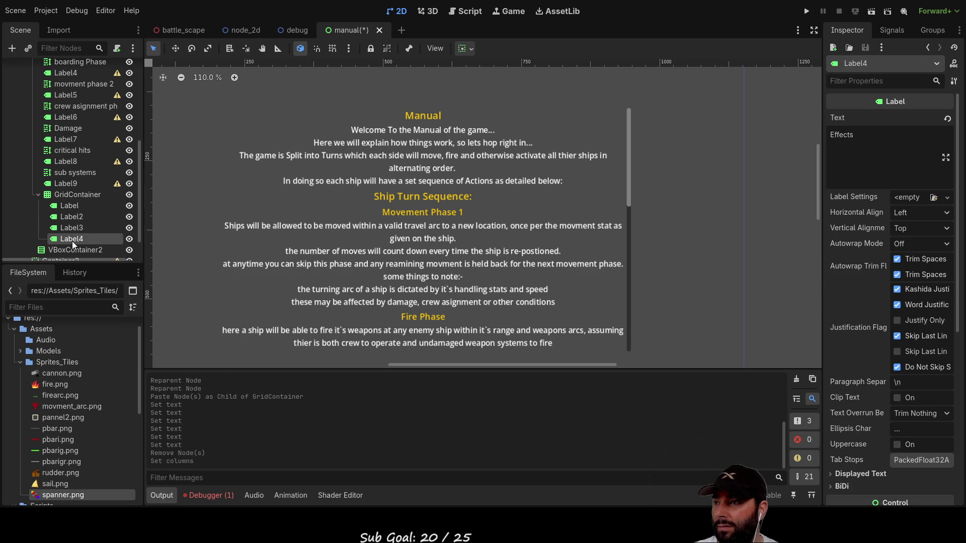
left_click(71, 207)
left_click(71, 216, "shift")
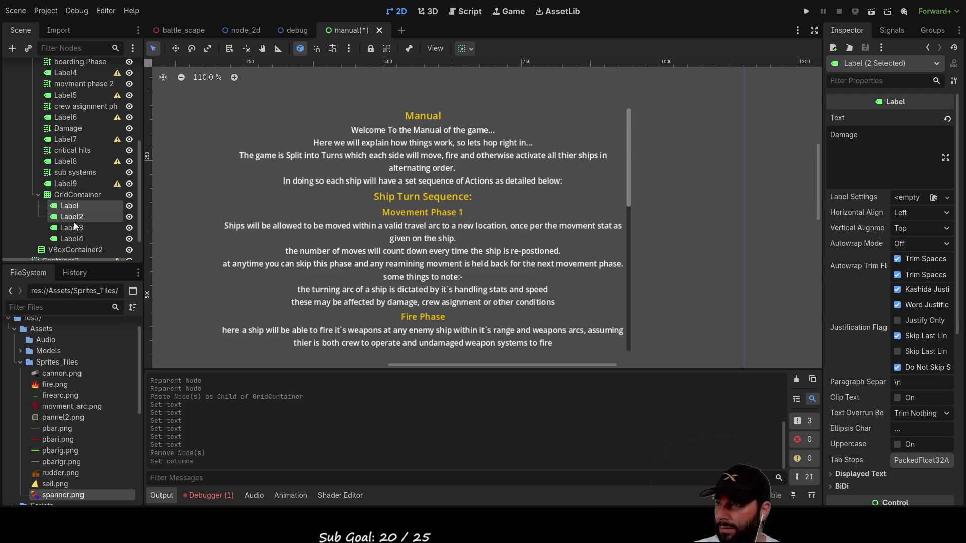
left_click(74, 227, "shift")
left_click(74, 237, "shift")
key("ctrl+c")
left_click(78, 195)
key("ctrl+v")
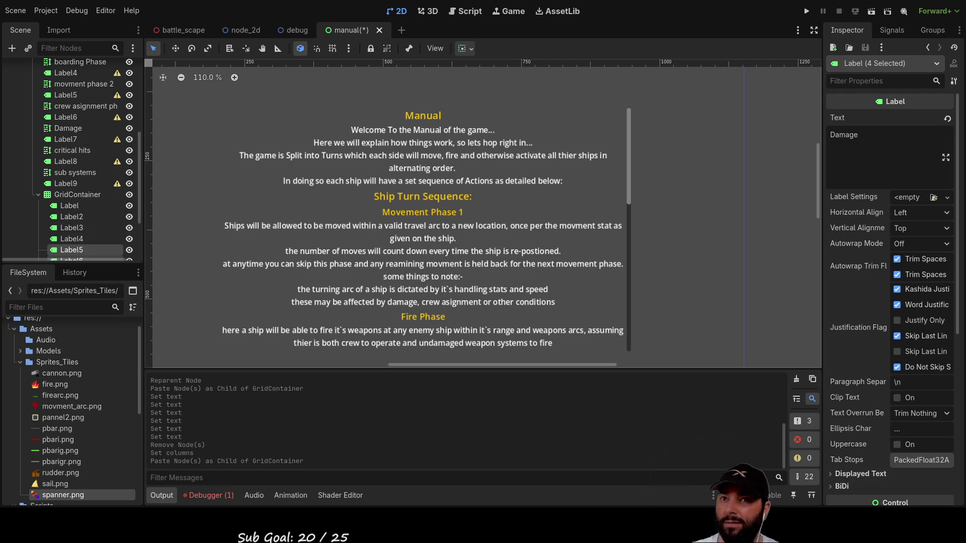
Preview the manual, then tick Vertical Expand in the GridContainer's Container Sizing.
left_click(871, 11)
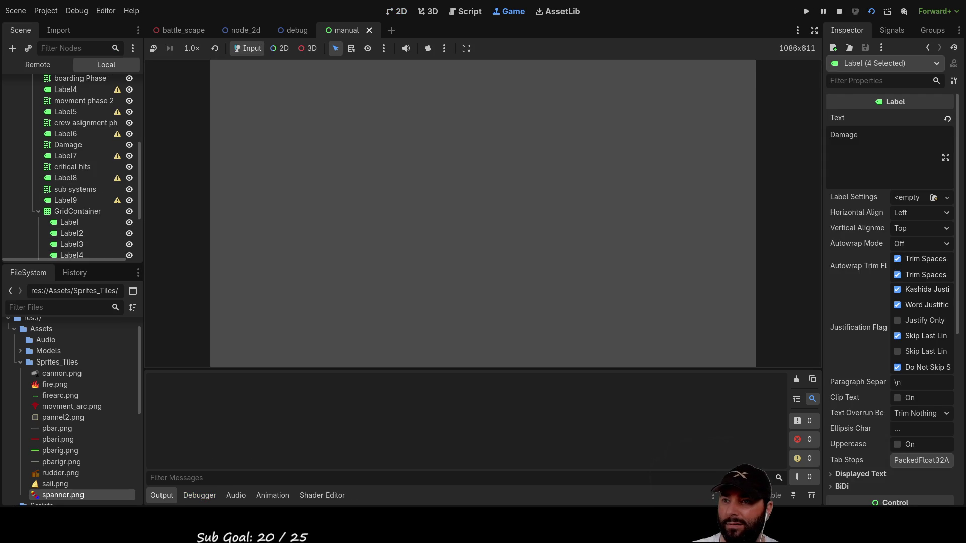
scroll(539, 198, "down", 15)
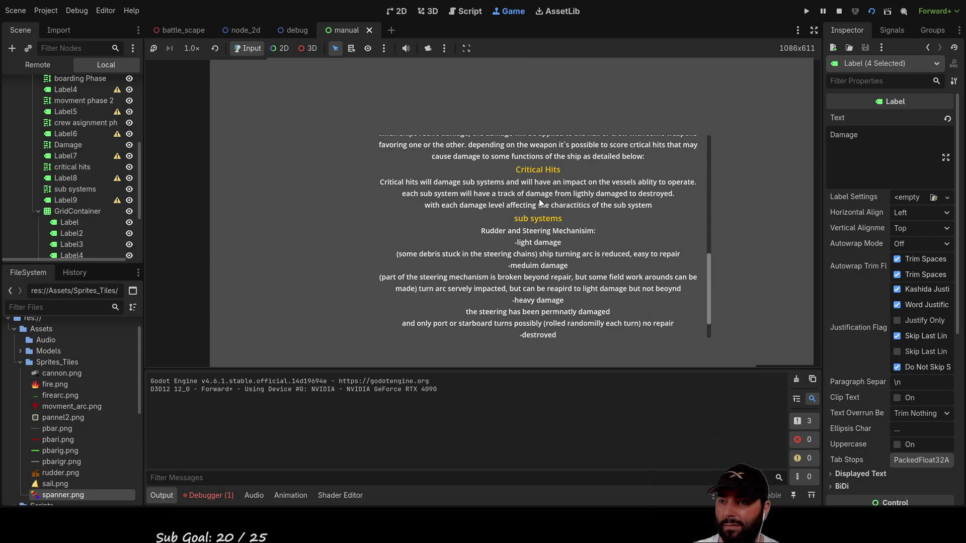
scroll(539, 198, "down", 3)
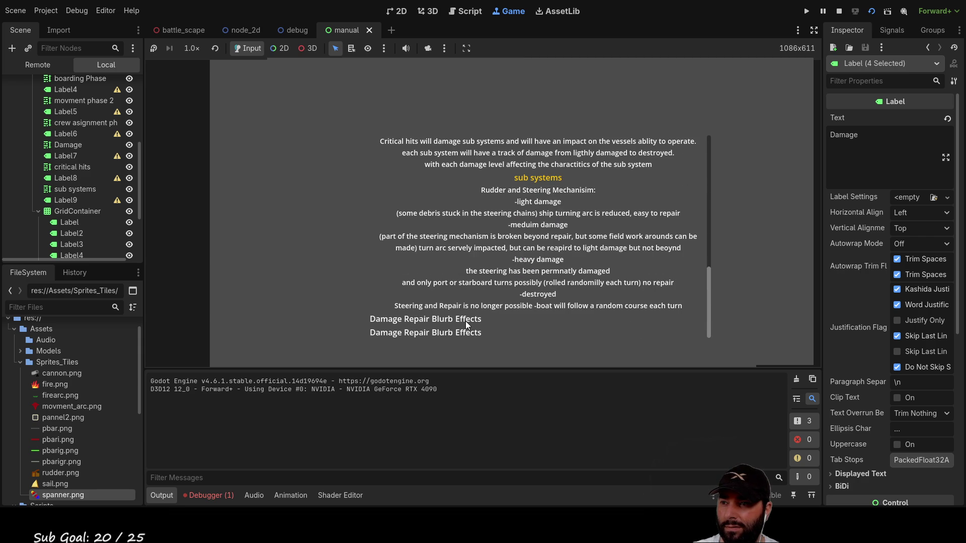
left_click(76, 211)
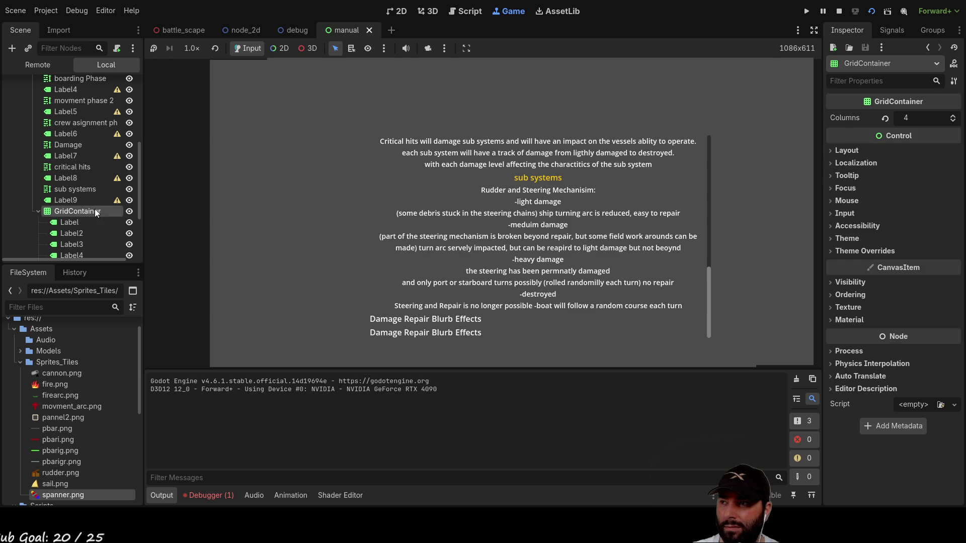
left_click(840, 152)
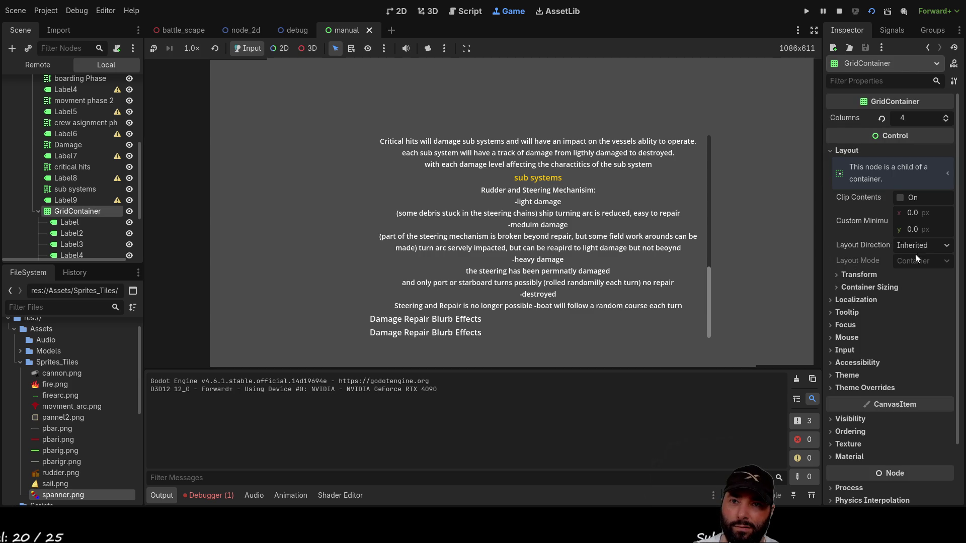
left_click(850, 287)
left_click(904, 333)
Save and test-run the scene, stop it, and begin hiding the manual's header sections.
key("F6")
scroll(543, 220, "down", 10)
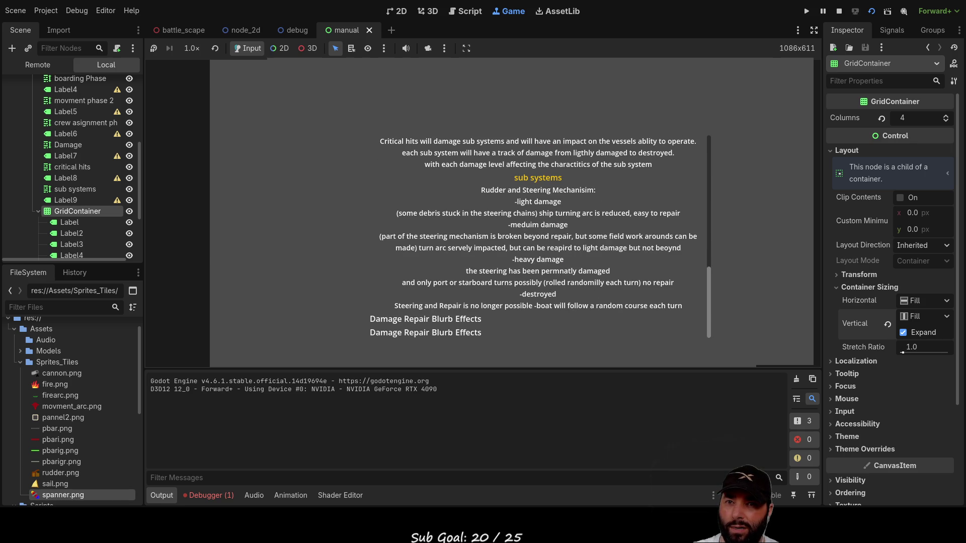
left_click(66, 200)
left_click(71, 209)
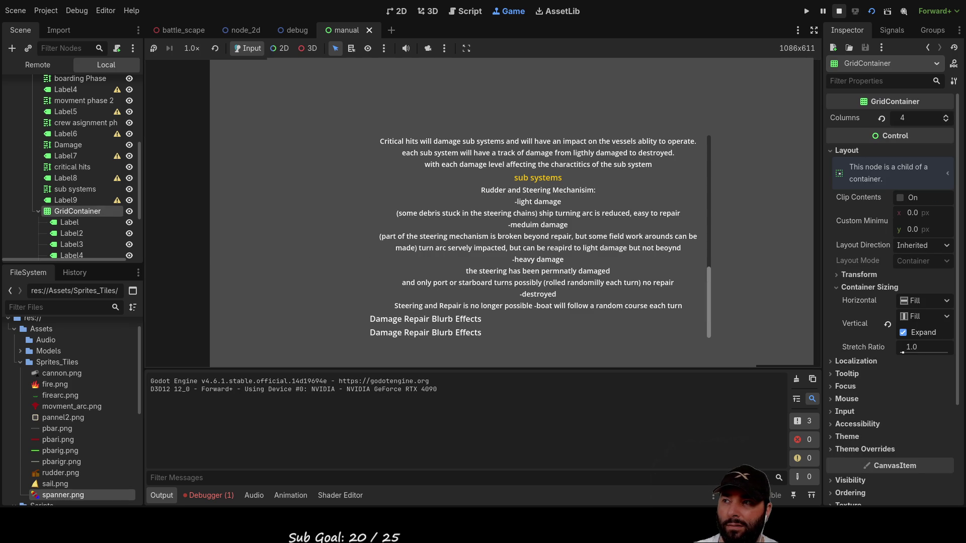
left_click(839, 10)
left_click(129, 126)
left_click(129, 136)
left_click(130, 147)
left_click(130, 158)
Hide the remaining early manual sections through the movement phase 2 and crew assignment texts.
left_click(130, 180)
left_click(130, 192)
left_click(130, 203)
left_click(129, 214)
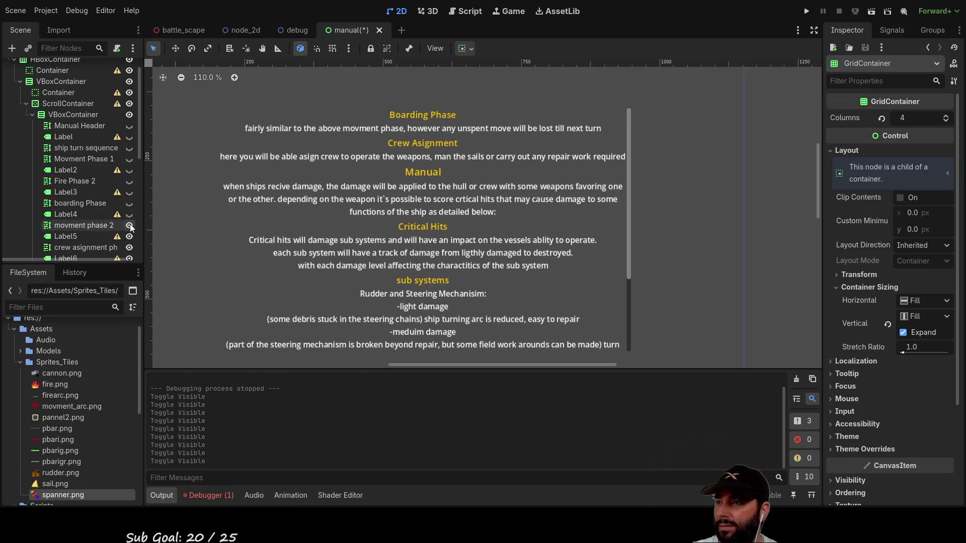
left_click(130, 225)
left_click(129, 236)
left_click(129, 247)
Hide the Manual heading, damage intro, Critical Hits, sub systems heading and rudder steering text.
scroll(126, 205, "down", 2)
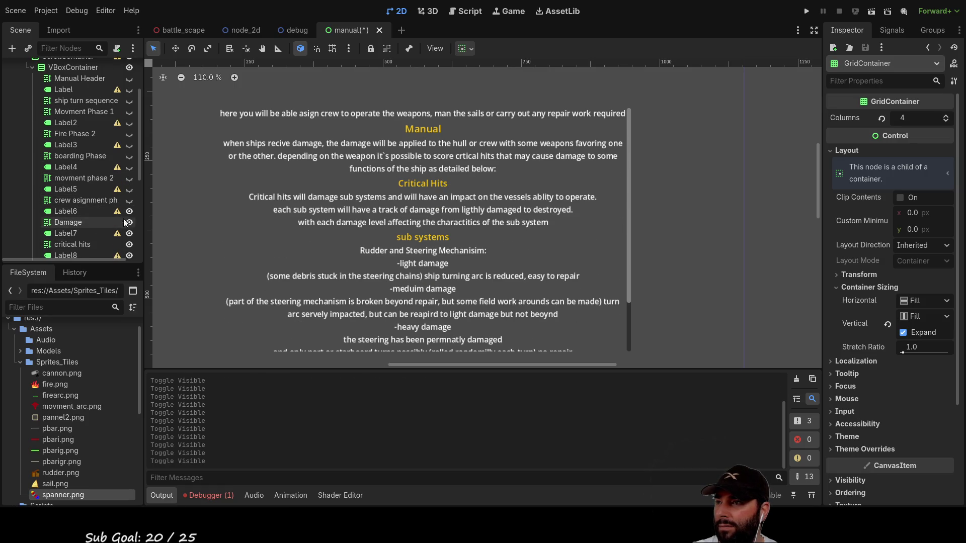
left_click(129, 211)
left_click(130, 222)
left_click(129, 233)
left_click(130, 244)
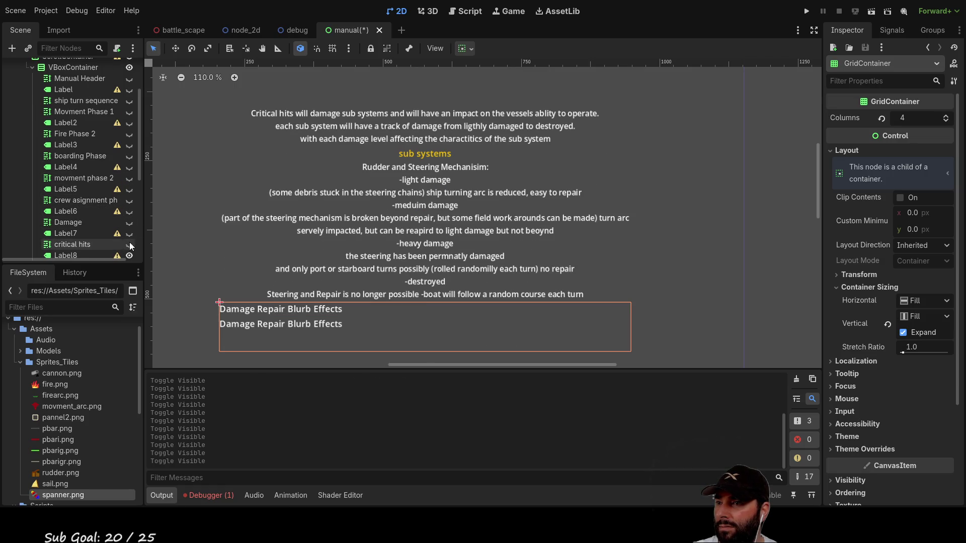
scroll(128, 239, "down", 3)
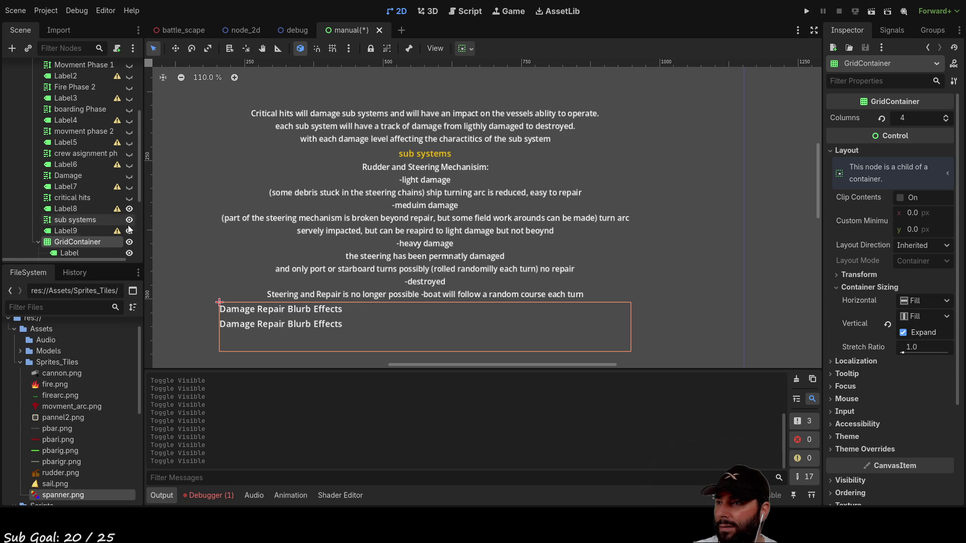
left_click(129, 209)
left_click(130, 220)
left_click(130, 231)
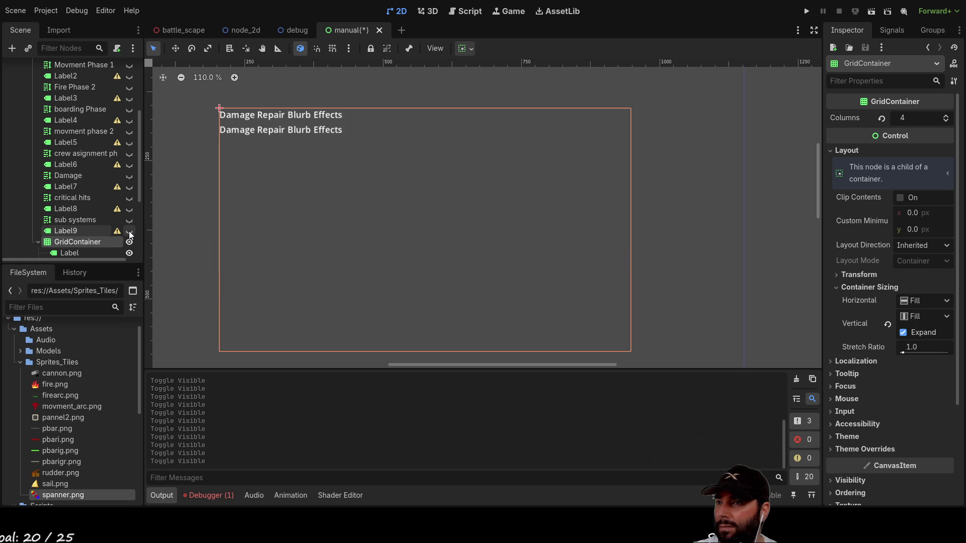
scroll(119, 206, "up", 5)
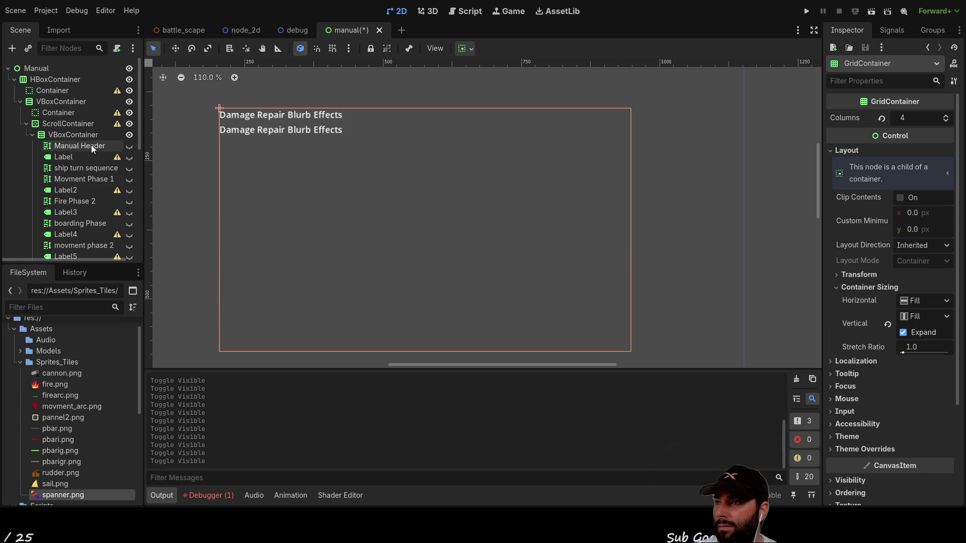
scroll(126, 151, "down", 5)
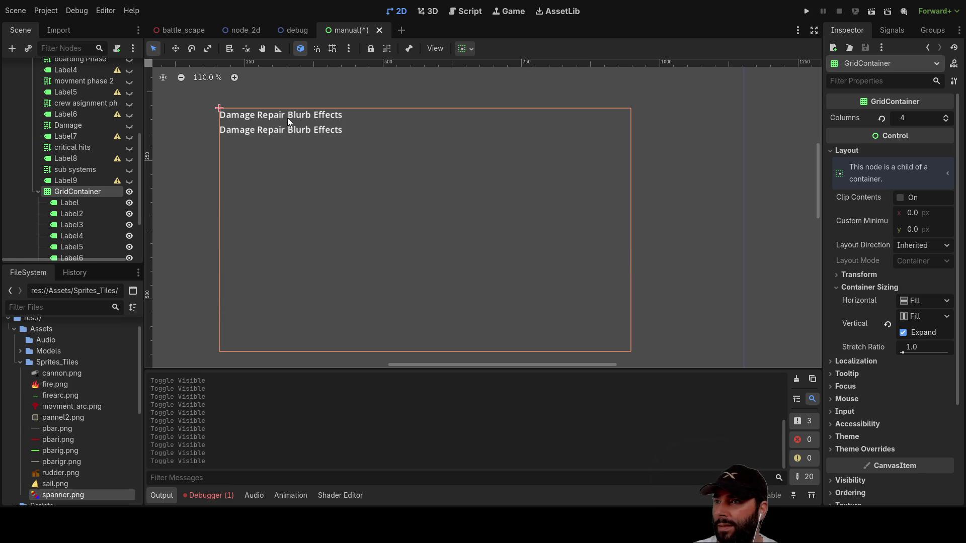
Centre the view on the grid and select its first four labels, Damage through Effects.
left_click(70, 203)
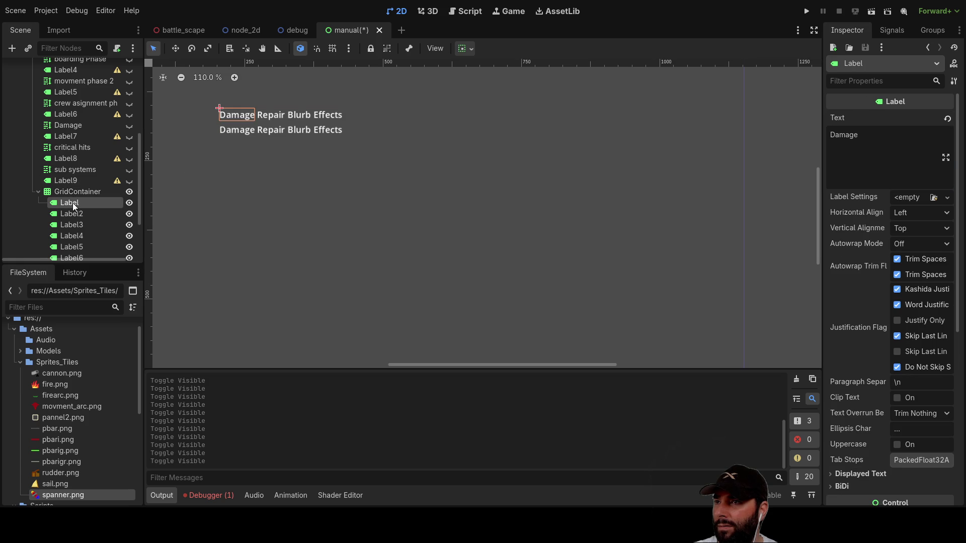
left_click(76, 192)
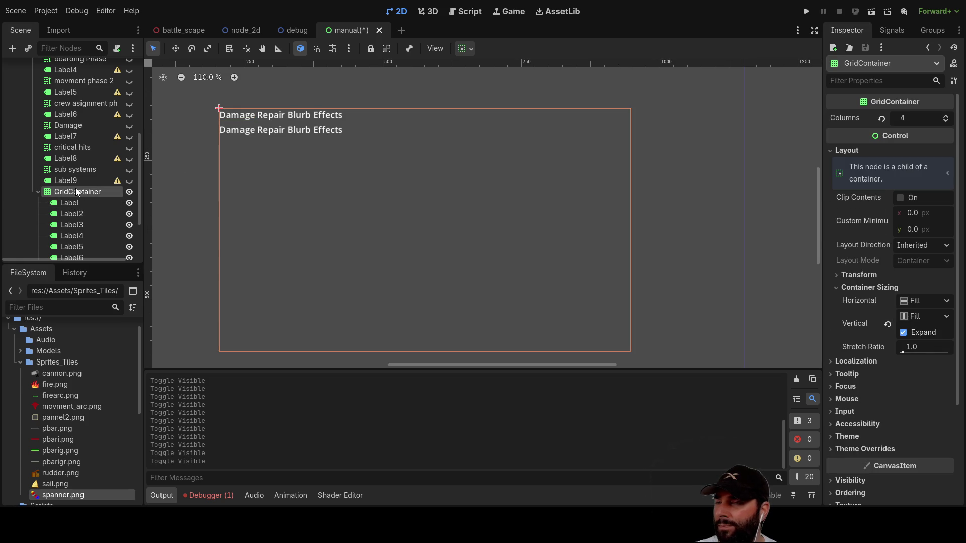
scroll(329, 194, "down", 4)
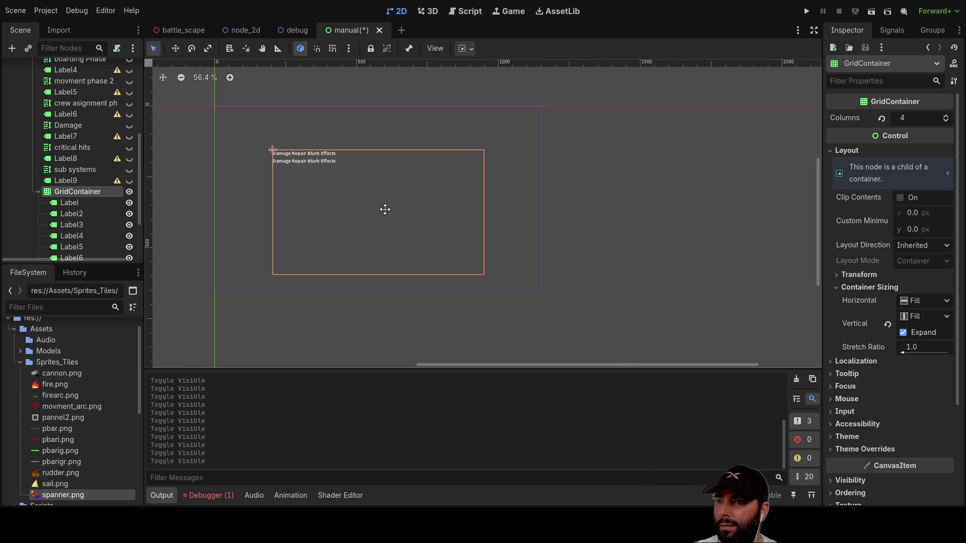
left_click_drag(386, 214, 458, 222)
left_click(68, 201)
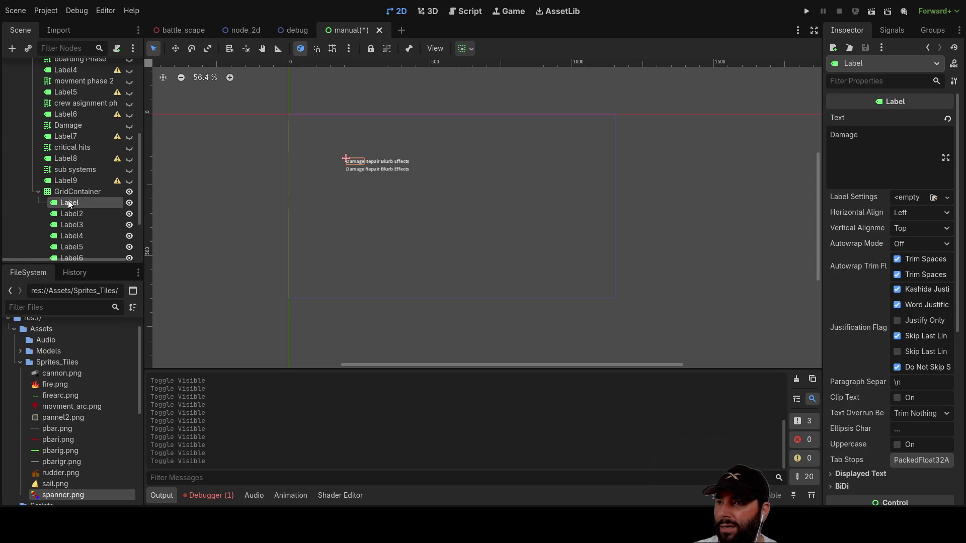
left_click(70, 214, "shift")
left_click(71, 226, "shift")
left_click(71, 236, "shift")
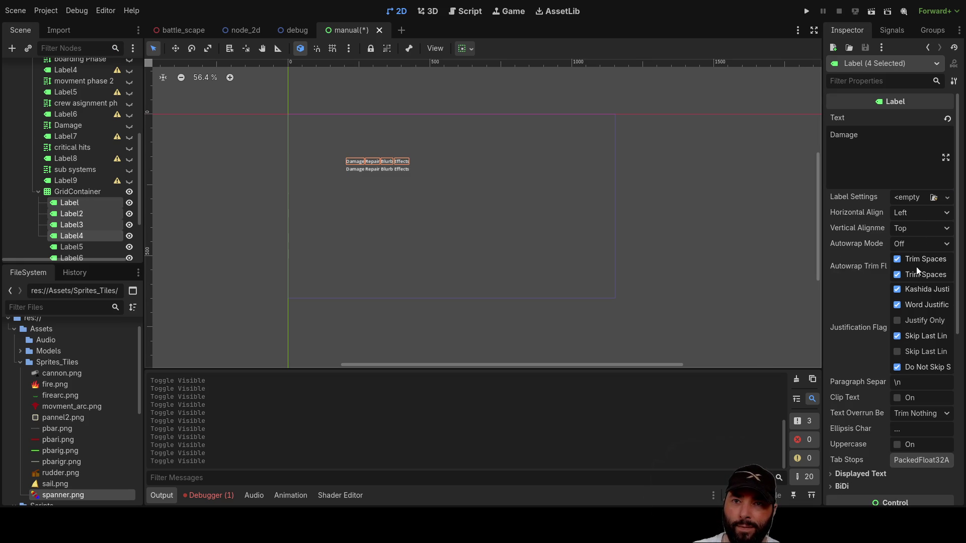
Select all eight grid labels and set their horizontal and vertical alignment to Center.
scroll(96, 217, "down", 3)
left_click(80, 179, "shift")
left_click(79, 190, "shift")
left_click(77, 201, "shift")
left_click(77, 211, "shift")
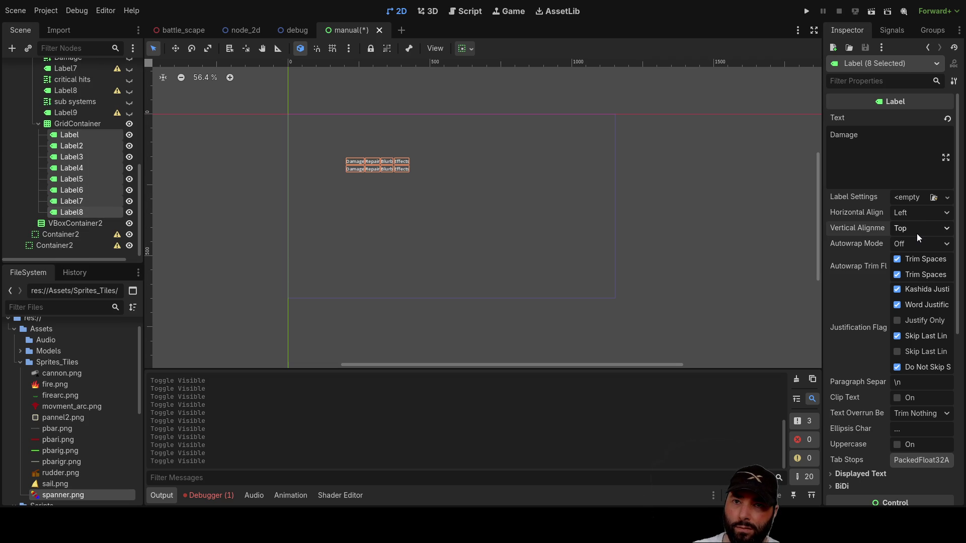
left_click(916, 257)
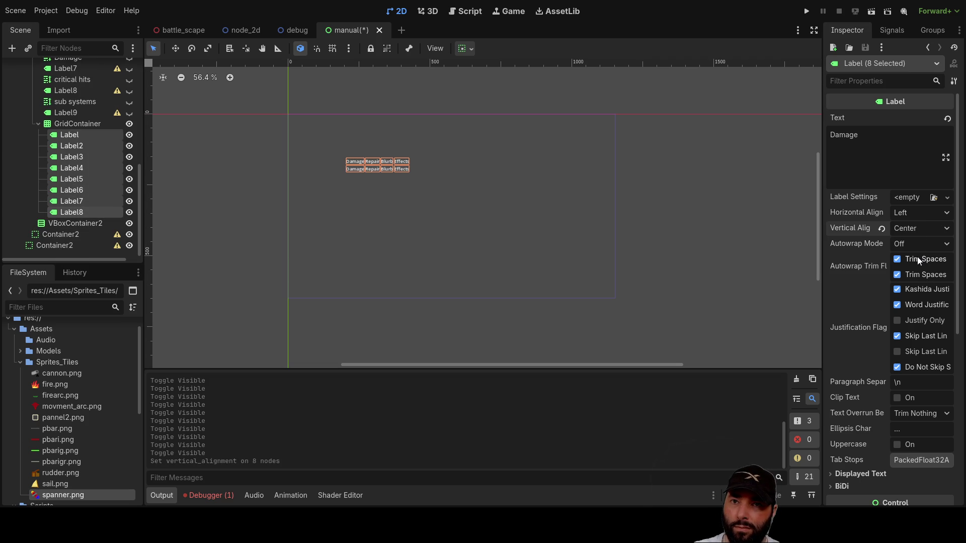
left_click(917, 212)
left_click(917, 243)
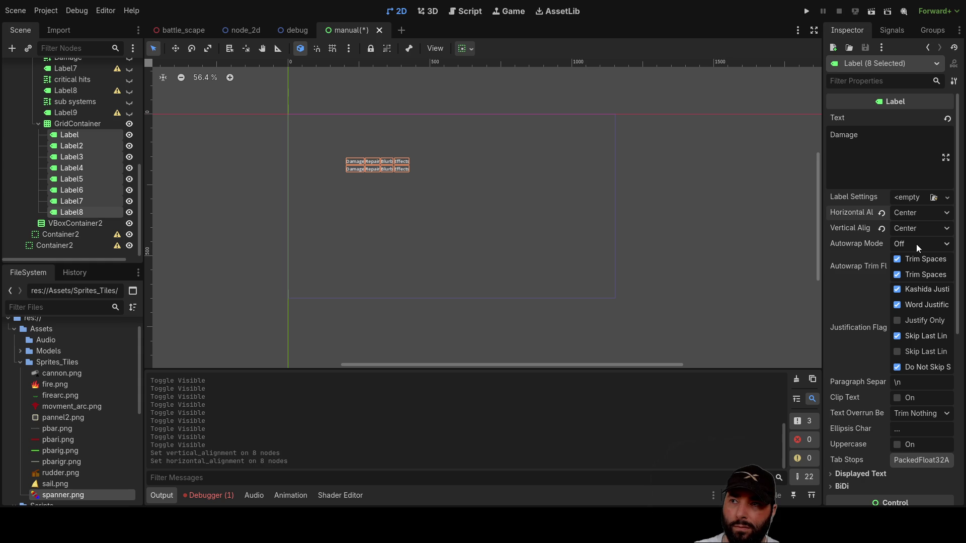
Tick Horizontal Expand in the labels' Container Sizing so the four columns share the width equally.
scroll(859, 322, "down", 5)
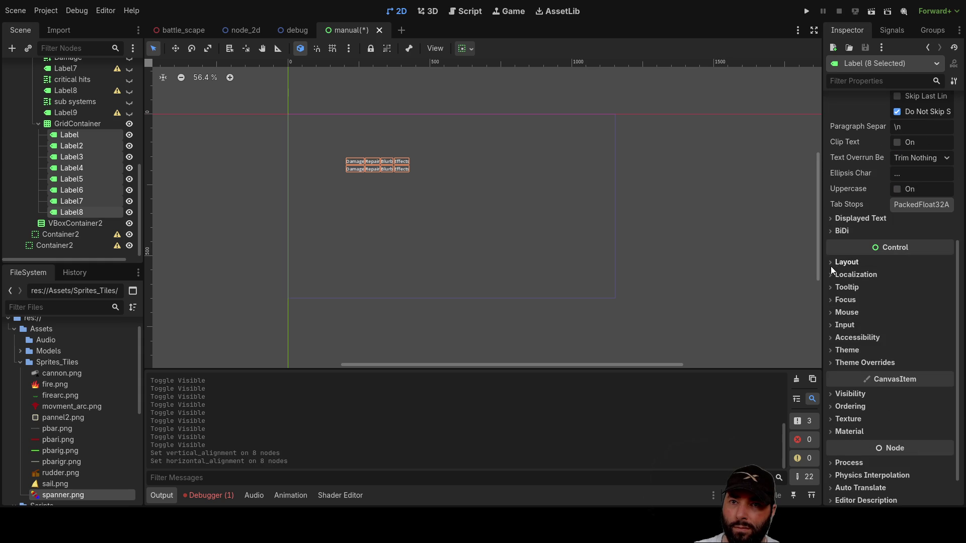
left_click(833, 264)
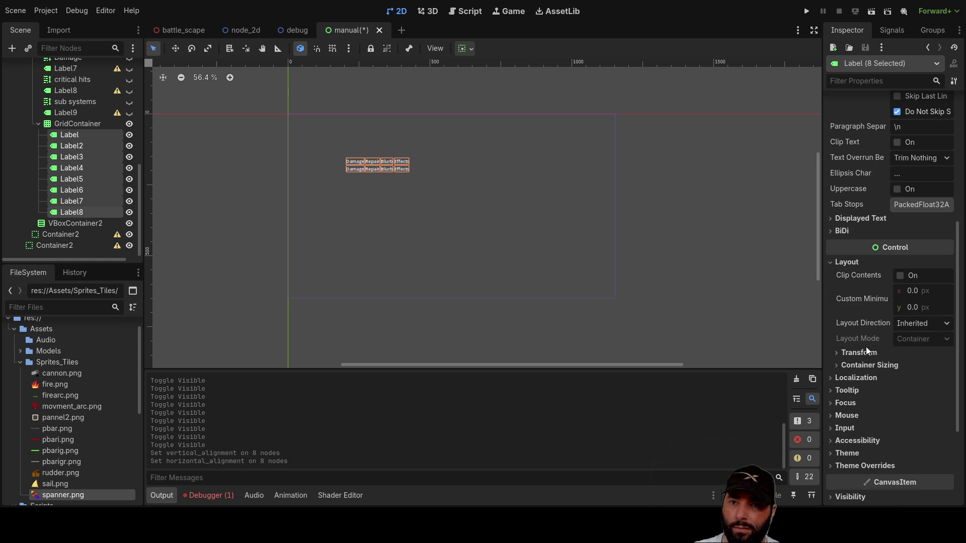
left_click(835, 364)
left_click(903, 394)
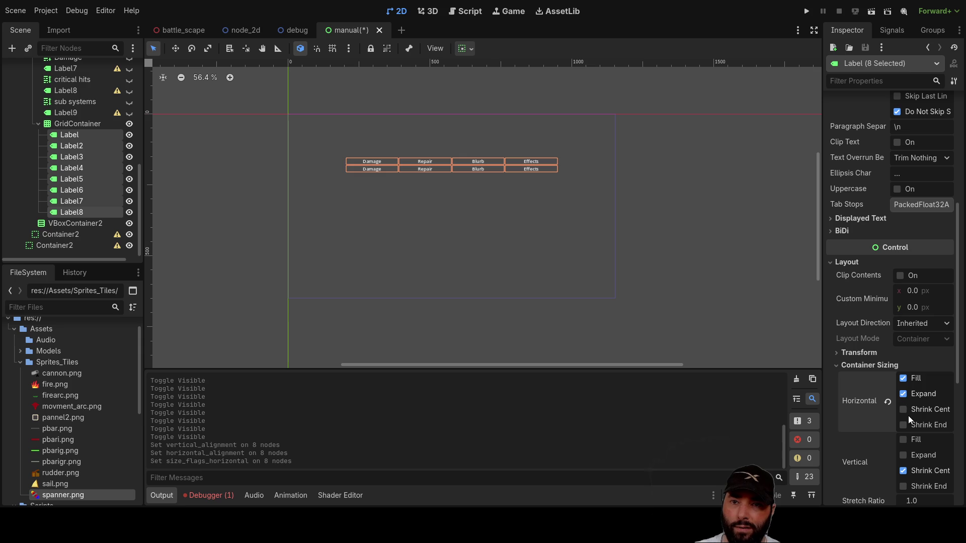
scroll(886, 385, "down", 2)
left_click(904, 404)
left_click(904, 404)
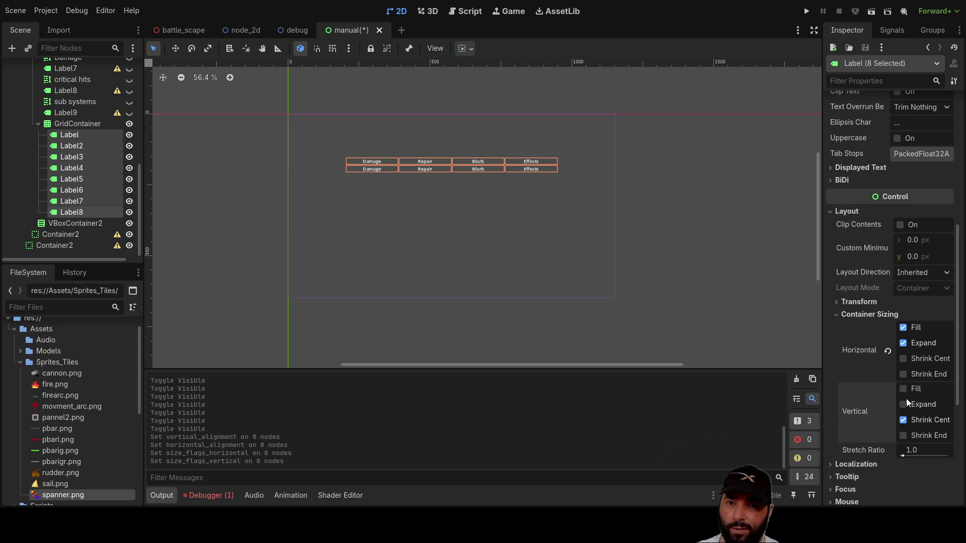
scroll(577, 251, "up", 8)
left_click_drag(354, 147, 494, 235)
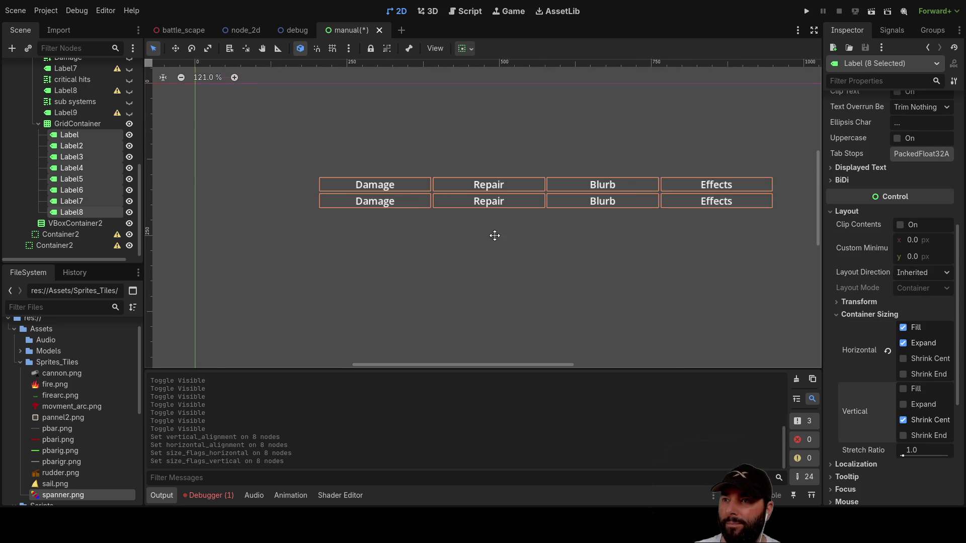
left_click(82, 181)
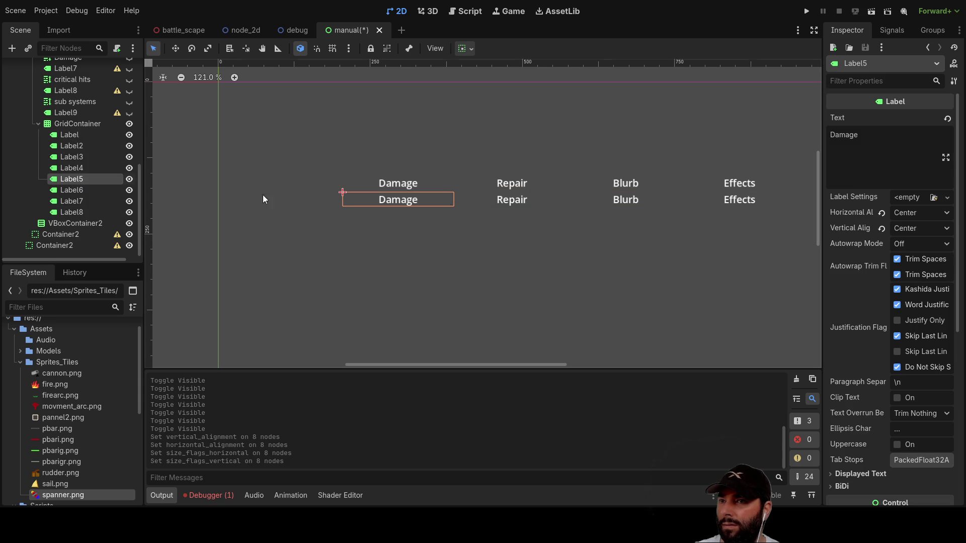
Make the second row's Damage cell read 'Light' and its Repair cell read 'Fully'.
left_click_drag(862, 135, 795, 135)
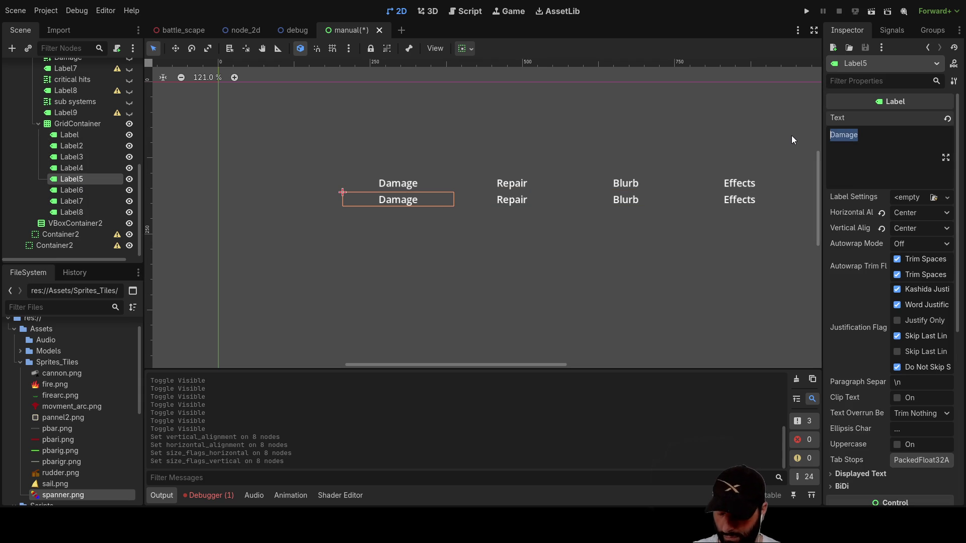
type("Light")
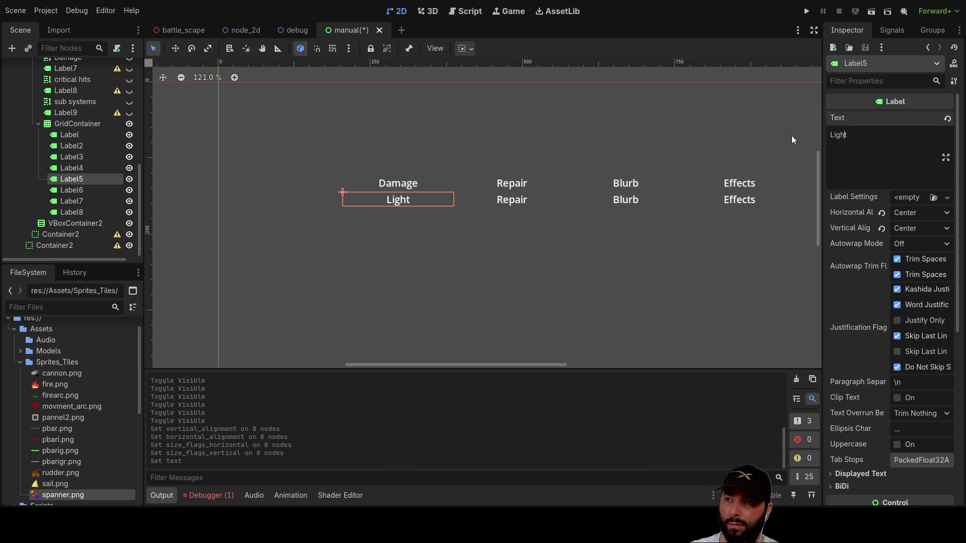
key("Home")
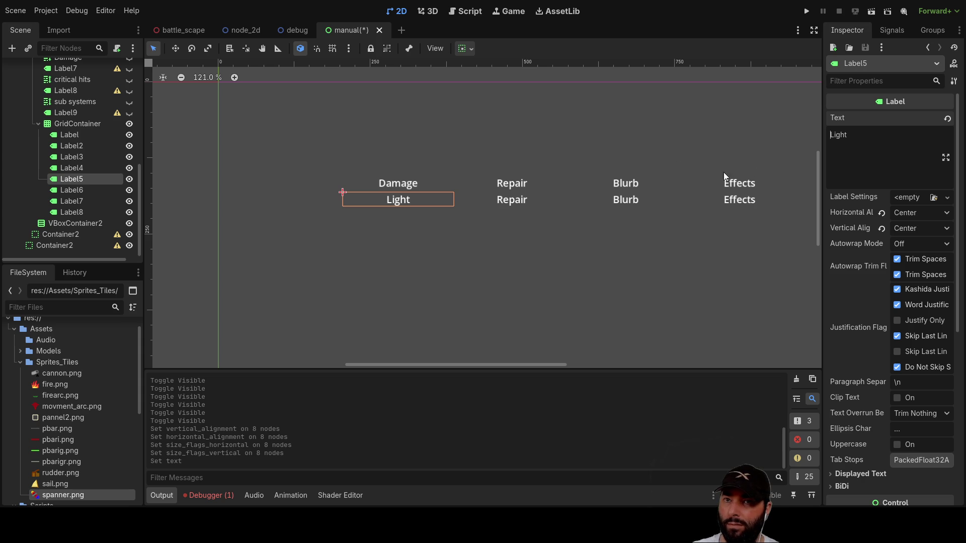
left_click(75, 190)
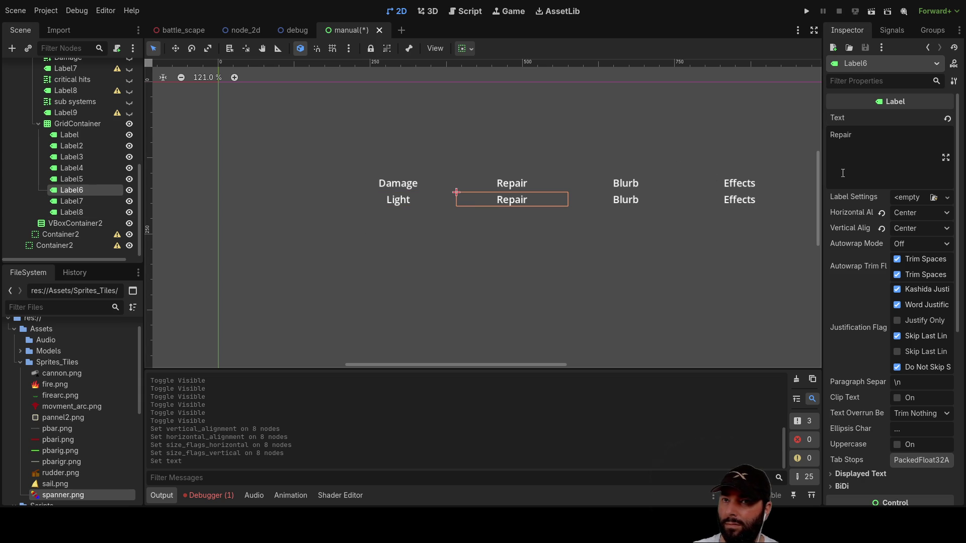
left_click(874, 137)
type("Fully")
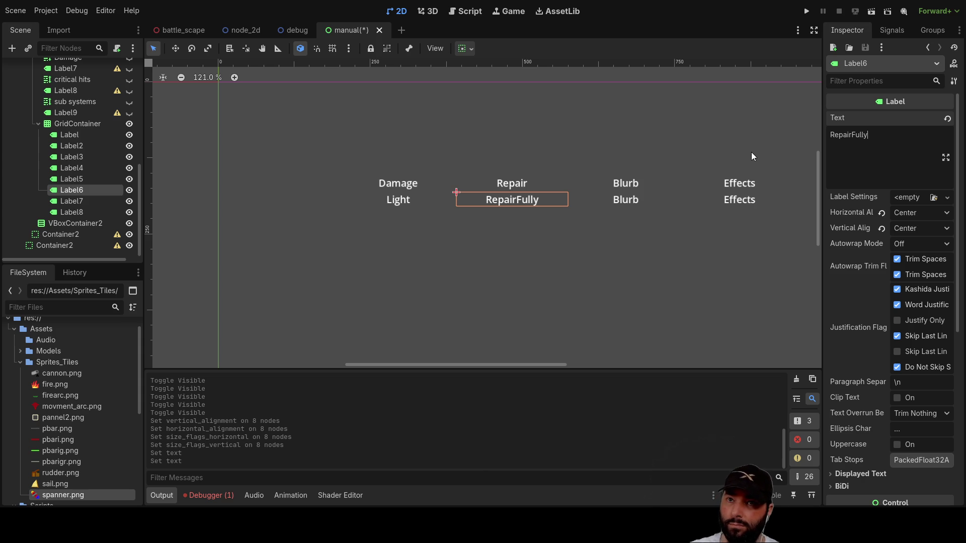
key("BackSpace")
key("BackSpace")
key("BackSpace")
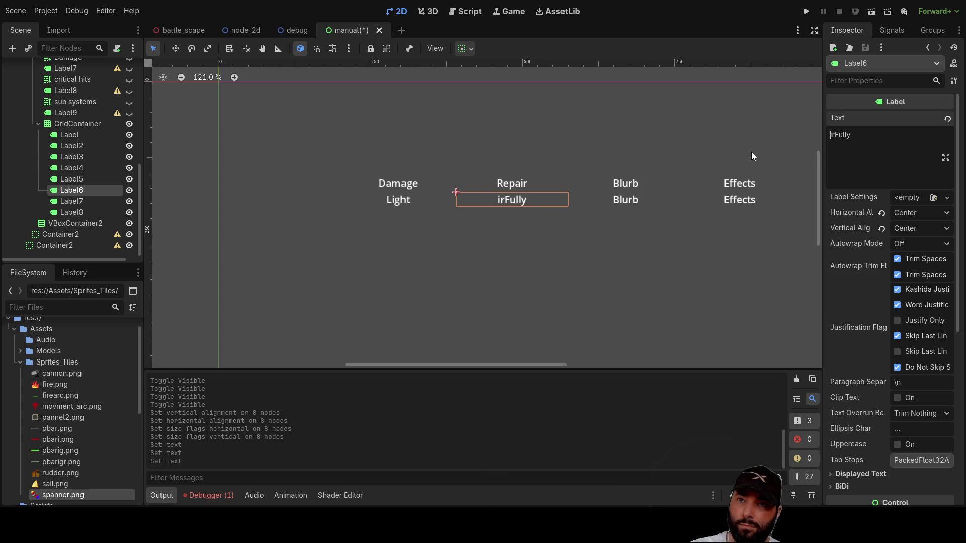
key("BackSpace")
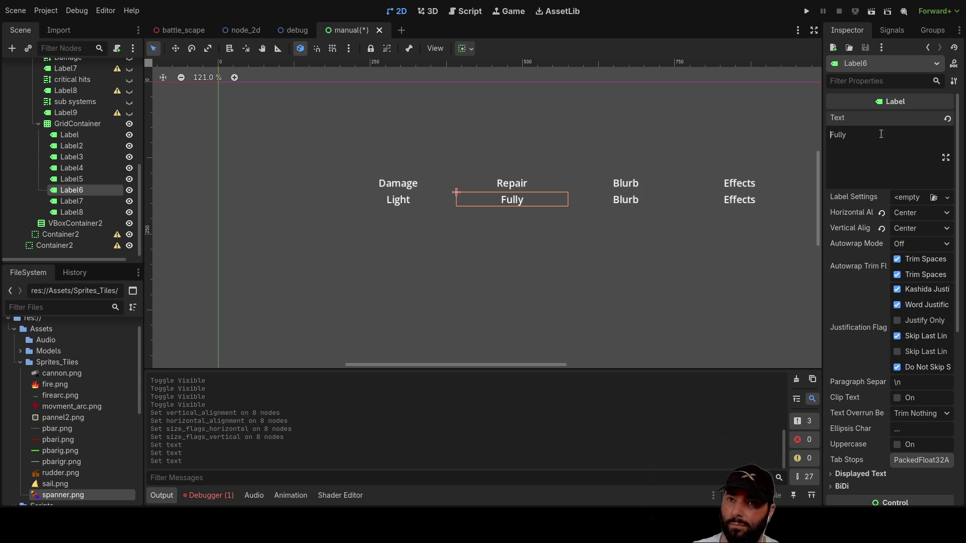
left_click(71, 202)
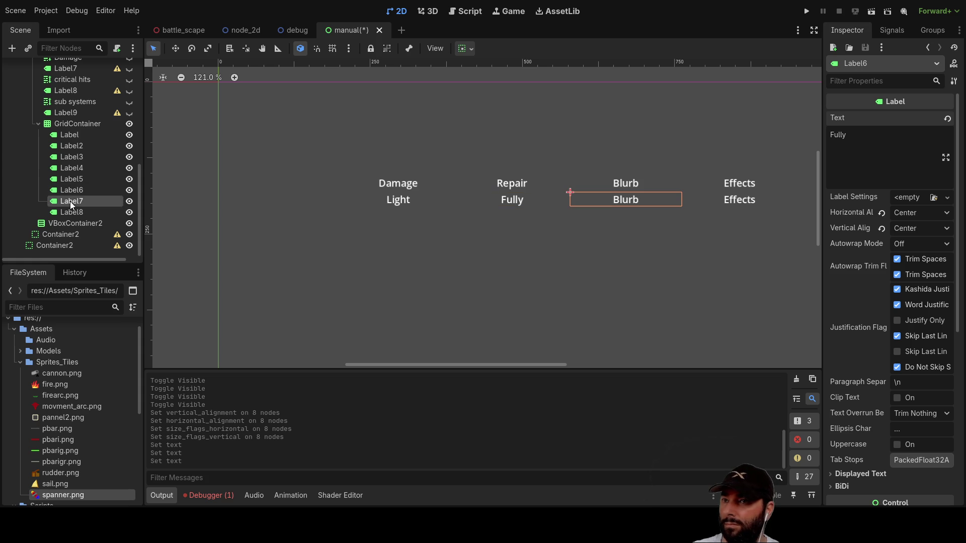
Paste 'some debris stuck in the steering chains' into the Light row's Blurb cell, without parentheses.
left_click_drag(863, 135, 815, 135)
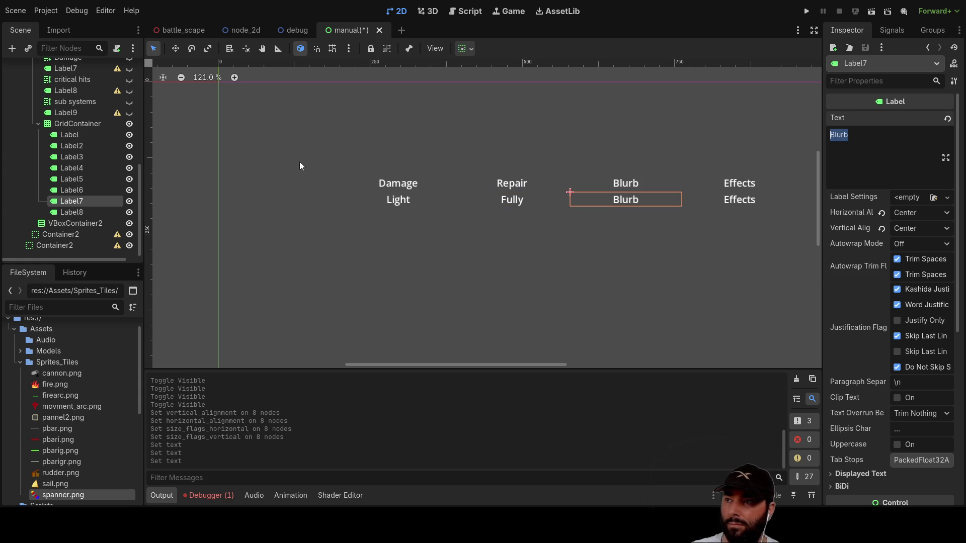
left_click(68, 114)
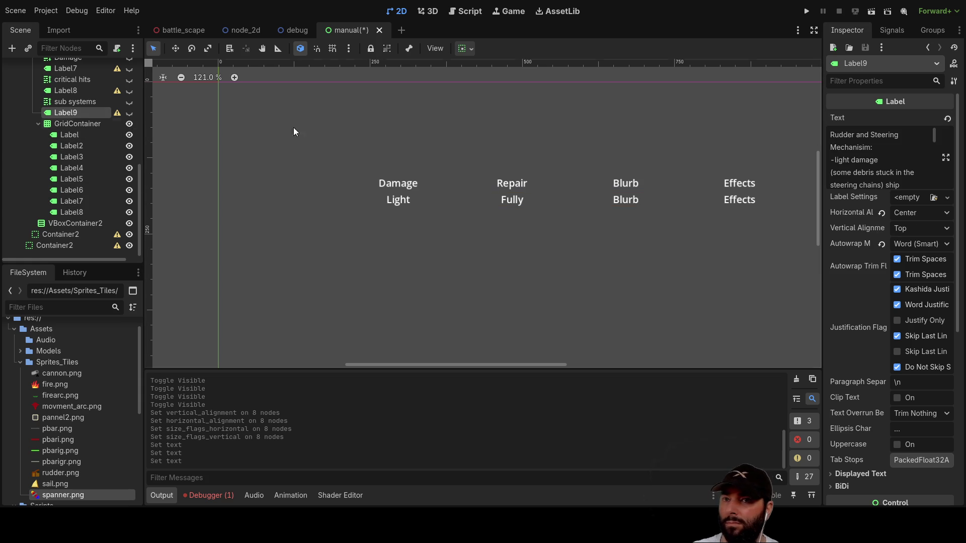
mouse_move(831, 173)
left_mouse_down()
mouse_move(889, 182)
mouse_move(884, 169)
left_mouse_up()
key("ctrl+c")
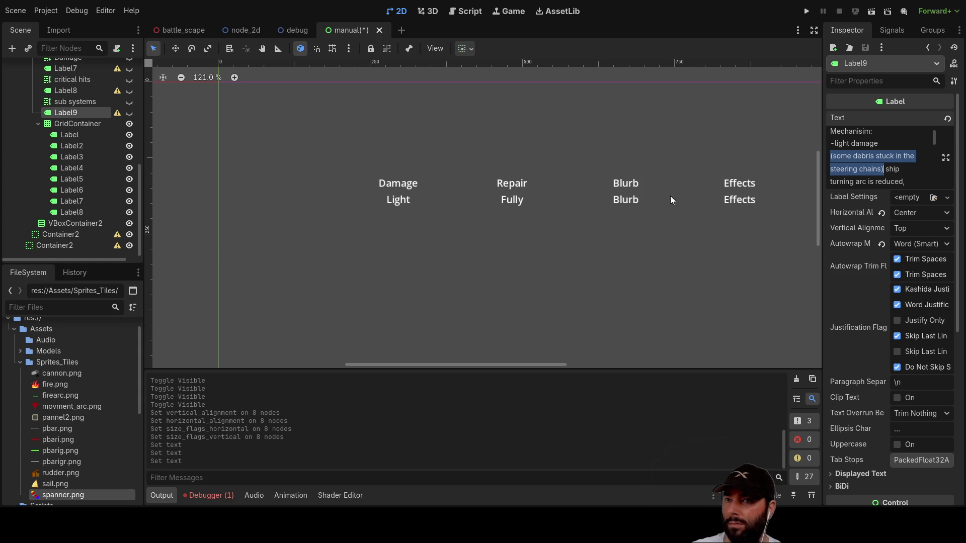
left_click(618, 199)
double_click(855, 140)
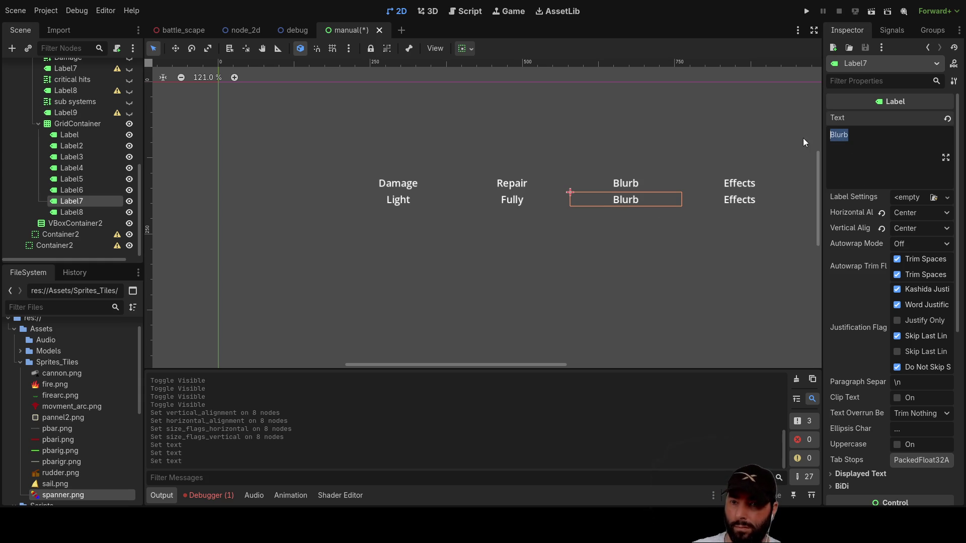
key("ctrl+v")
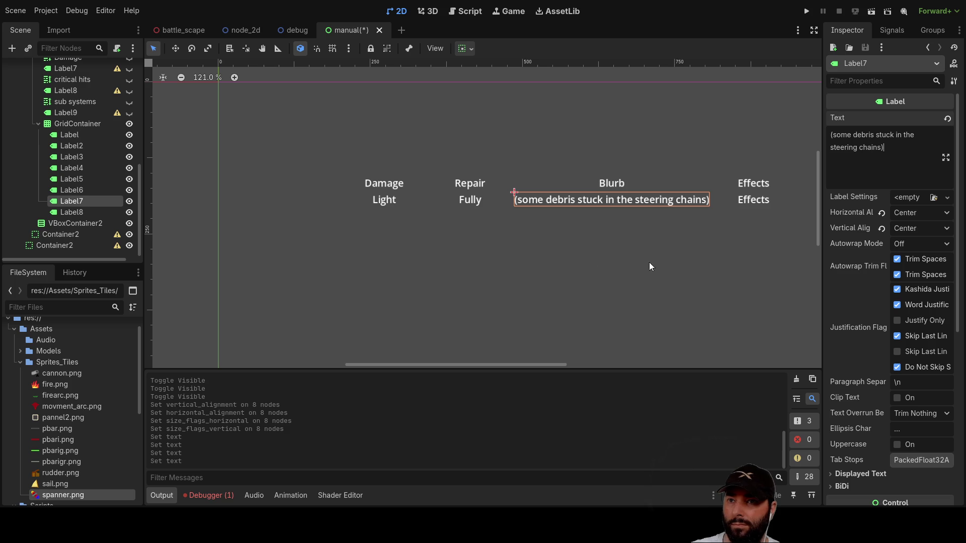
key("Delete")
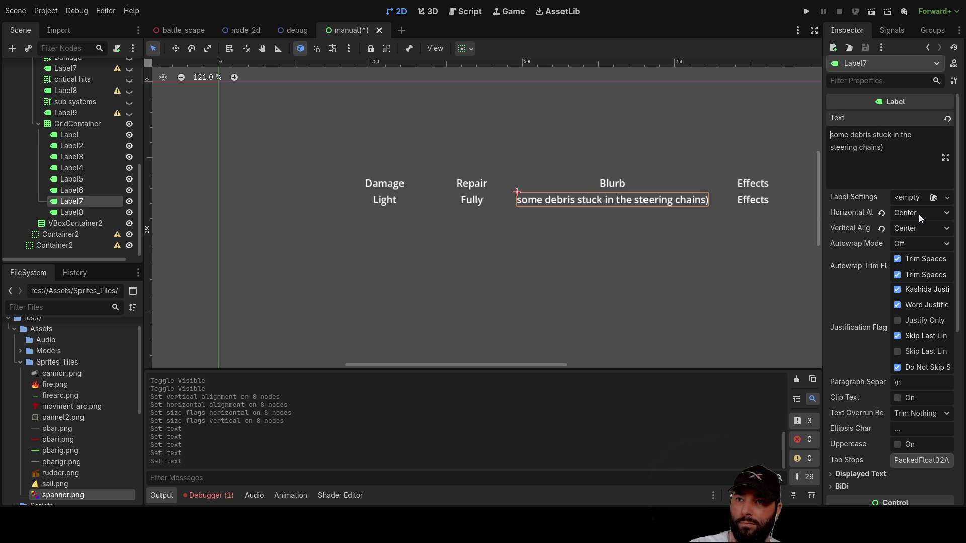
key("BackSpace")
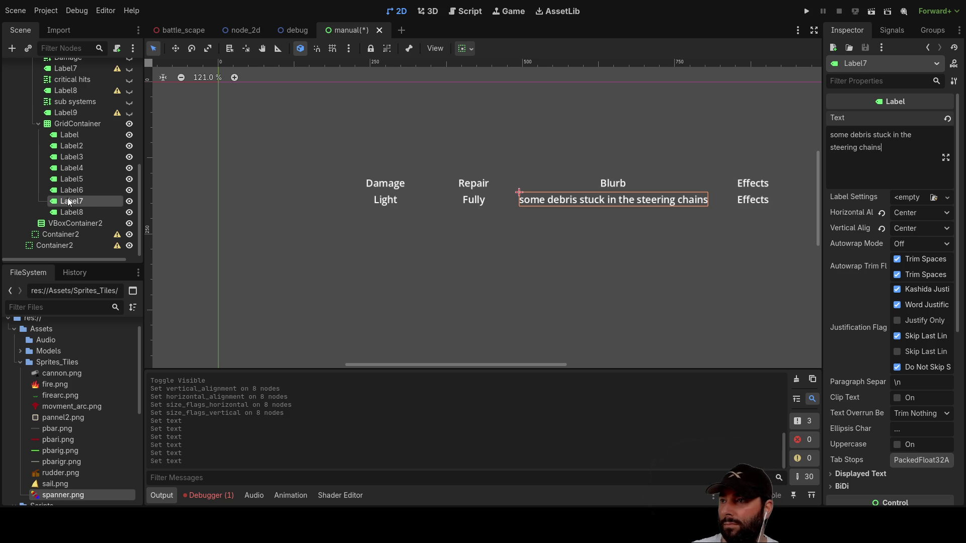
Copy 'turning arc is reduced' from the steering description into the Light row's Effects cell.
left_click(73, 113)
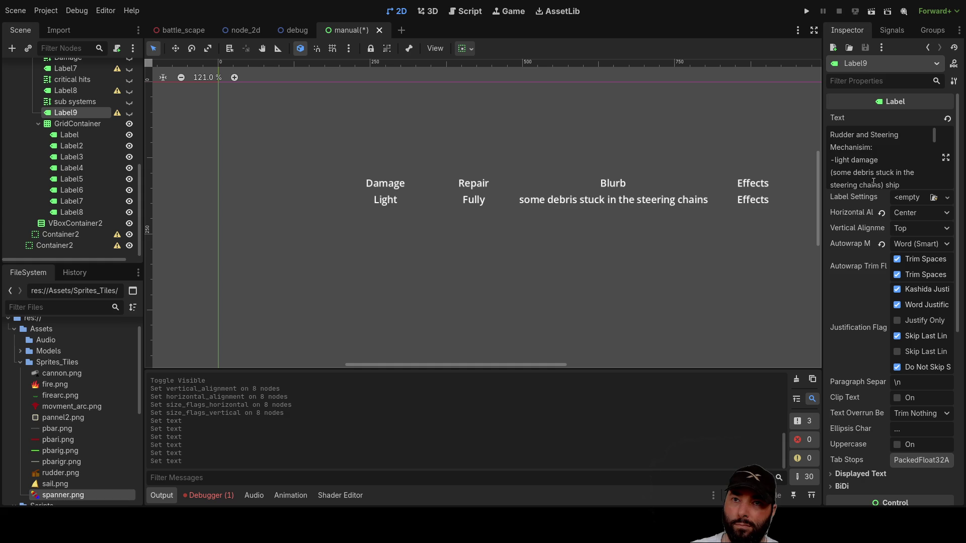
scroll(895, 172, "down", 1)
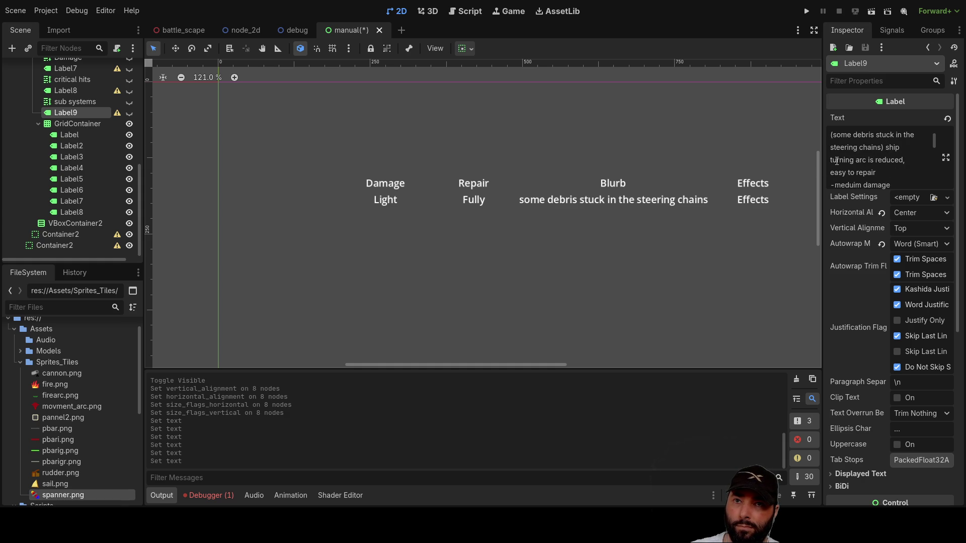
left_click_drag(831, 160, 906, 162)
key("ctrl+c")
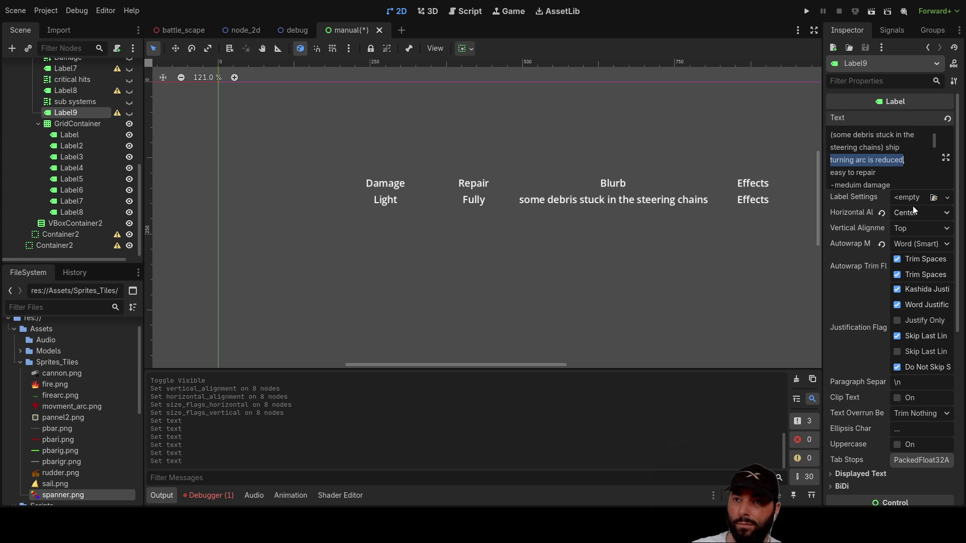
left_click(74, 202)
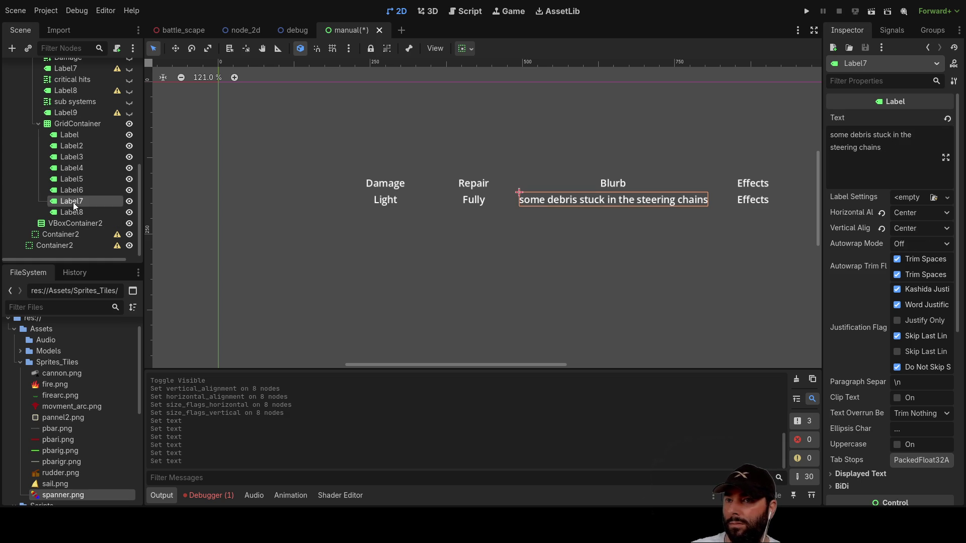
left_click(75, 212)
left_click_drag(865, 135, 793, 137)
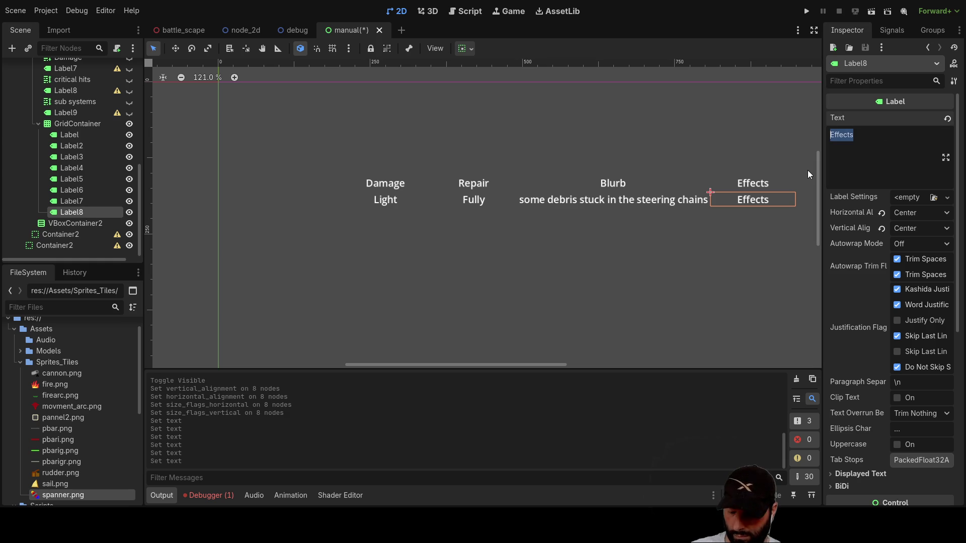
key("ctrl+v")
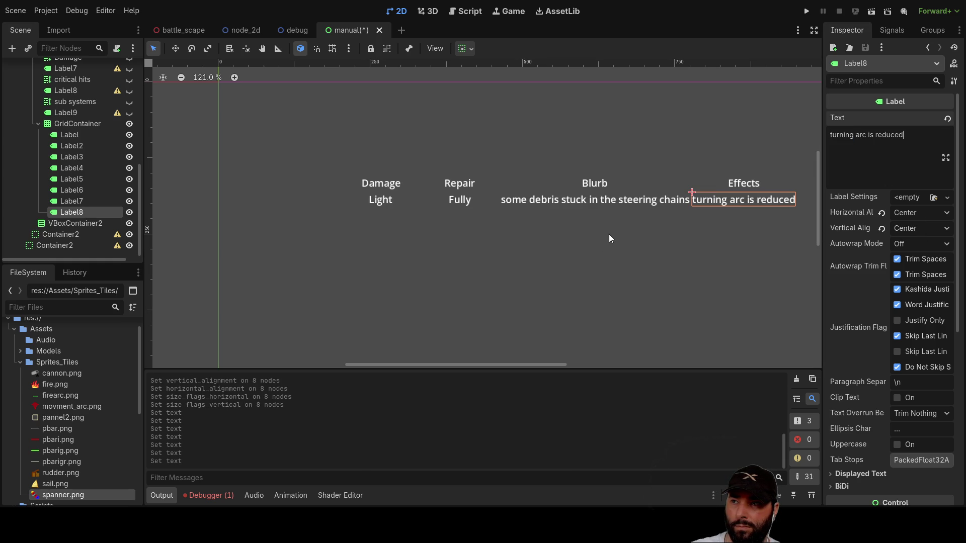
scroll(624, 253, "down", 2)
mouse_move(671, 265)
left_mouse_down()
mouse_move(530, 244)
mouse_move(556, 255)
left_mouse_up()
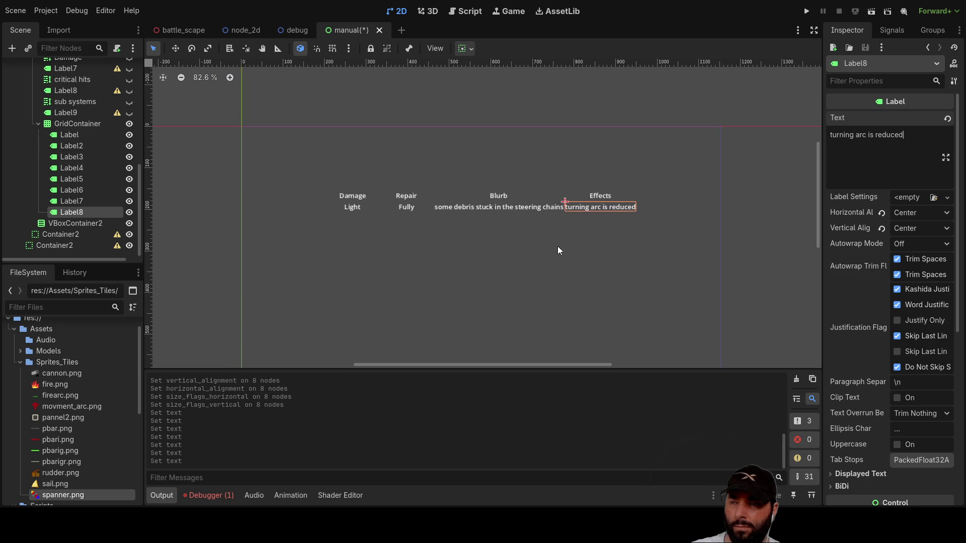
Turn off horizontal expand and fill on the Damage and Repair headers so they sit left.
scroll(524, 248, "down", 4)
scroll(525, 247, "up", 3)
left_click(63, 126)
scroll(439, 231, "up", 5)
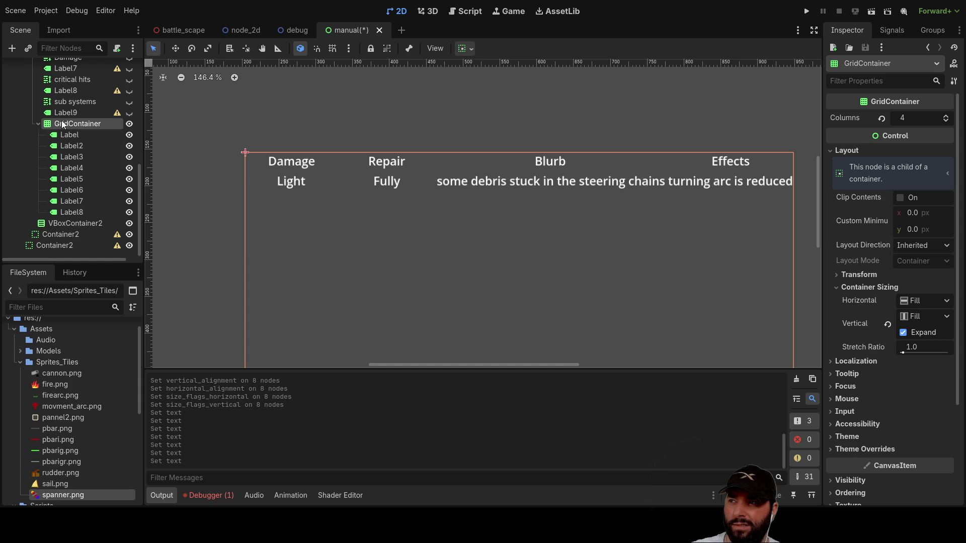
left_click(79, 134)
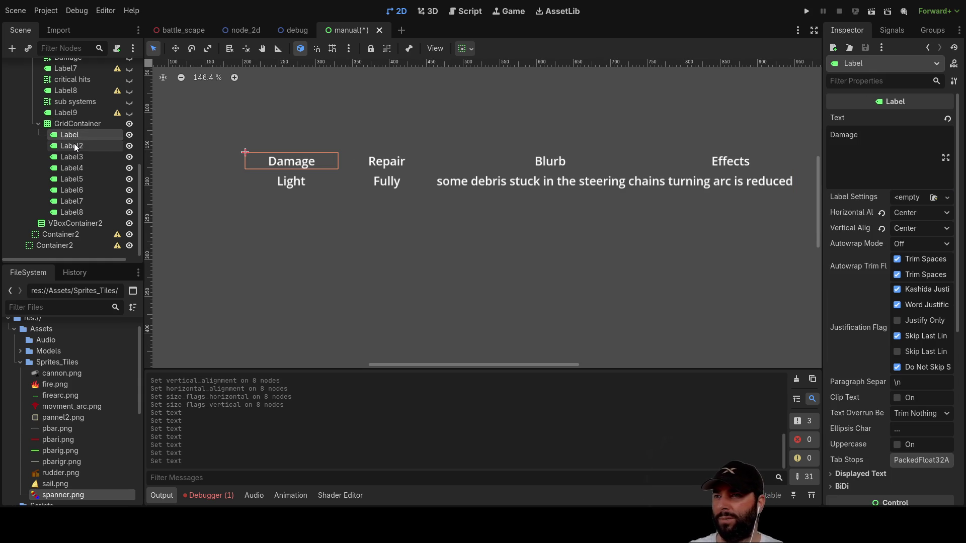
left_click(74, 145, "shift")
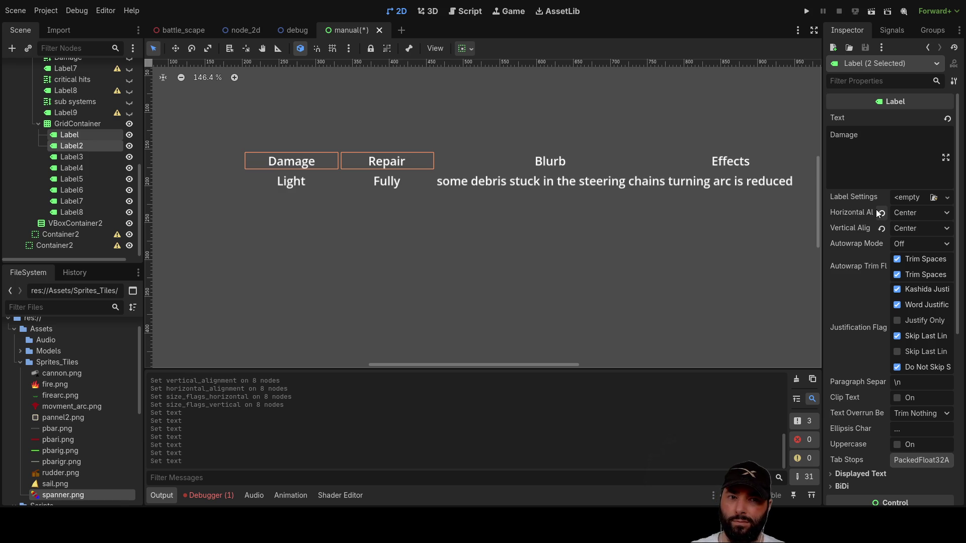
scroll(900, 234, "down", 5)
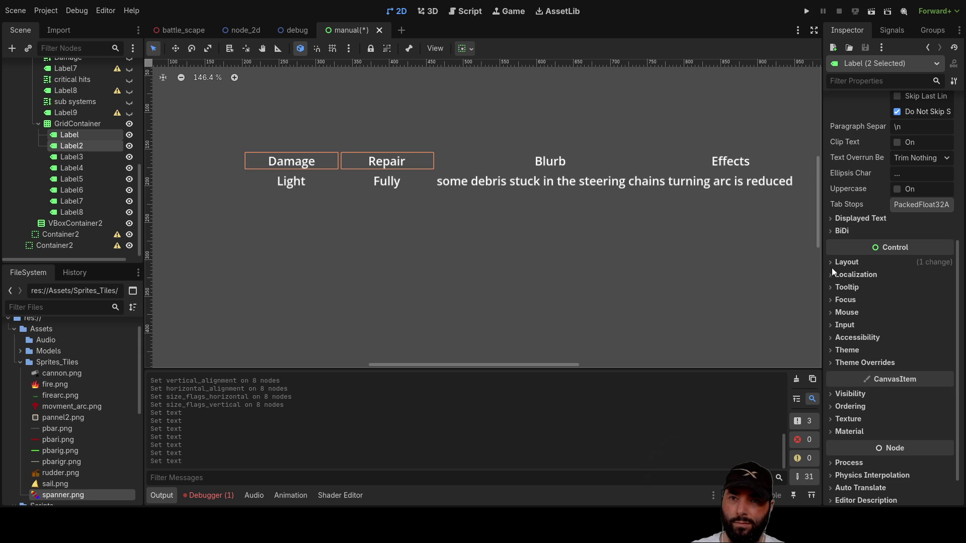
left_click(832, 262)
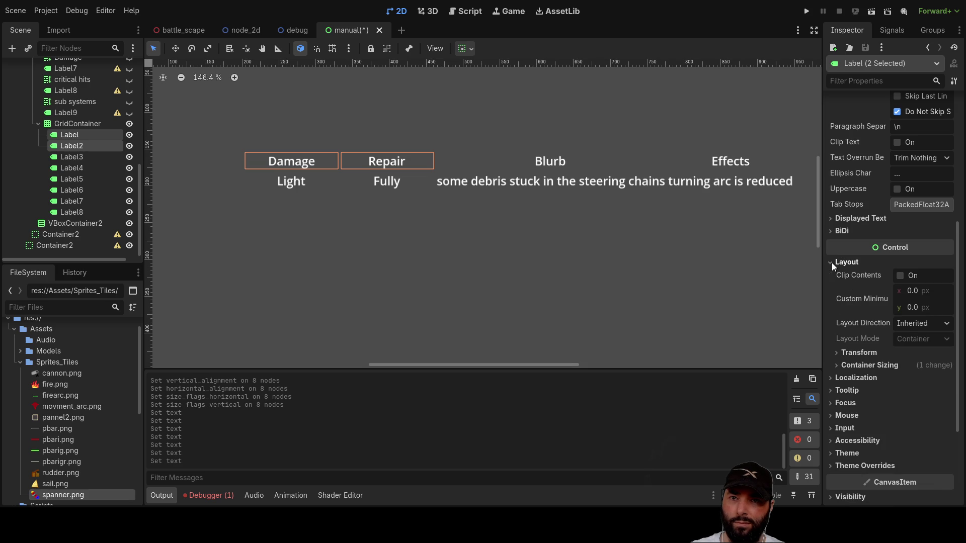
left_click(840, 368)
scroll(913, 400, "down", 2)
left_click(903, 343)
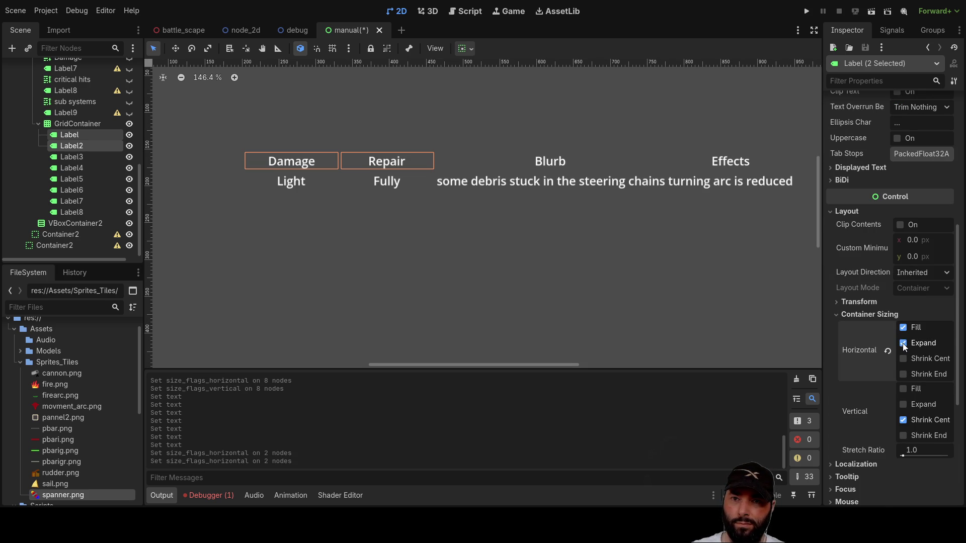
left_click(904, 421)
left_click(905, 421)
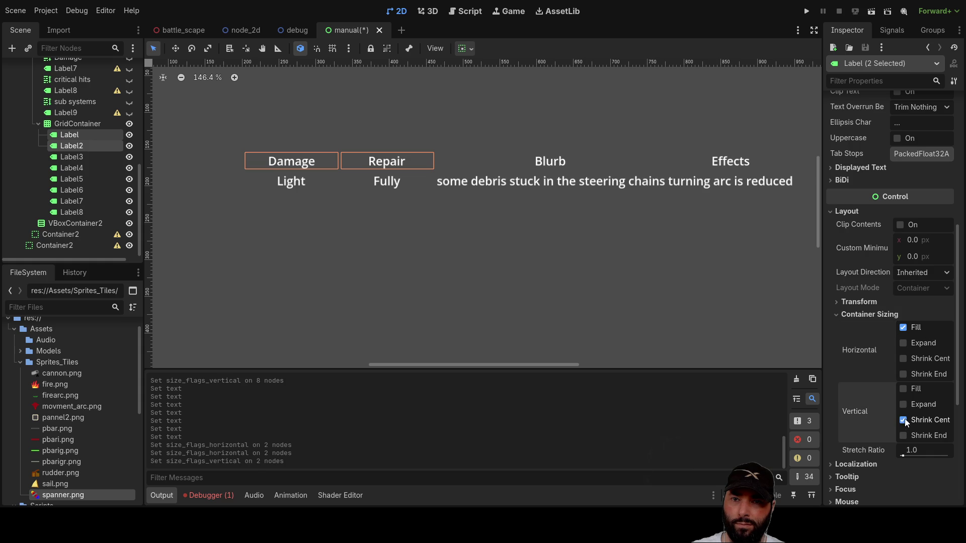
left_click(904, 359)
left_click(904, 359)
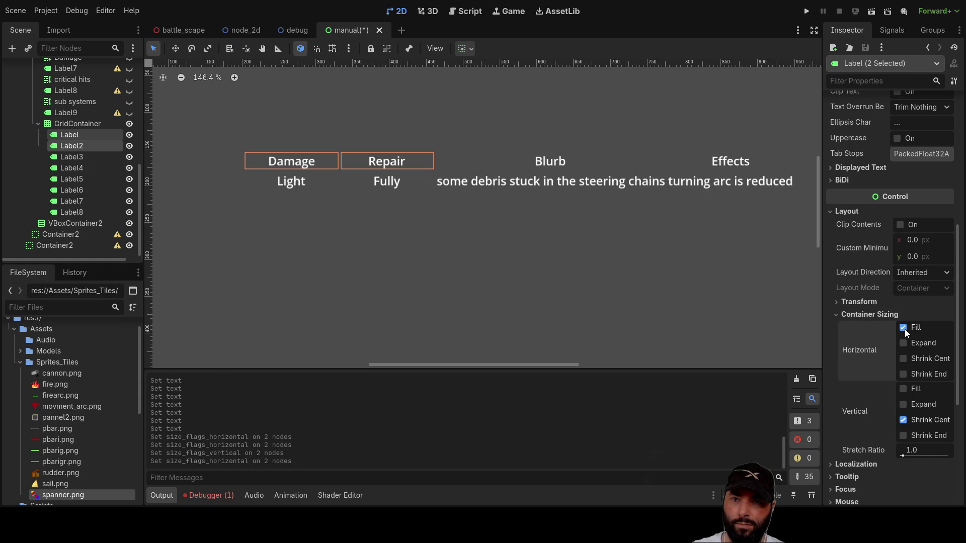
left_click(905, 328)
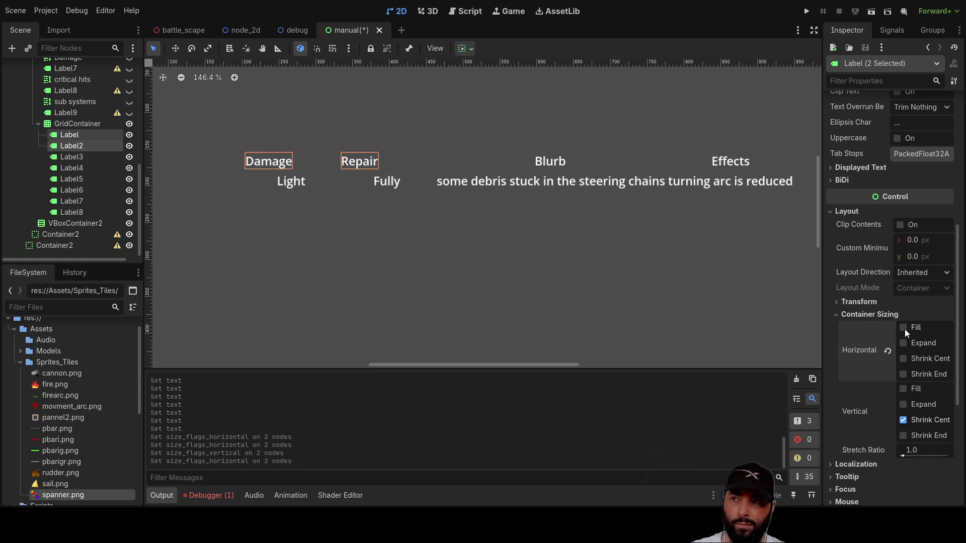
Uncheck Horizontal Expand on the Damage, Repair, Light and Fully labels, then start raising the grid's columns.
left_click(84, 192)
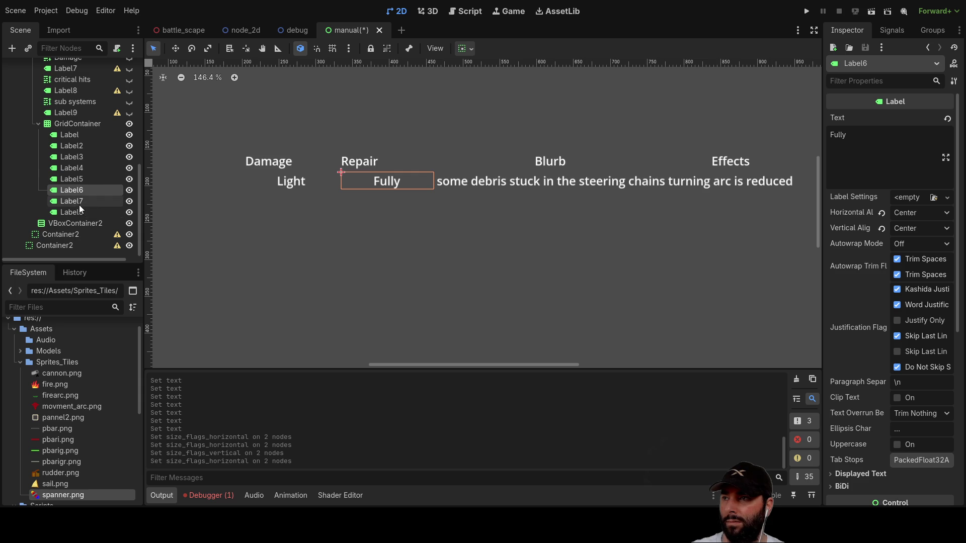
left_click(292, 185)
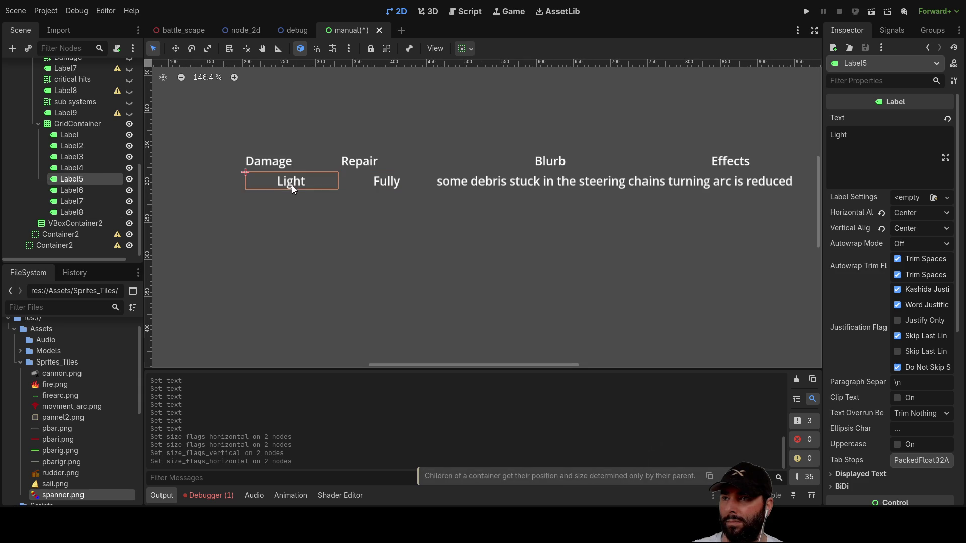
left_click(79, 192, "ctrl")
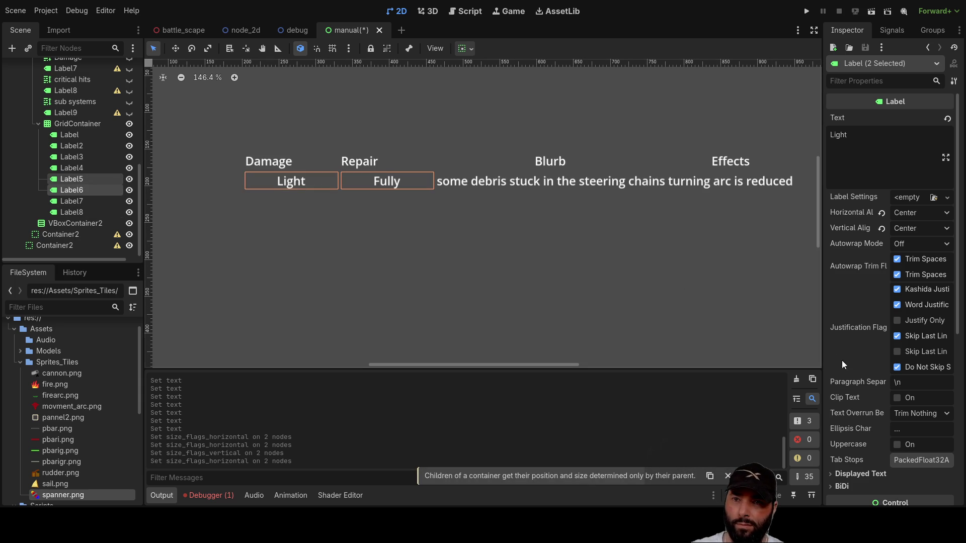
left_click(70, 136, "ctrl")
left_click(72, 146, "ctrl")
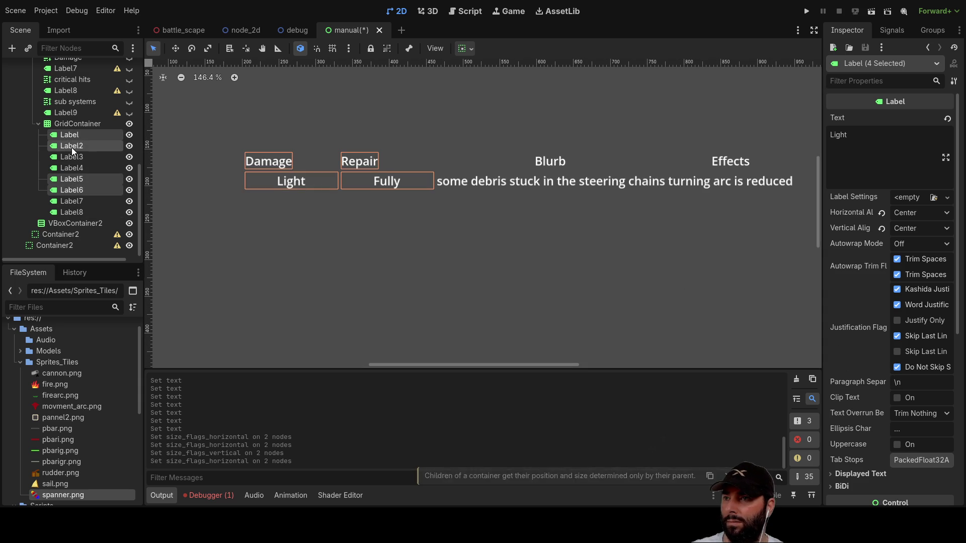
scroll(905, 286, "down", 5)
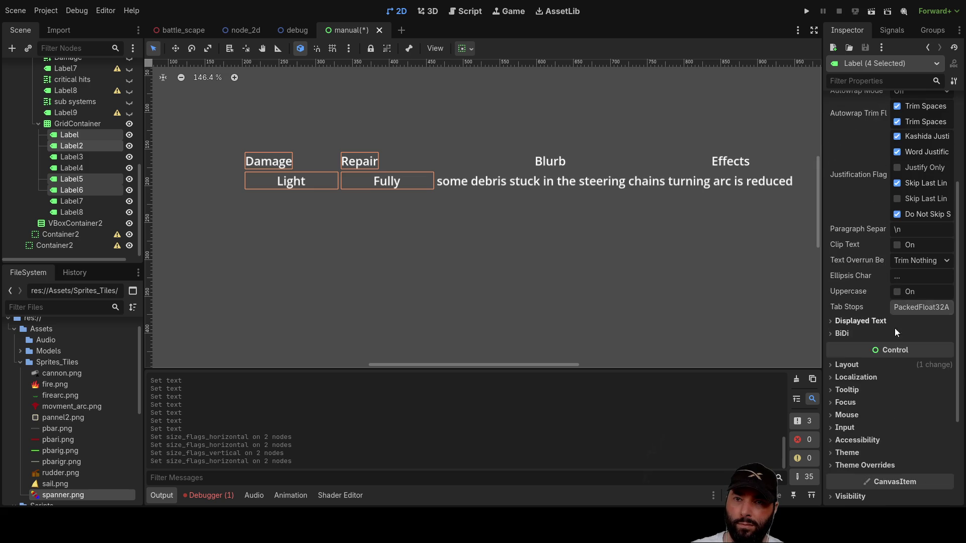
scroll(897, 320, "down", 3)
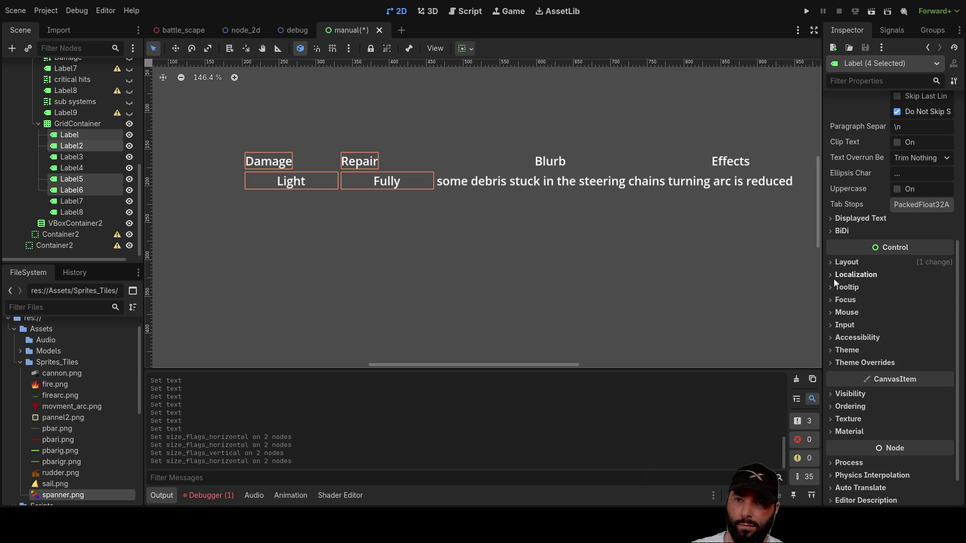
left_click(834, 263)
left_click(843, 366)
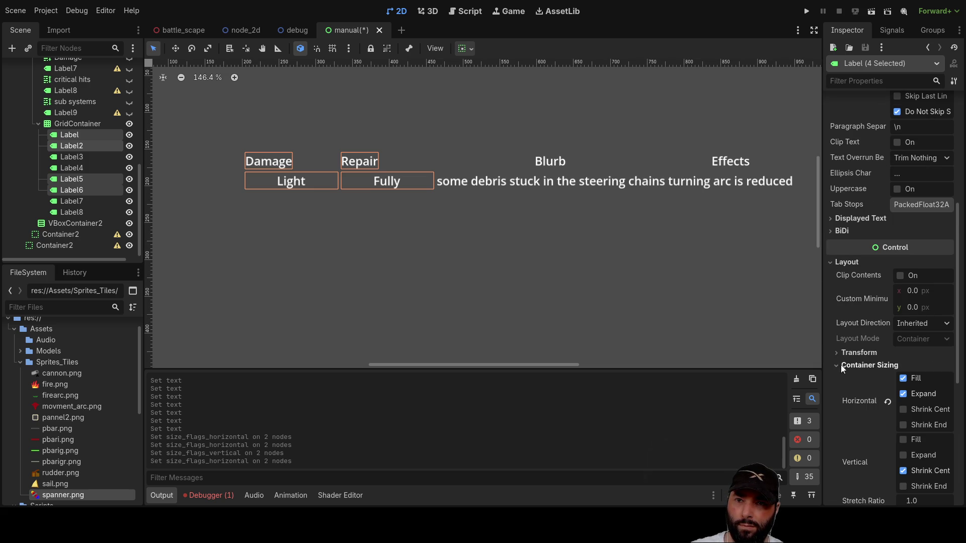
left_click(904, 378)
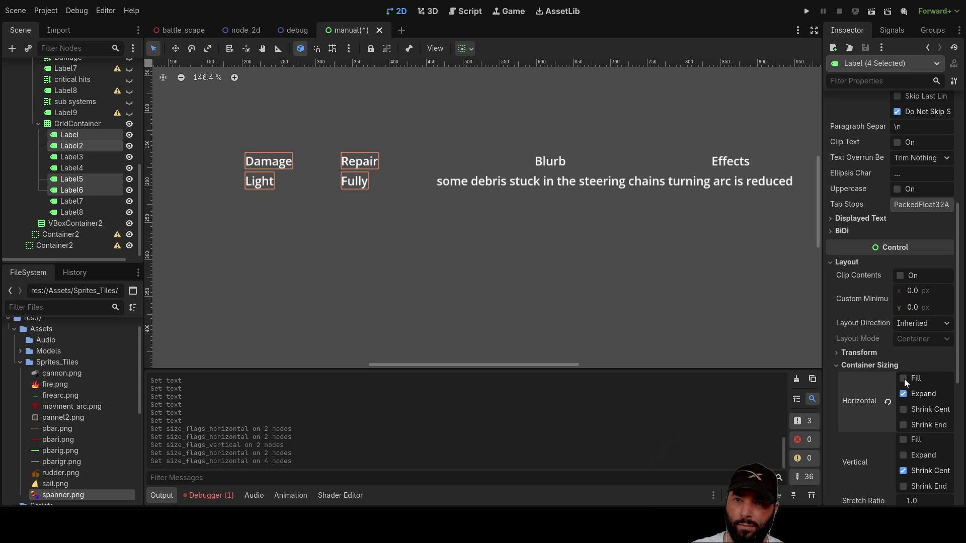
left_click(904, 378)
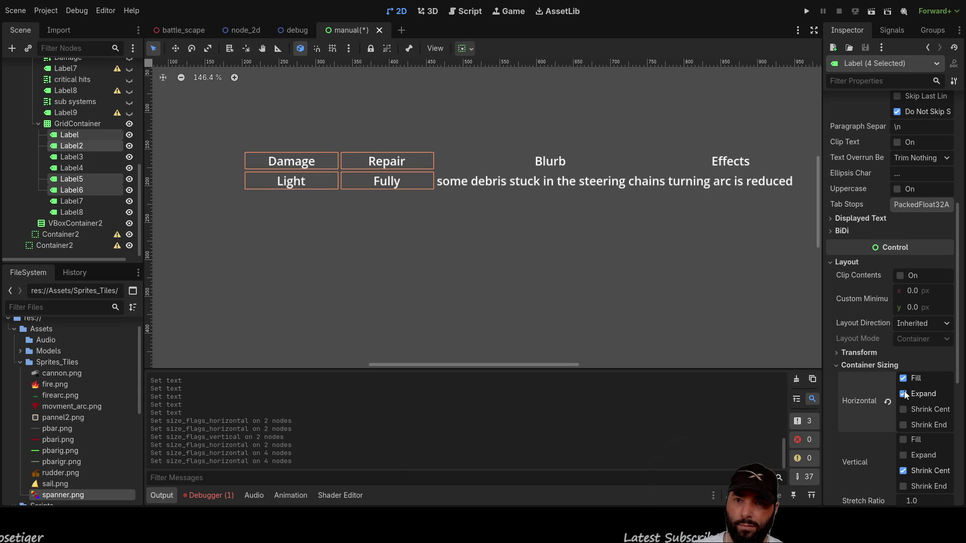
left_click(905, 394)
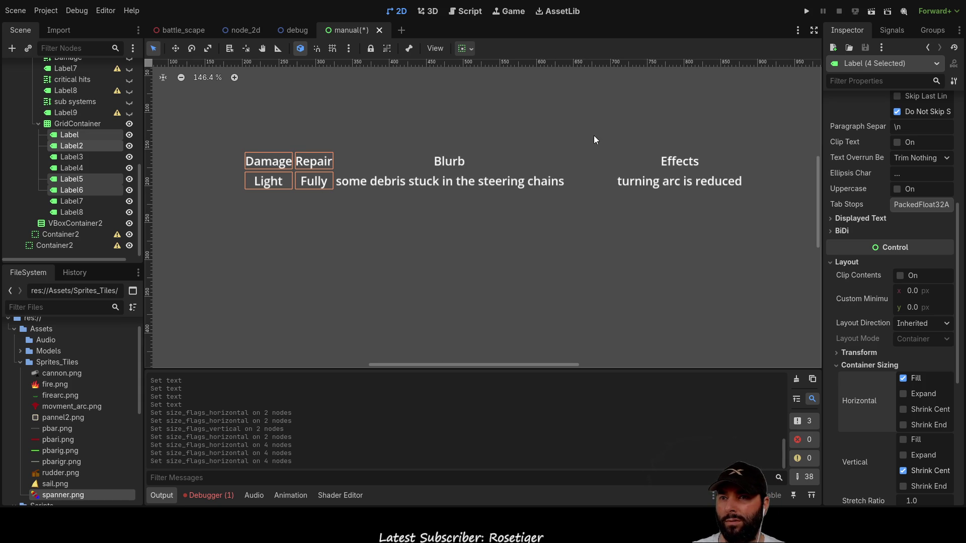
left_click(590, 204)
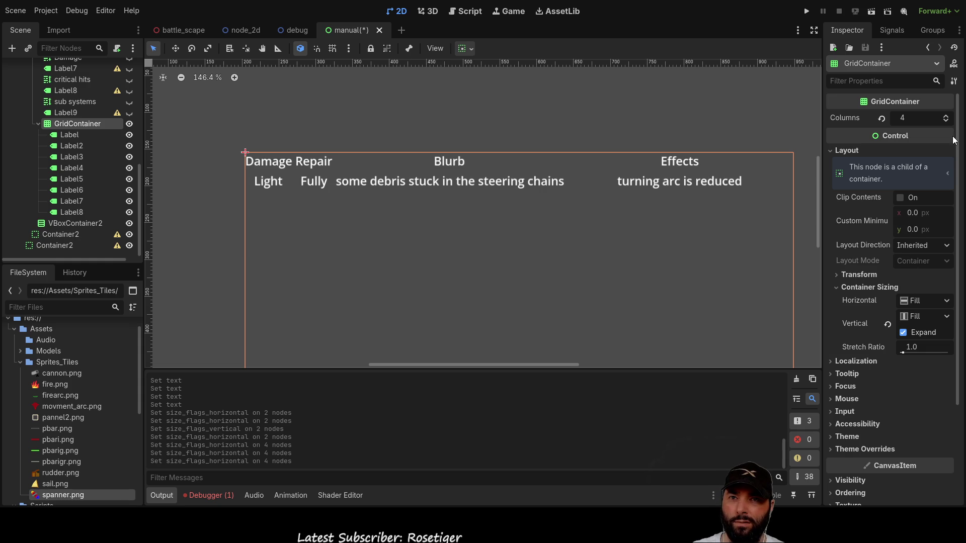
left_click(947, 116)
Set the GridContainer's Columns to 7.
left_click(946, 116)
left_click(946, 115)
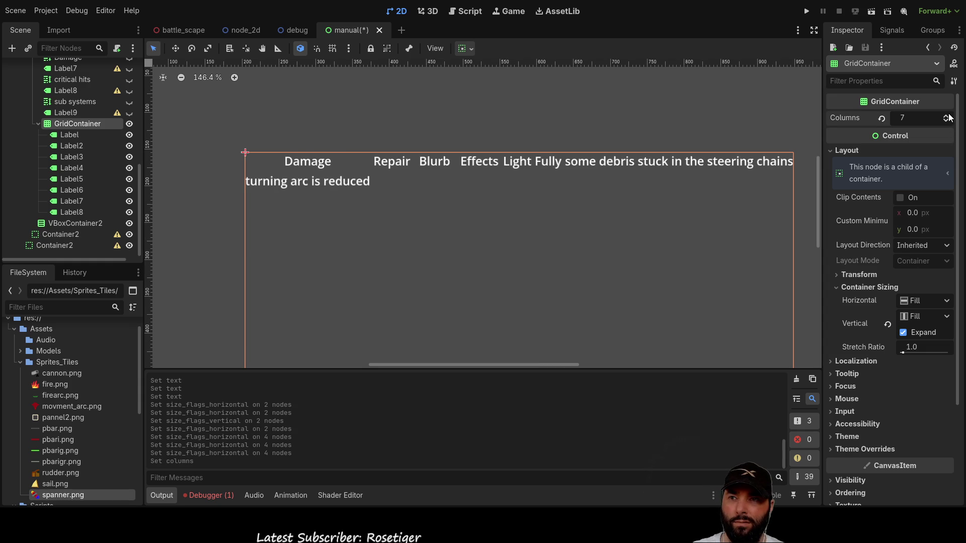
left_click(69, 133)
left_click(72, 146)
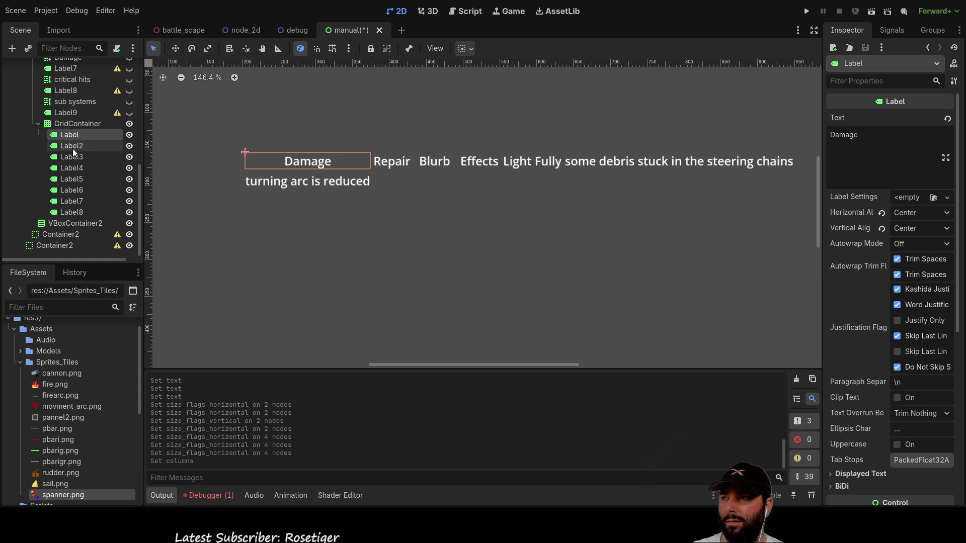
left_click(70, 134)
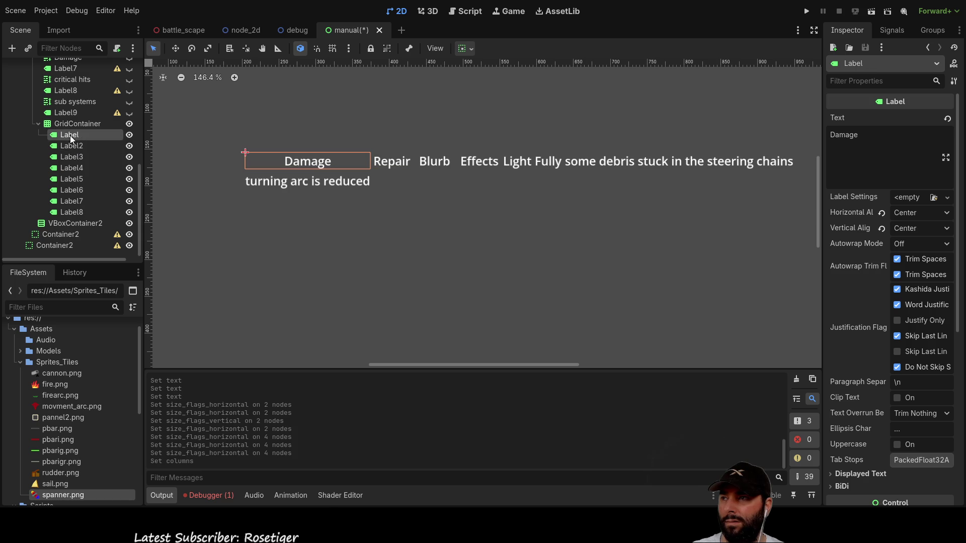
left_click(73, 124)
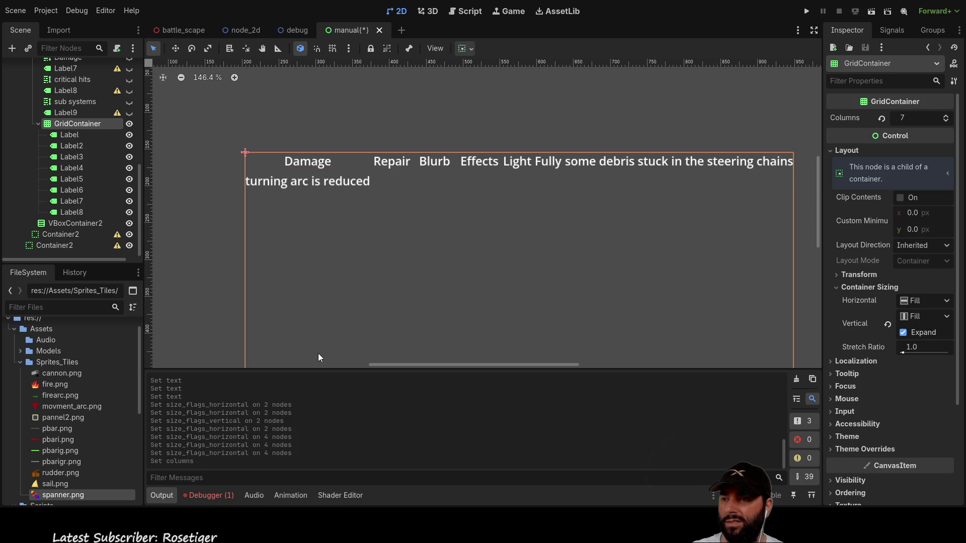
Add Container spacers after the Damage, Repair and Blurb labels in the grid.
key("ctrl+a")
key("Return")
left_click_drag(67, 227, 71, 138)
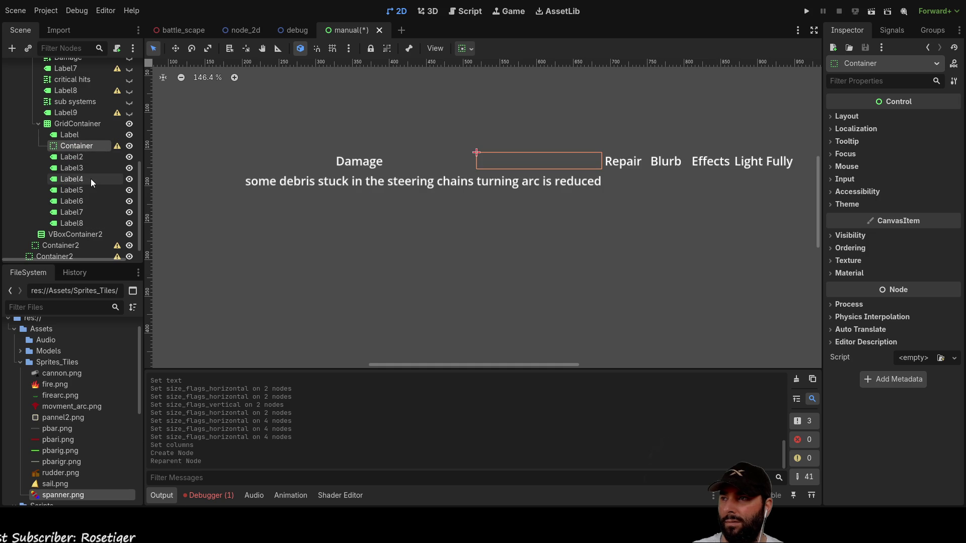
left_click(73, 125)
key("ctrl+v")
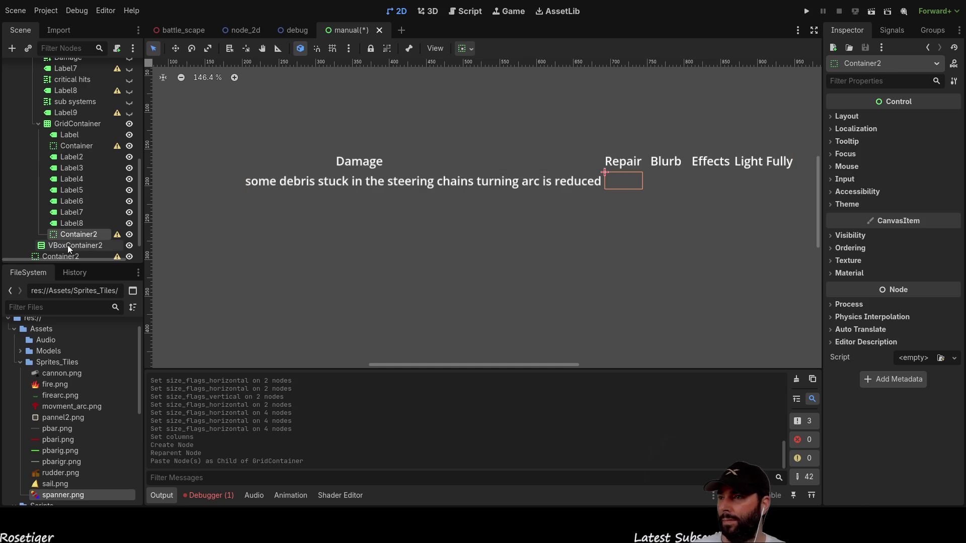
left_click_drag(68, 236, 82, 162)
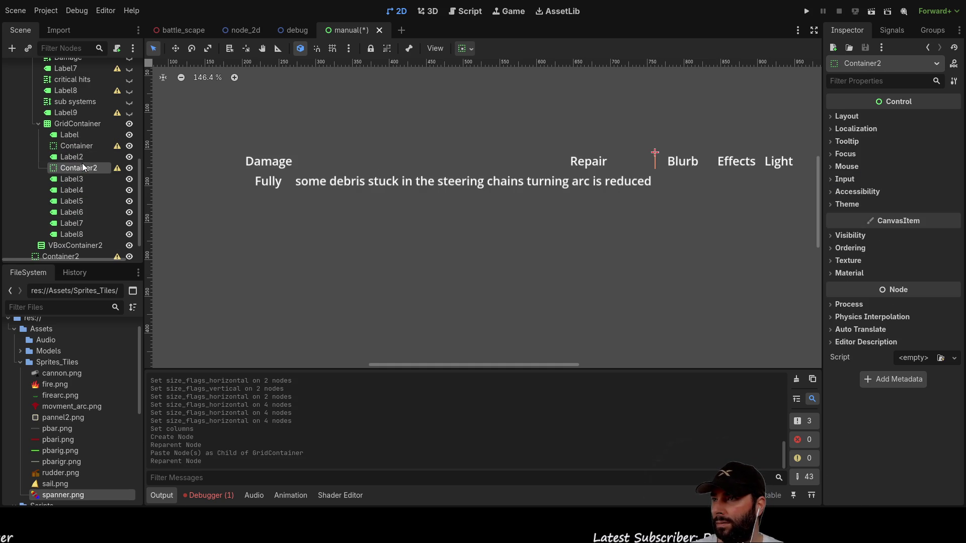
left_click(81, 125)
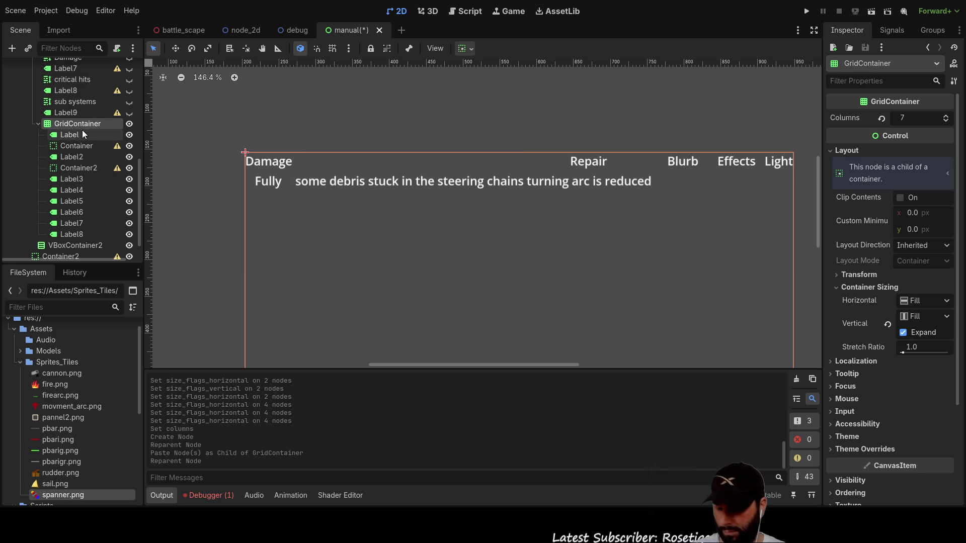
key("ctrl+v")
left_click_drag(74, 246, 82, 188)
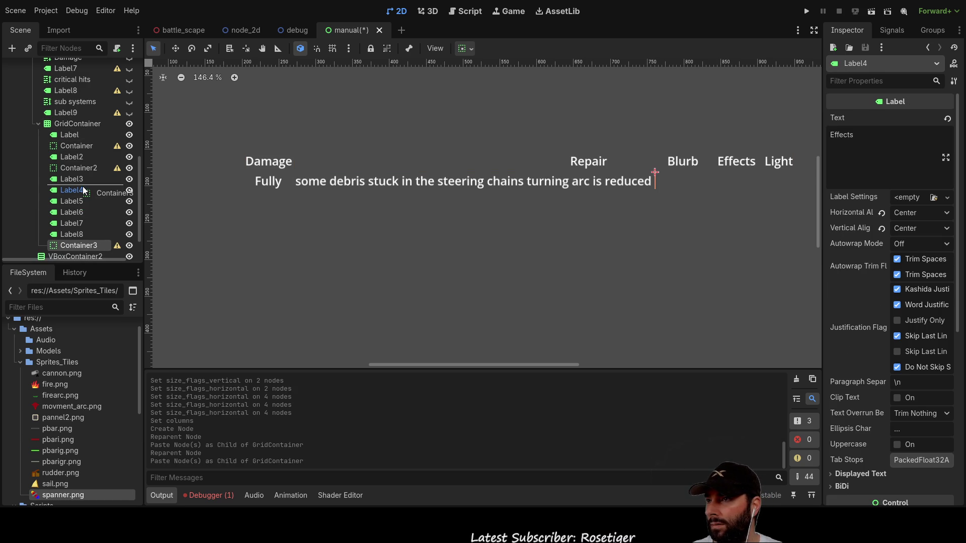
Give the three spacer Containers a custom minimum width of 4.
left_click(84, 147)
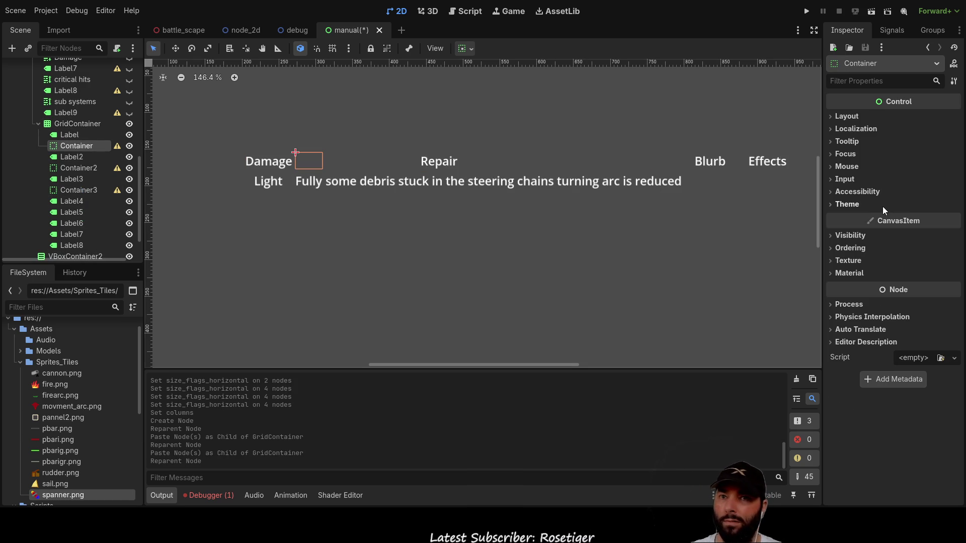
left_click(832, 116)
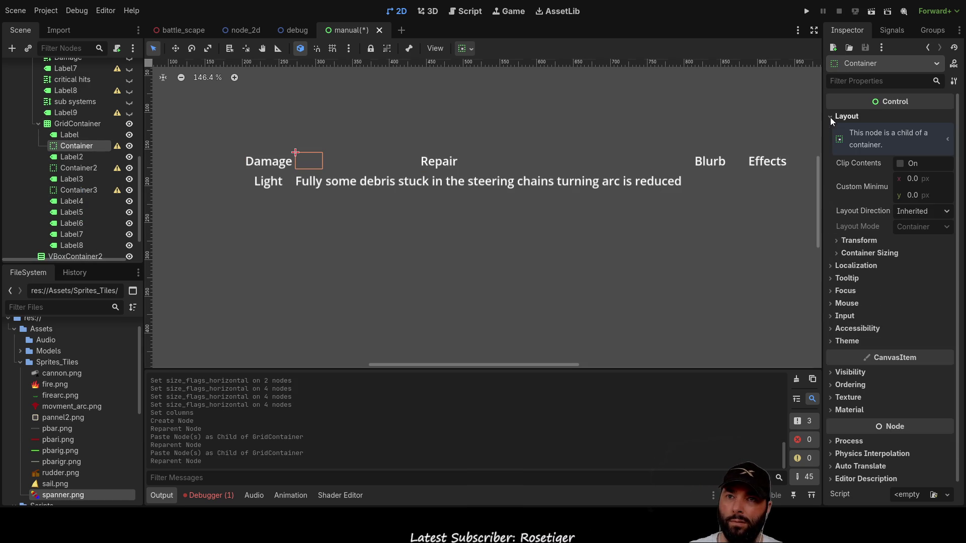
left_click(86, 171, "ctrl")
left_click(82, 190, "ctrl")
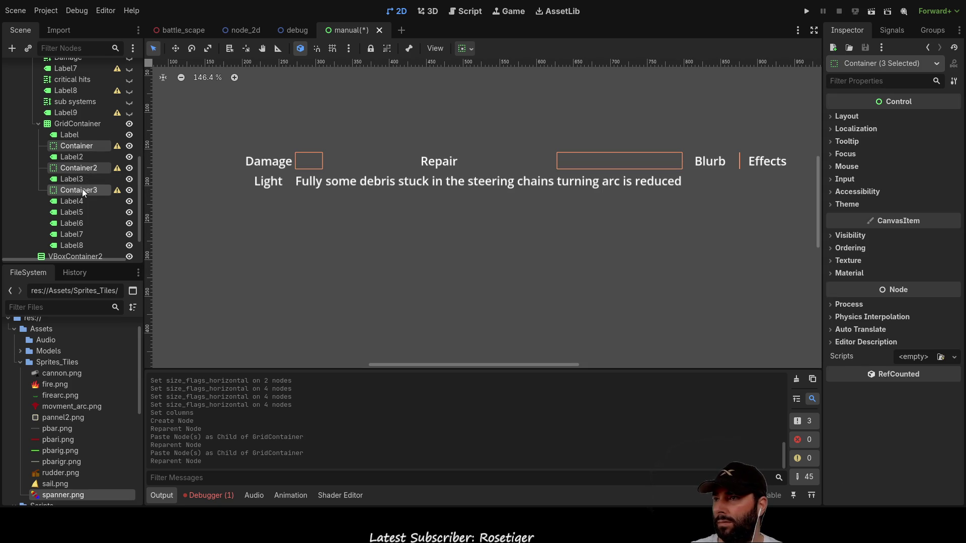
left_click(831, 117)
left_click(921, 144)
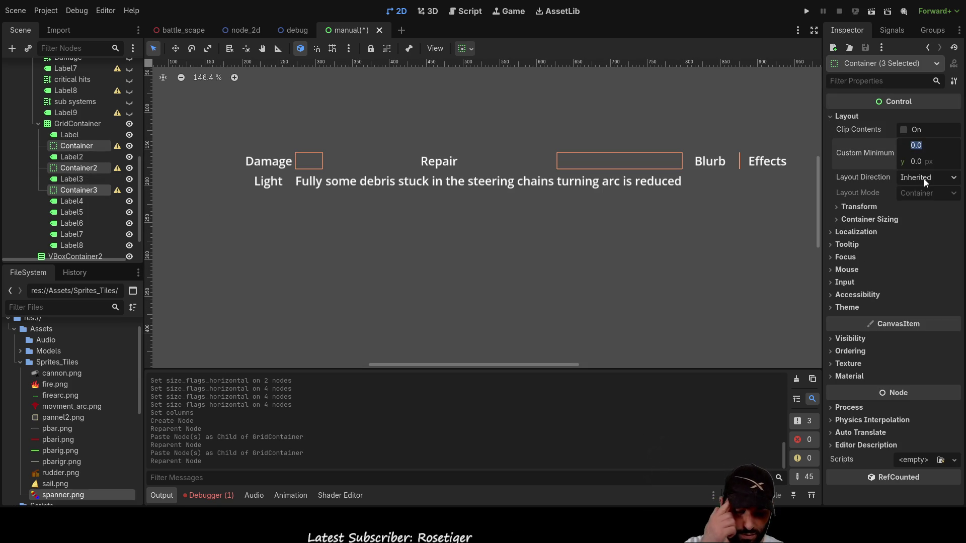
type("4")
key("Return")
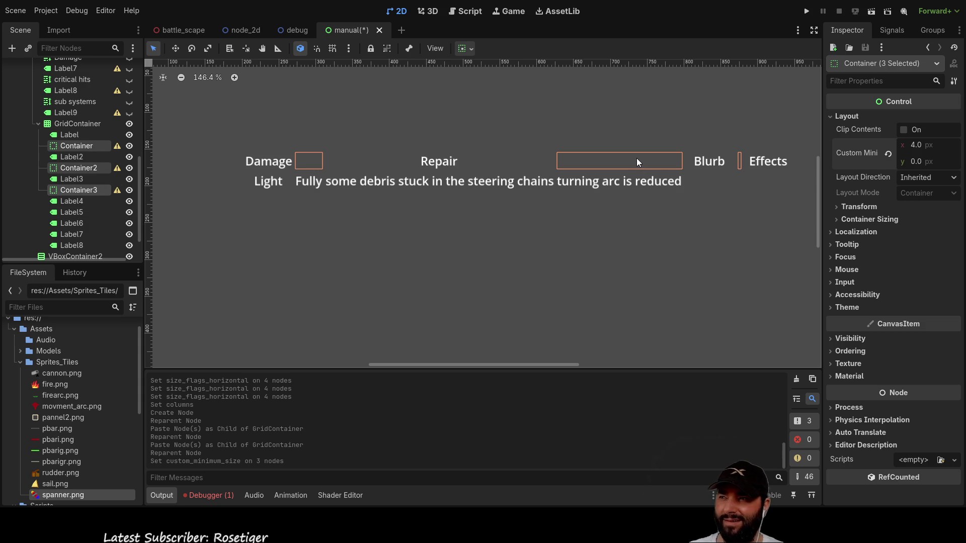
left_click(70, 135)
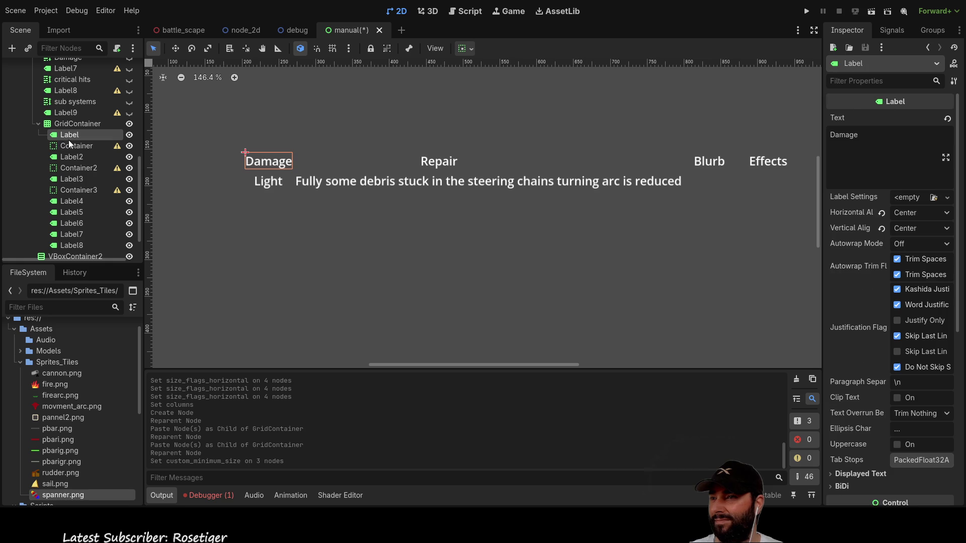
Make the Damage, Repair, Blurb and Effects headers expand horizontally.
left_click(75, 149)
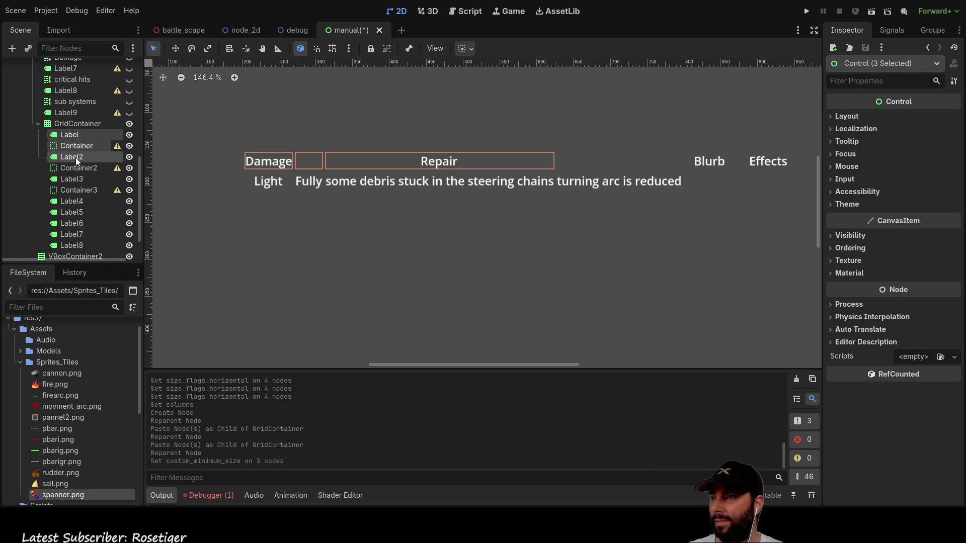
left_click(74, 134)
left_click(74, 156, "ctrl")
left_click(68, 179, "ctrl")
left_click(77, 202, "ctrl")
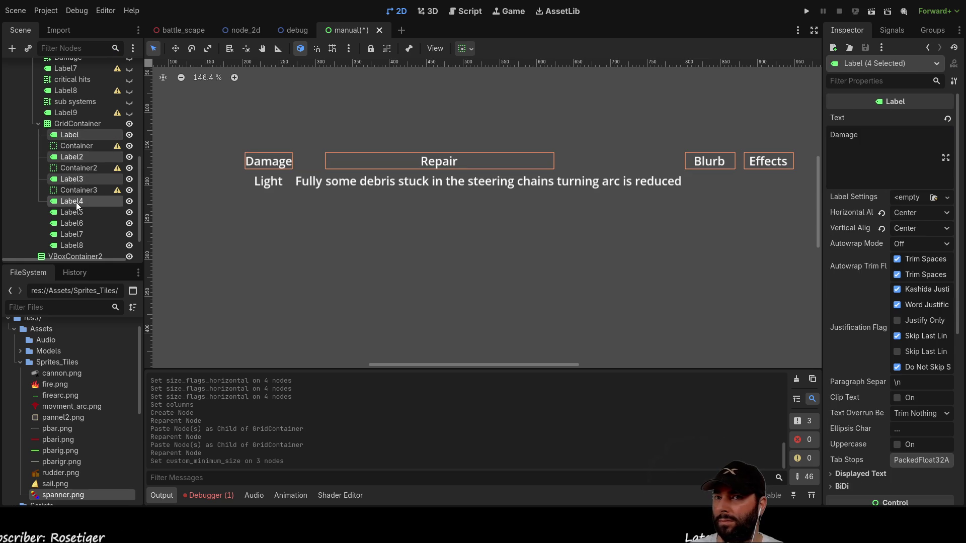
scroll(891, 330, "down", 3)
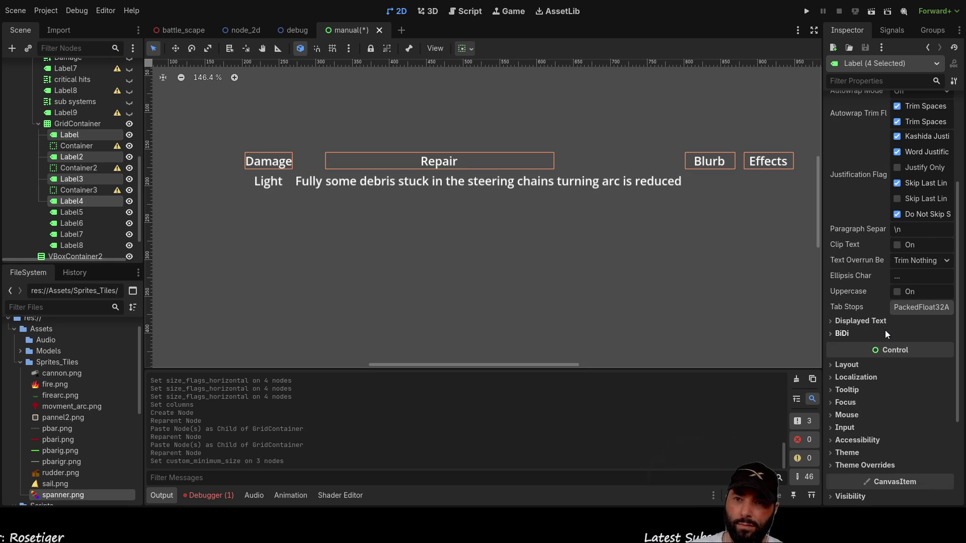
left_click(846, 364)
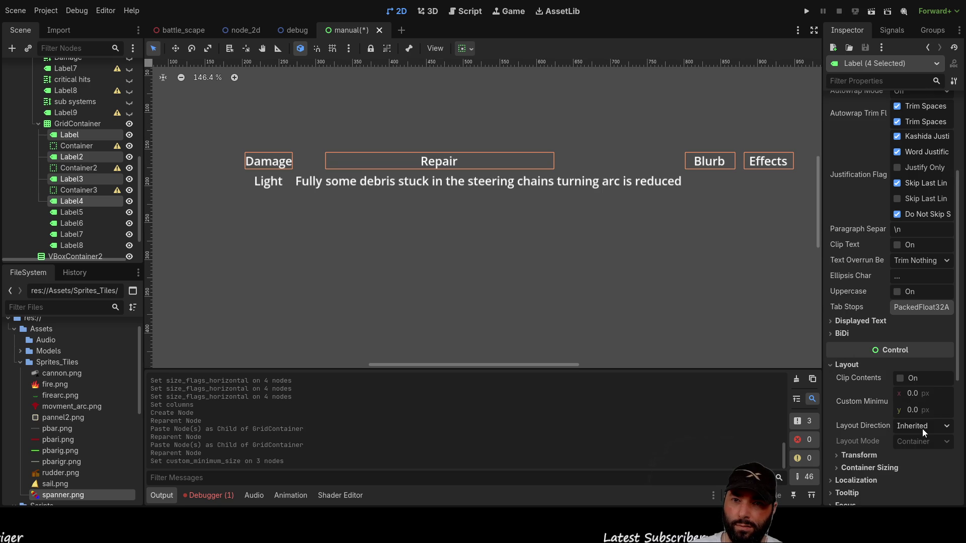
left_click(855, 468)
scroll(865, 459, "down", 2)
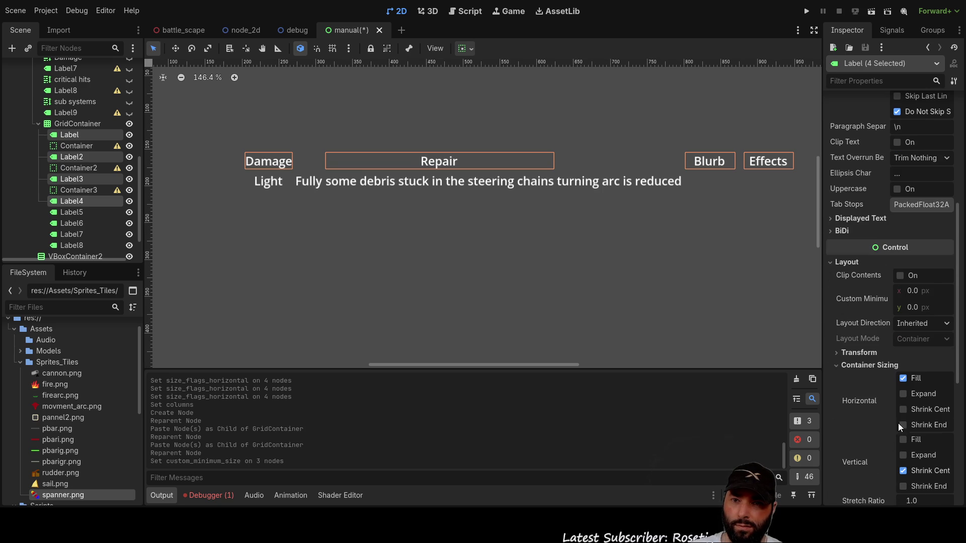
left_click(904, 395)
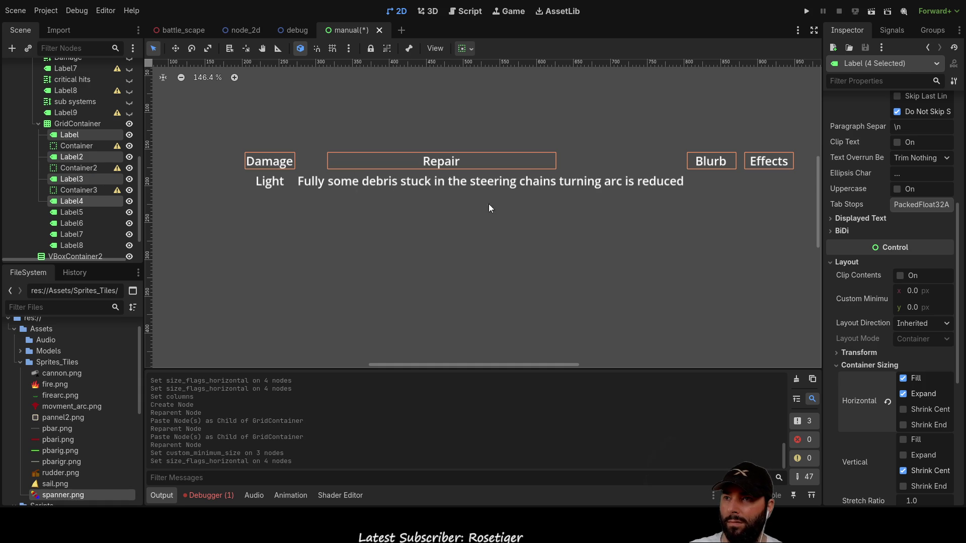
Tick Horizontal Expand for all eight labels, headers and damage-row entries together.
left_click(60, 132)
left_click(71, 157)
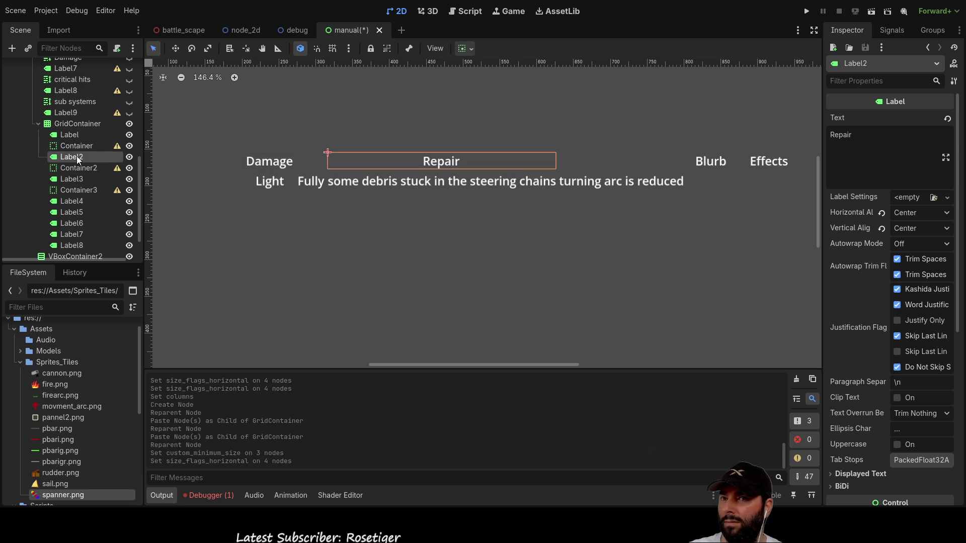
left_click(73, 201)
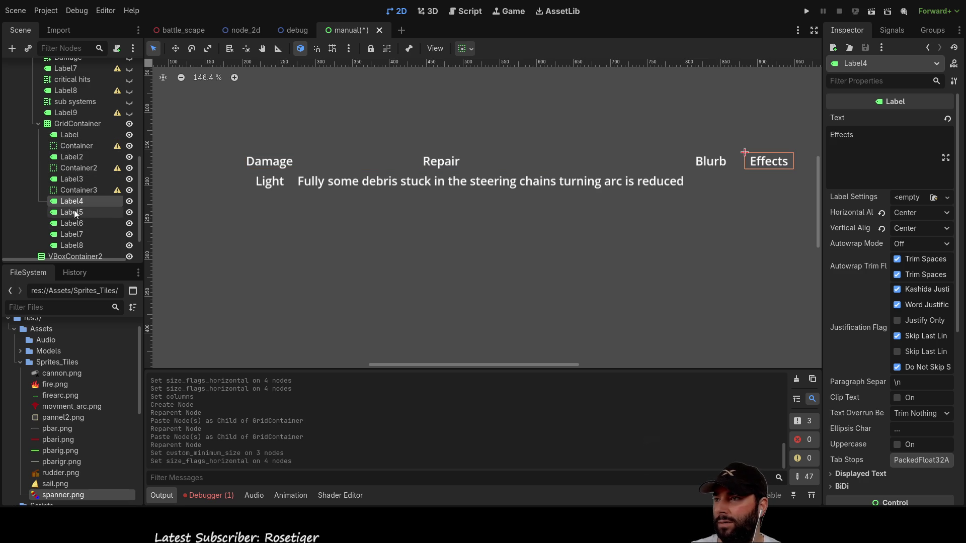
left_click(71, 135)
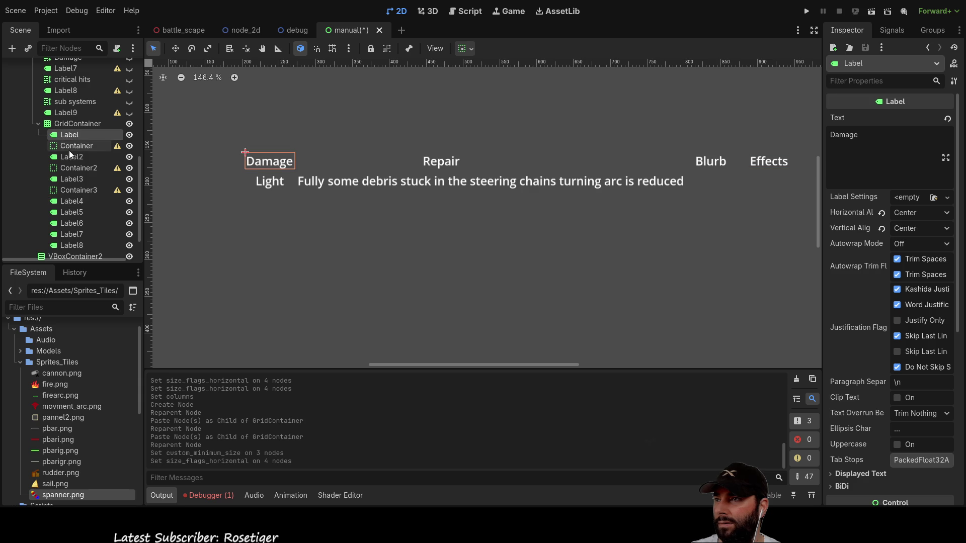
left_click(71, 157, "ctrl")
left_click(67, 181, "ctrl")
left_click(71, 203, "ctrl")
left_click(72, 213, "ctrl")
left_click(72, 223, "ctrl")
left_click(73, 236, "ctrl")
left_click(72, 245, "ctrl")
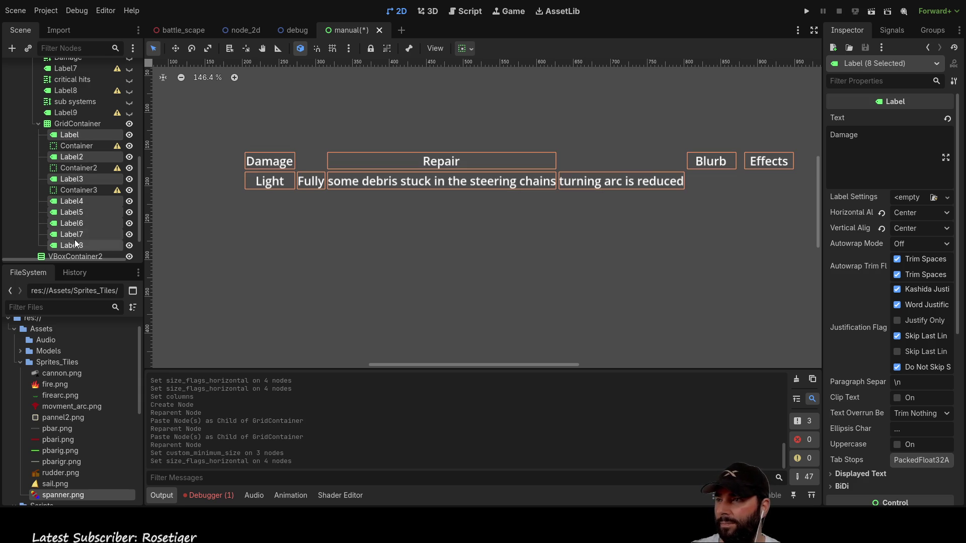
scroll(862, 289, "down", 3)
scroll(877, 328, "down", 3)
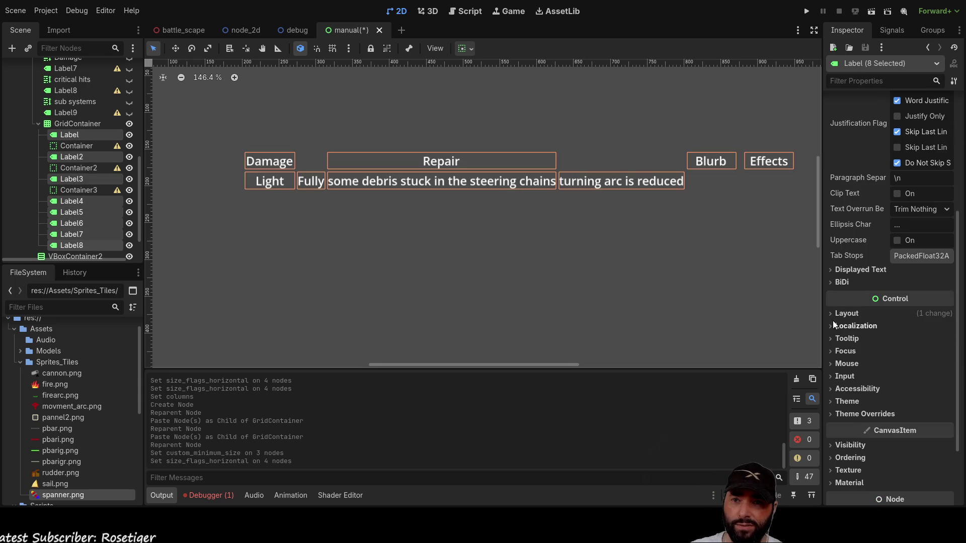
left_click(845, 313)
left_click(838, 418)
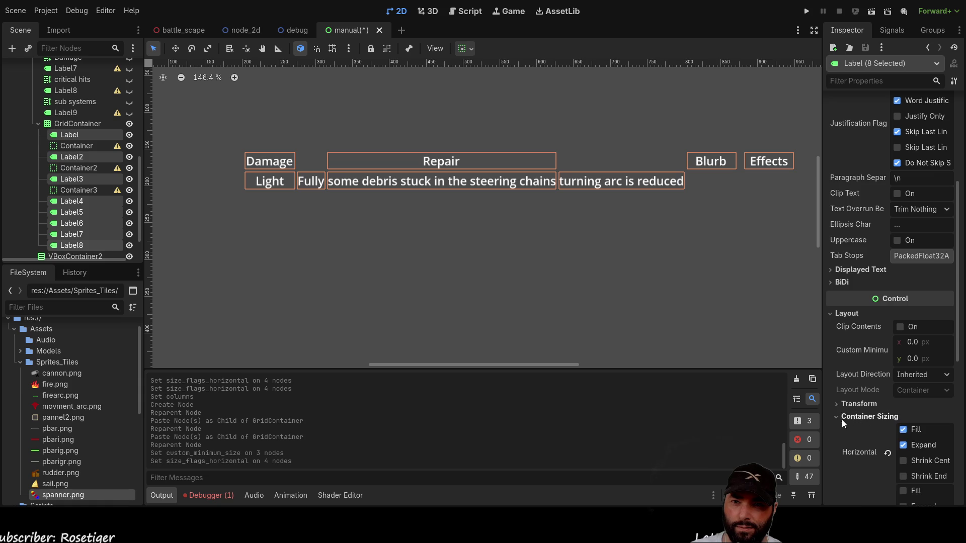
left_click(905, 444)
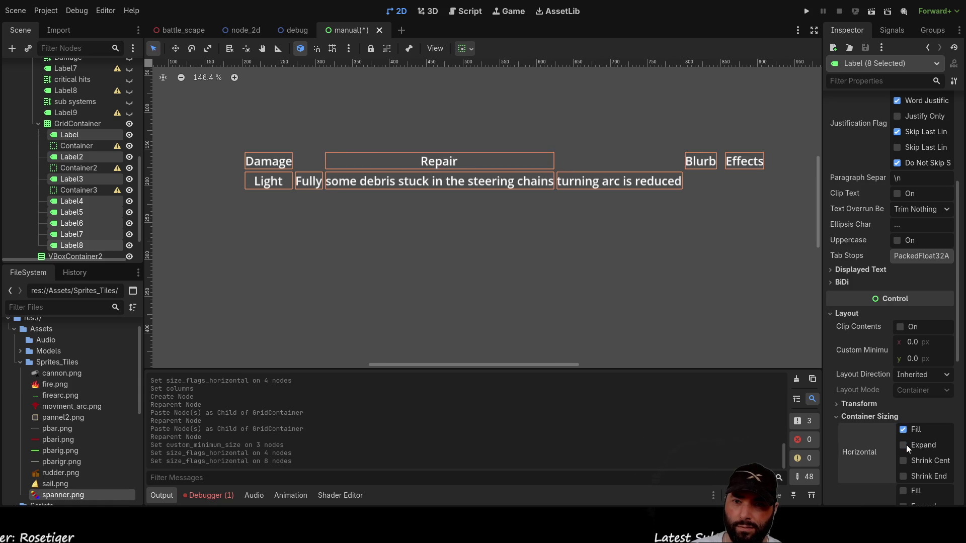
scroll(901, 434, "down", 2)
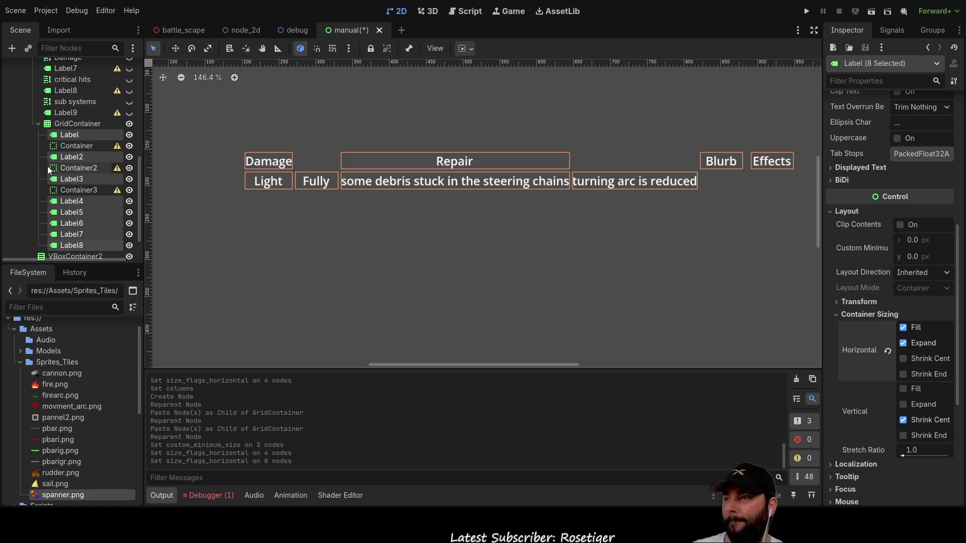
left_click(62, 147)
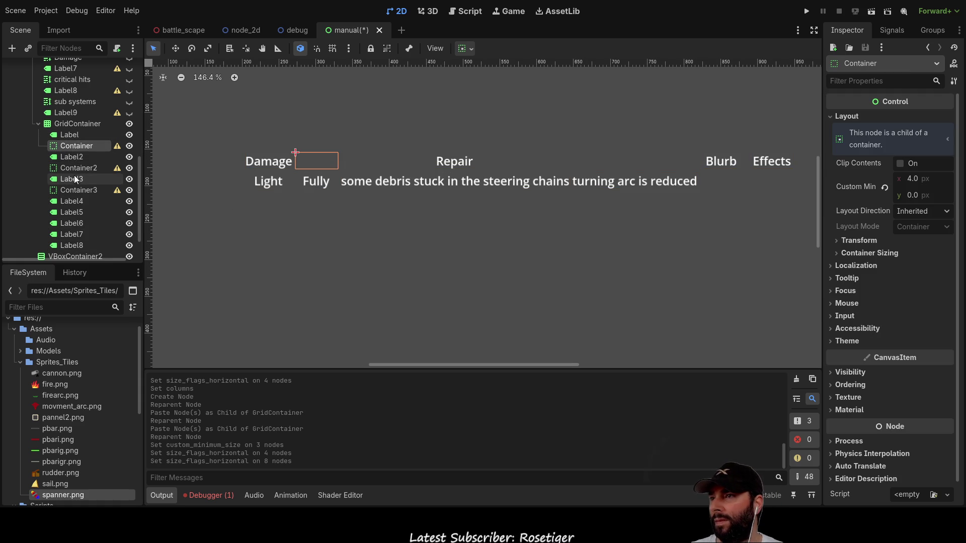
Paste three more spacer Containers into the grid after the Effects header.
left_click(78, 124)
key("ctrl+v")
key("ctrl+v")
key("ctrl+v")
left_click(60, 229)
mouse_move(60, 231)
left_mouse_down()
mouse_move(77, 177)
mouse_move(72, 228)
mouse_move(71, 213)
mouse_move(87, 232)
mouse_move(76, 235)
left_mouse_up()
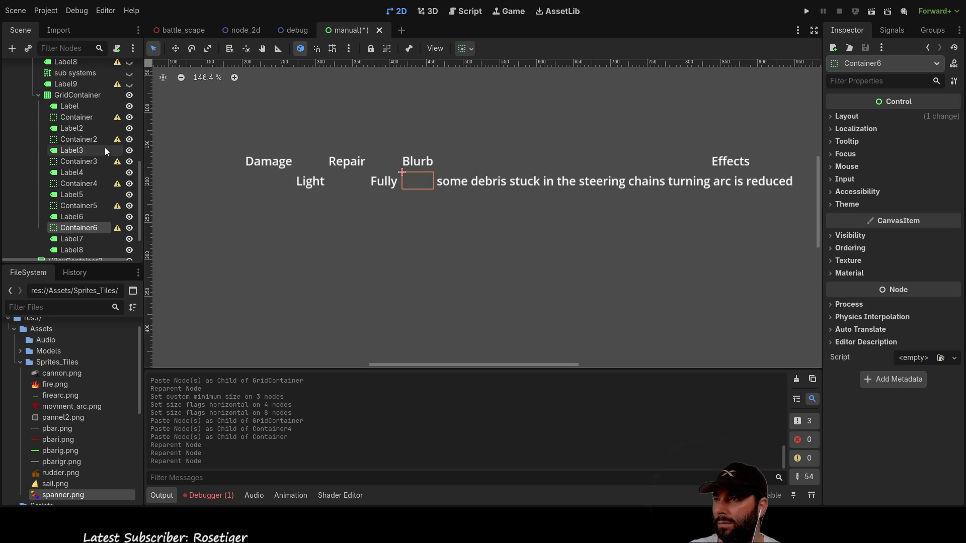
Reorder the spacers so Light, Fully and the debris text sit under Damage, Repair and Blurb.
left_click(78, 108)
left_click(76, 117)
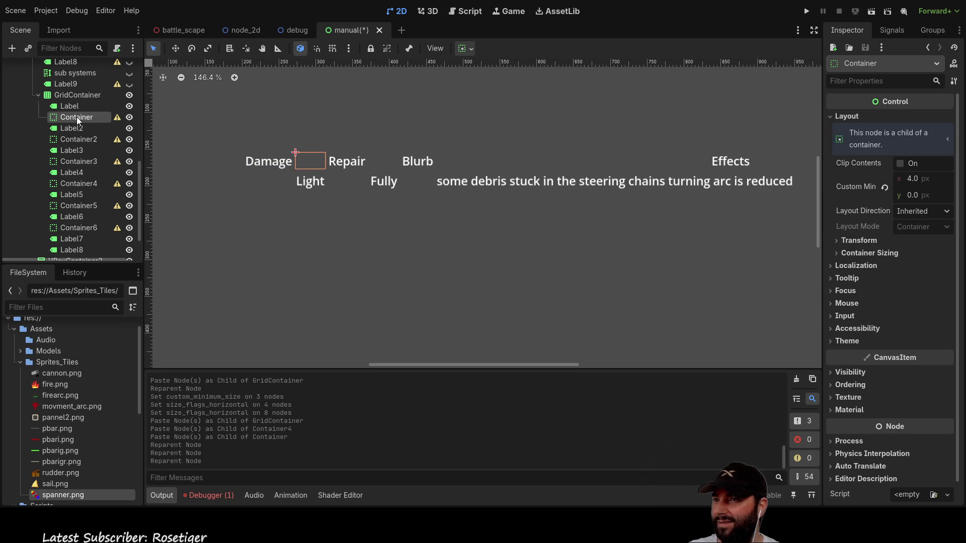
left_click(74, 129)
left_click(76, 139)
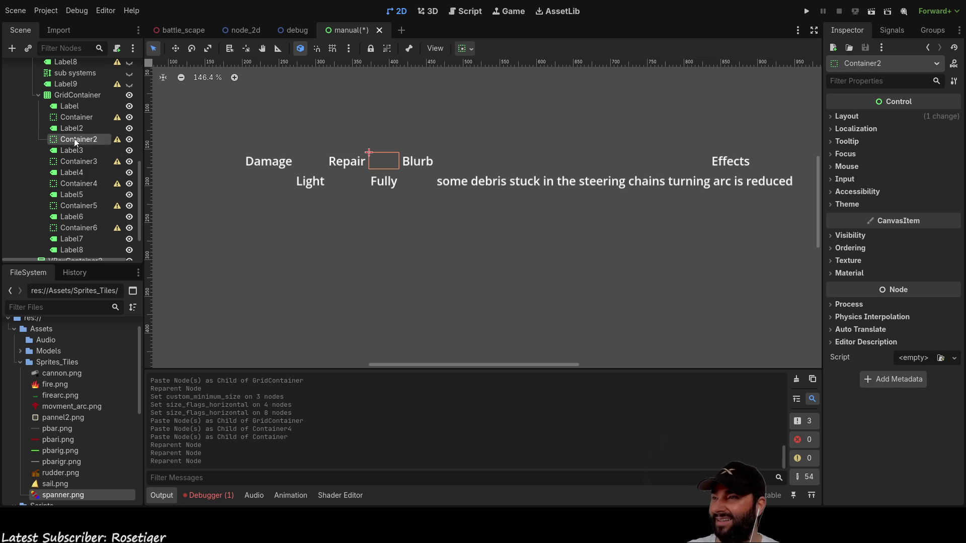
left_click(72, 150)
left_click(71, 161)
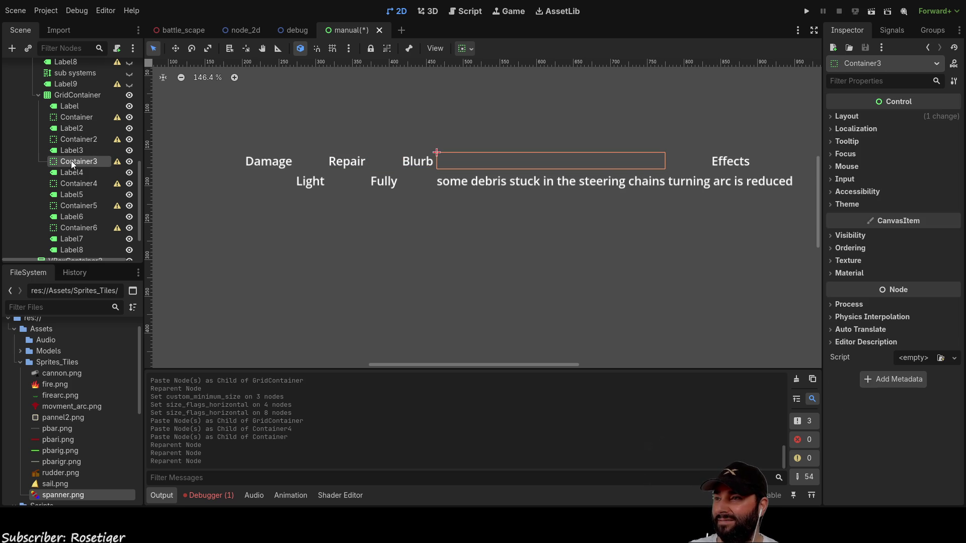
left_click(71, 173)
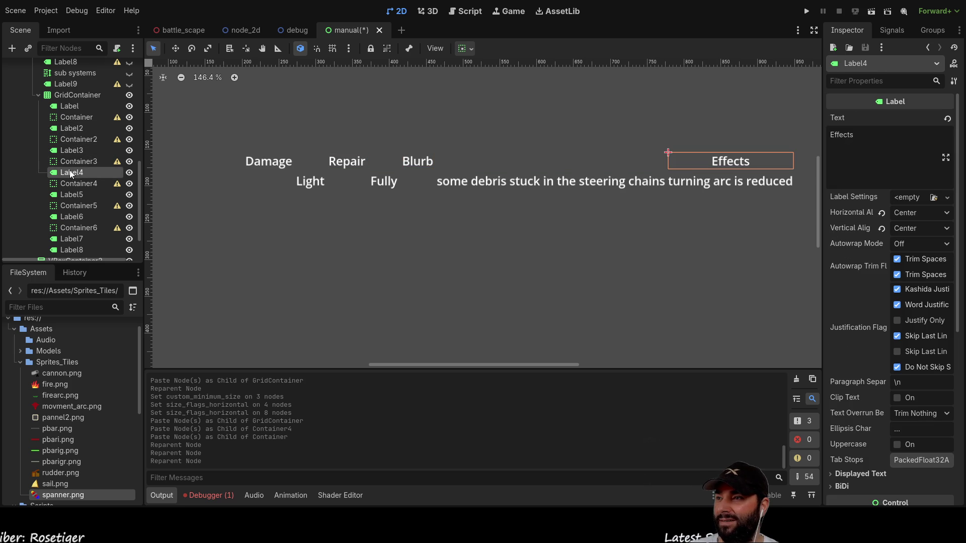
left_click(70, 184)
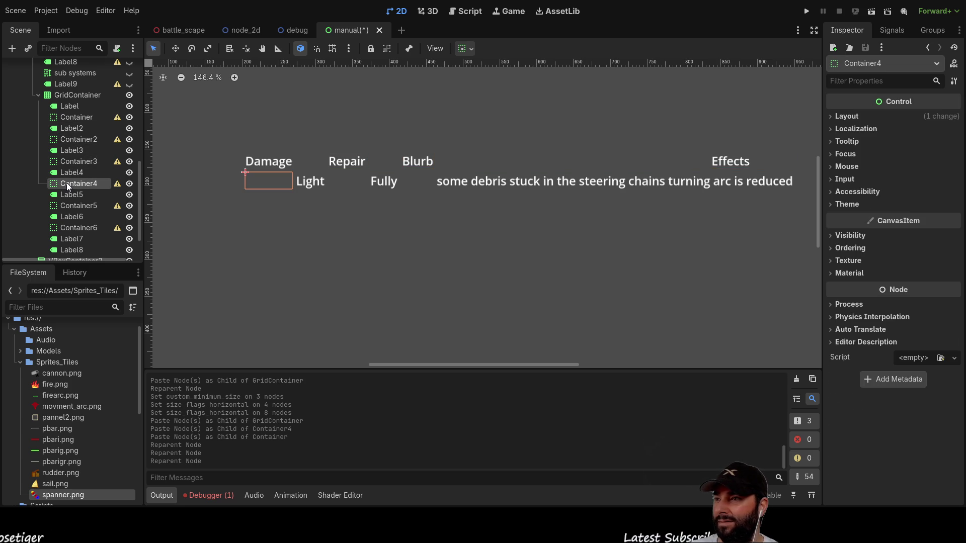
left_click_drag(65, 185, 71, 241)
left_click(66, 228)
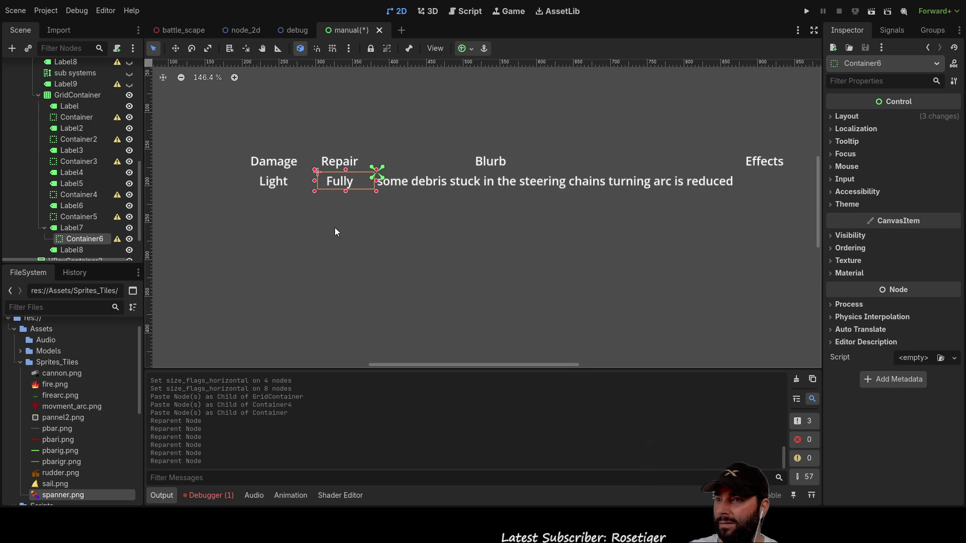
left_click(332, 246)
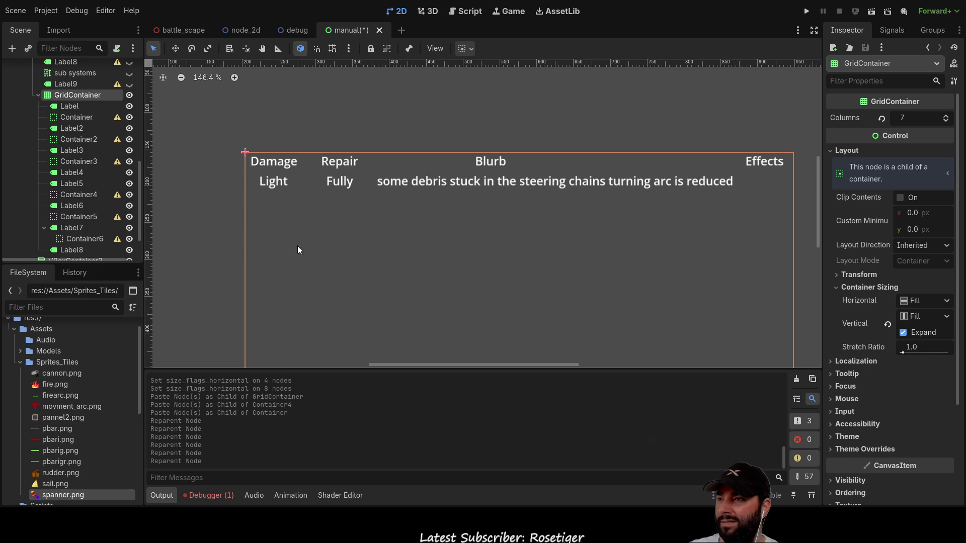
scroll(83, 211, "down", 3)
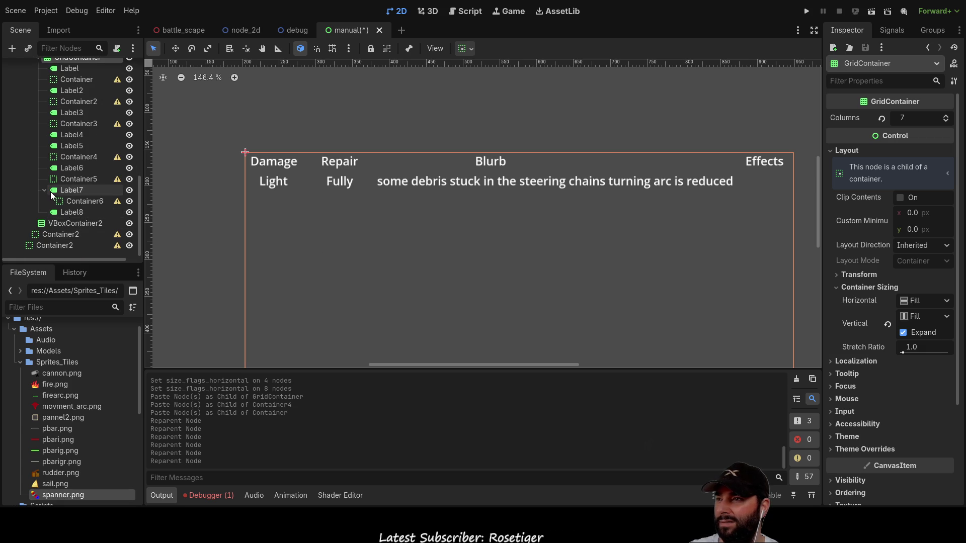
left_click(73, 202)
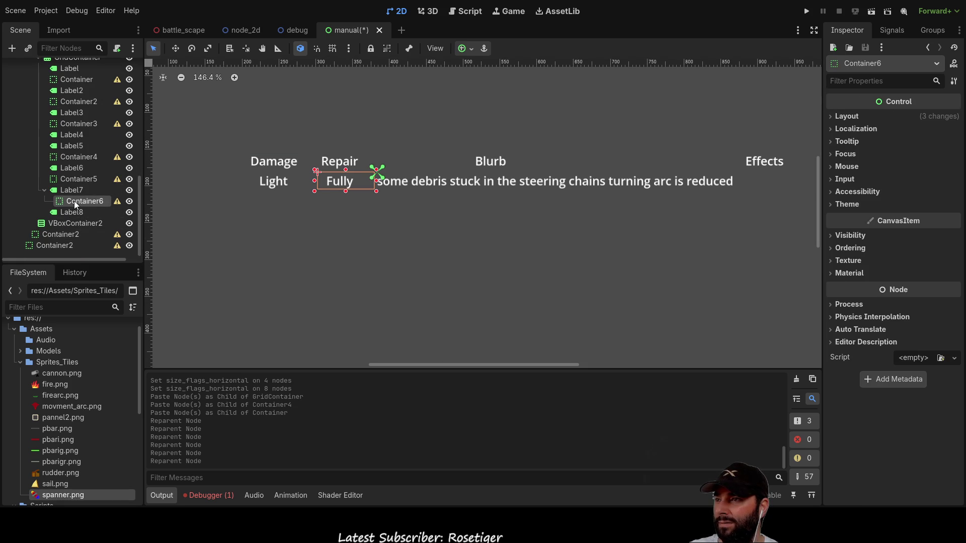
mouse_move(74, 201)
left_mouse_down()
mouse_move(38, 196)
mouse_move(53, 211)
left_mouse_up()
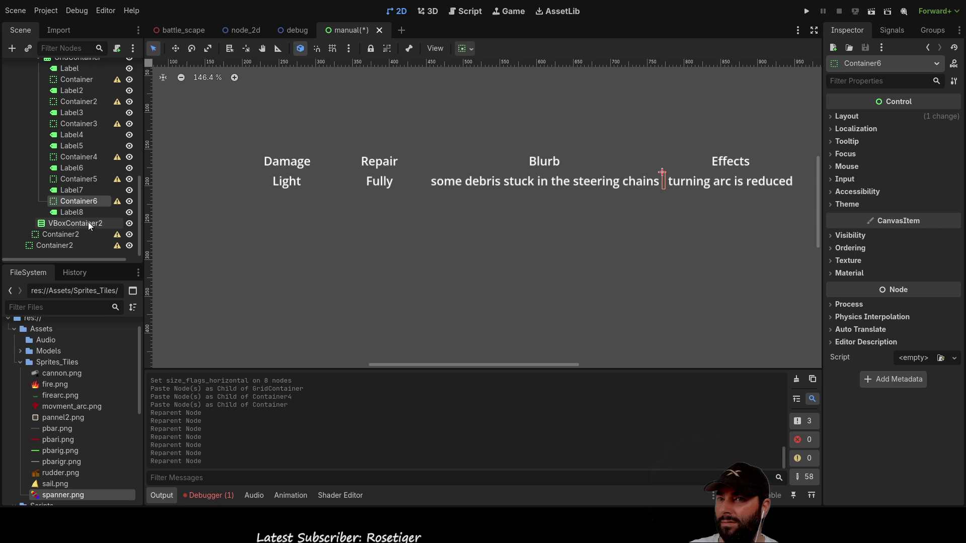
Select all the entries of the Light damage row.
scroll(98, 179, "up", 1)
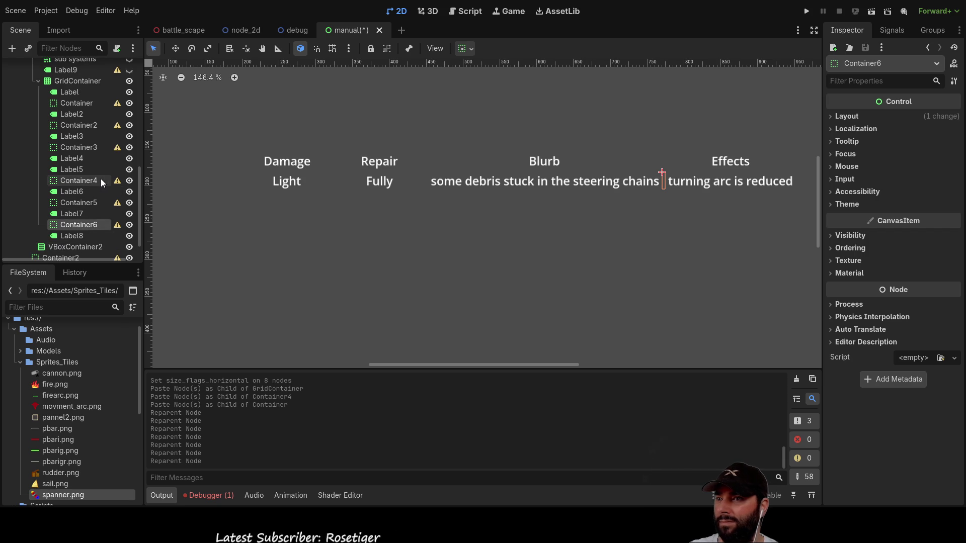
scroll(102, 176, "up", 4)
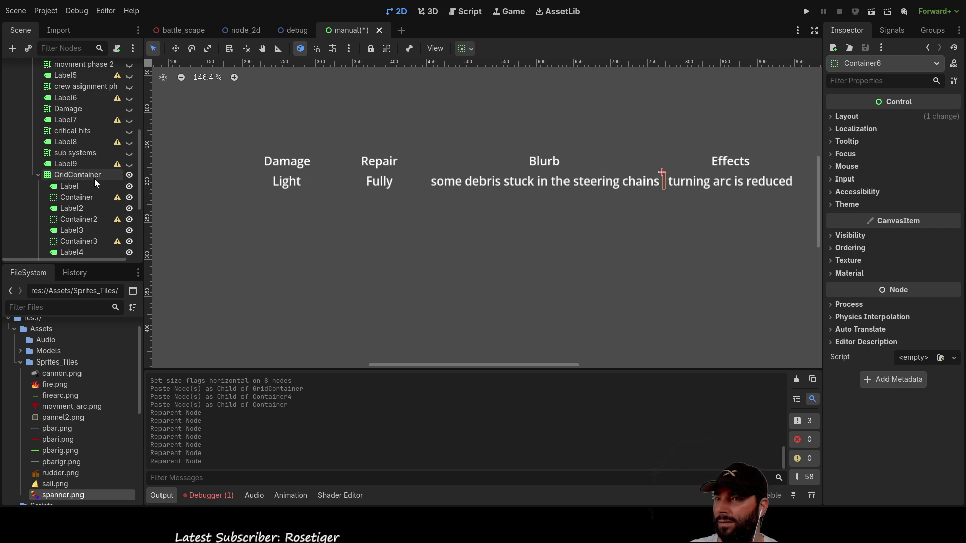
scroll(95, 179, "down", 1)
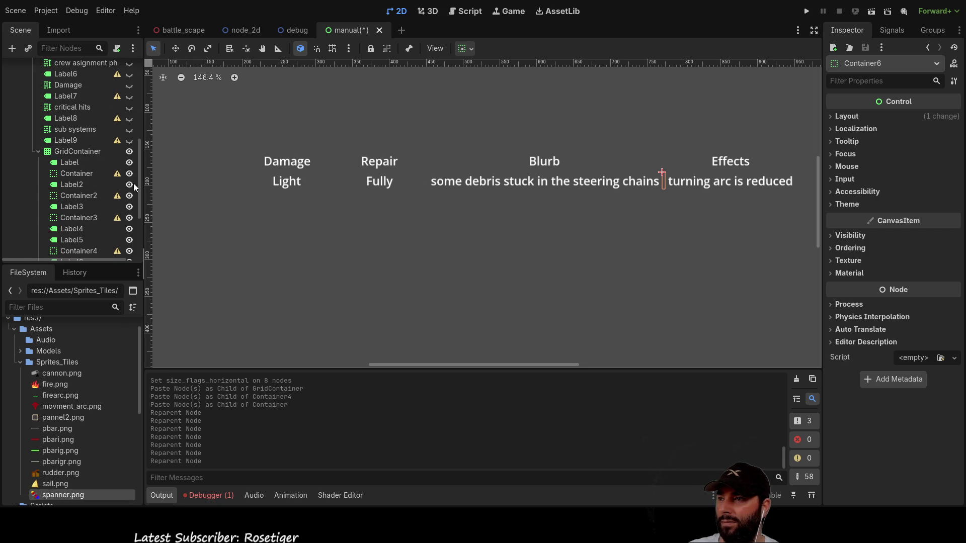
scroll(65, 171, "down", 2)
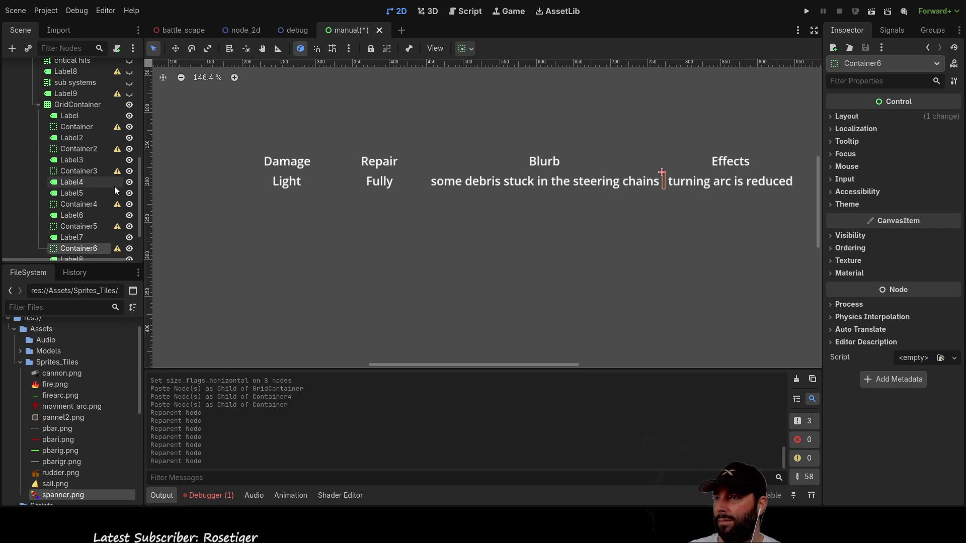
left_click(73, 193)
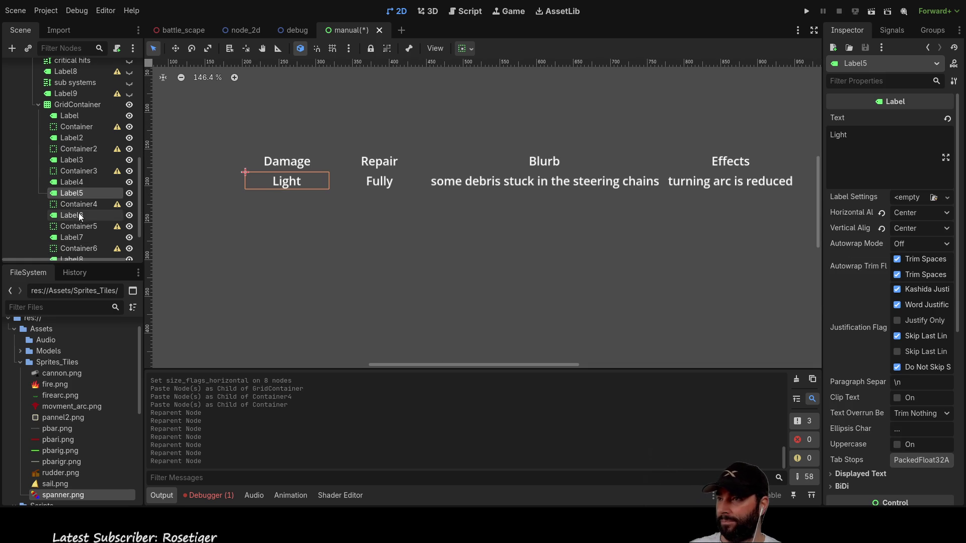
scroll(80, 217, "down", 2)
left_click(81, 209, "shift")
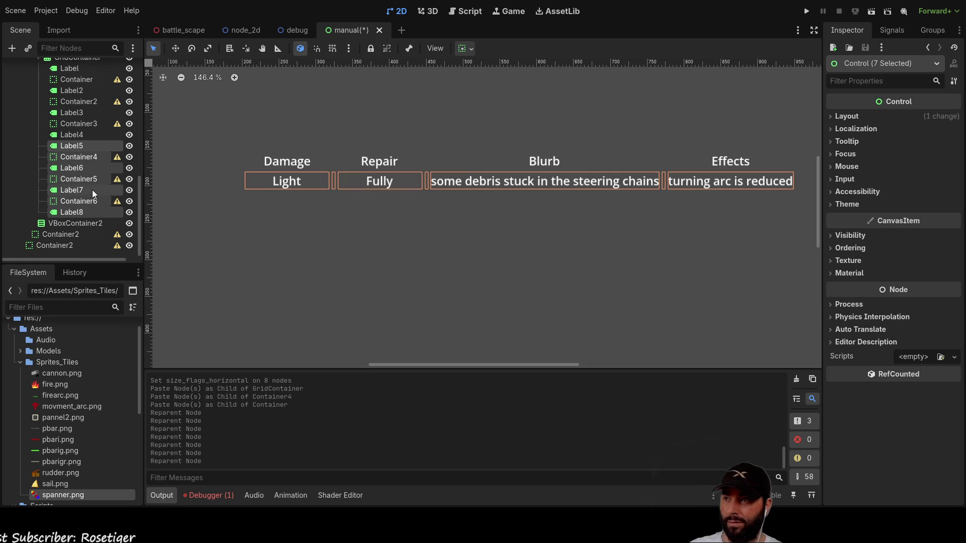
Paste a copy of the Light damage row into the grid as a new row.
scroll(81, 176, "up", 3)
left_click(71, 129)
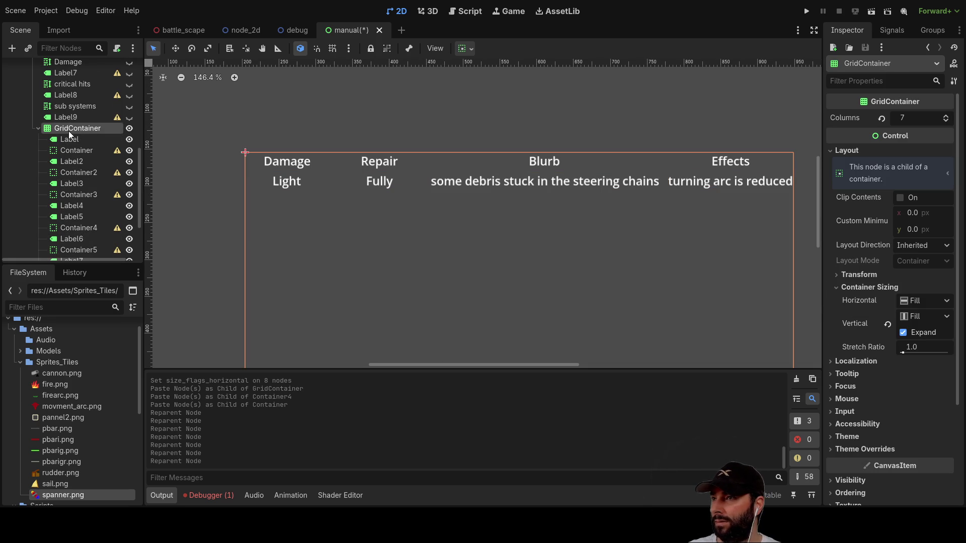
key("ctrl+v")
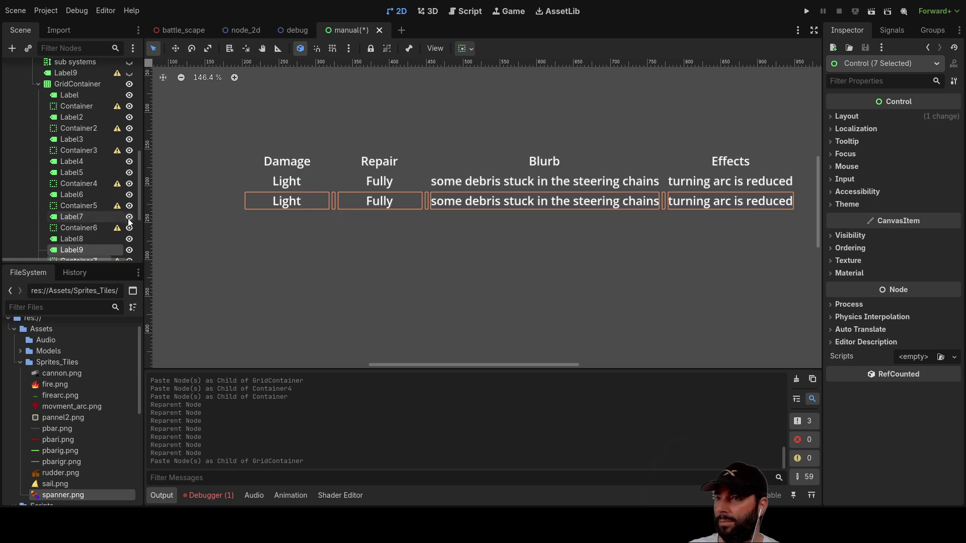
scroll(80, 176, "down", 3)
scroll(85, 210, "down", 1)
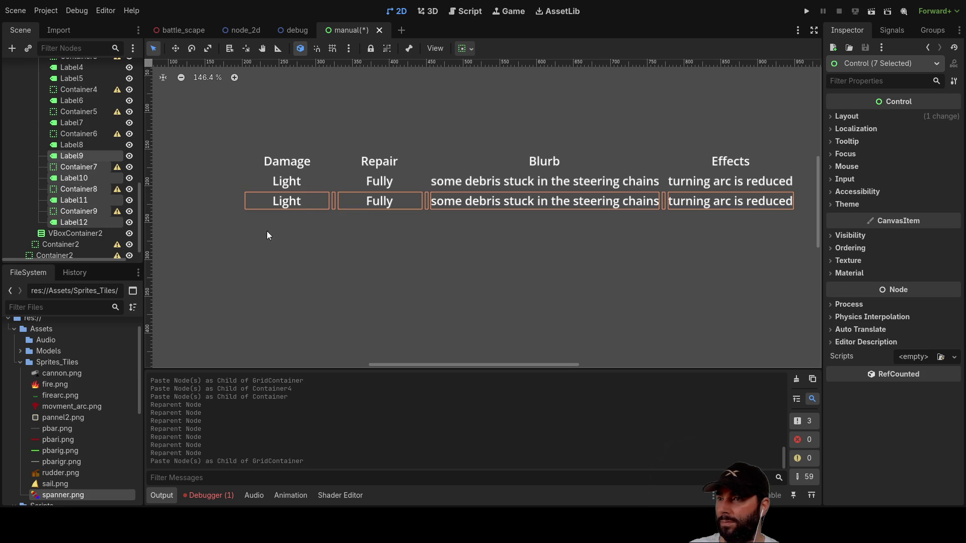
Inspect the new row's labels and pick out the word 'meduim' in the steering notes text.
left_click(306, 255)
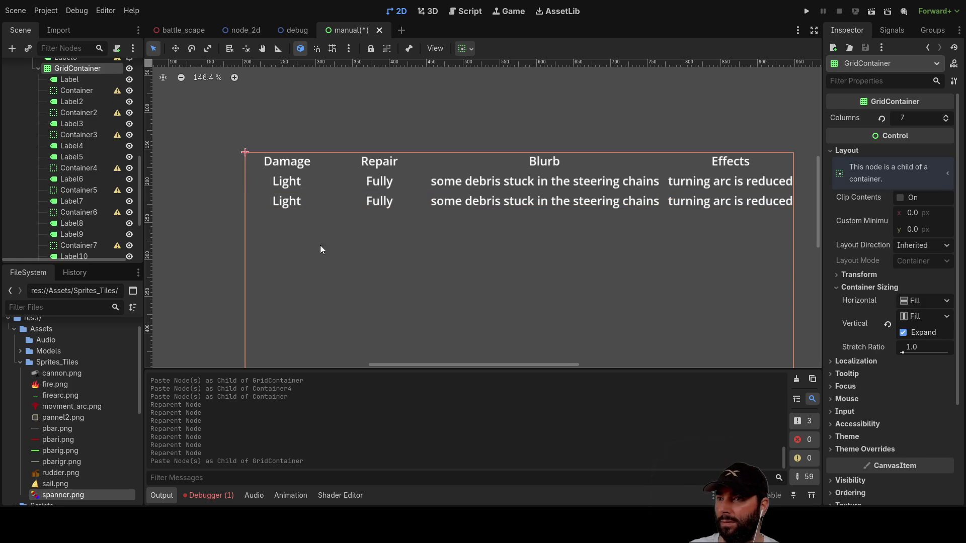
left_click(292, 203)
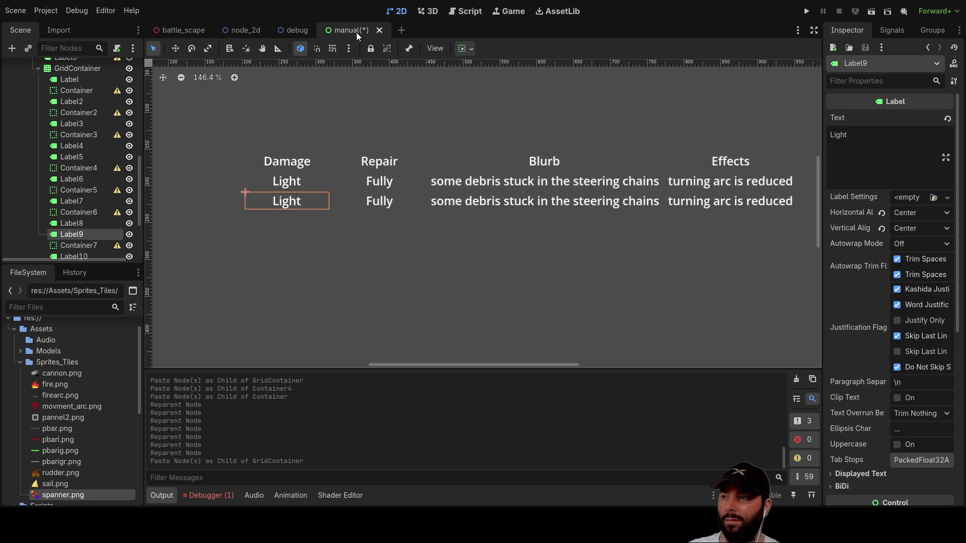
scroll(79, 174, "up", 4)
left_click(71, 151)
scroll(870, 161, "down", 3)
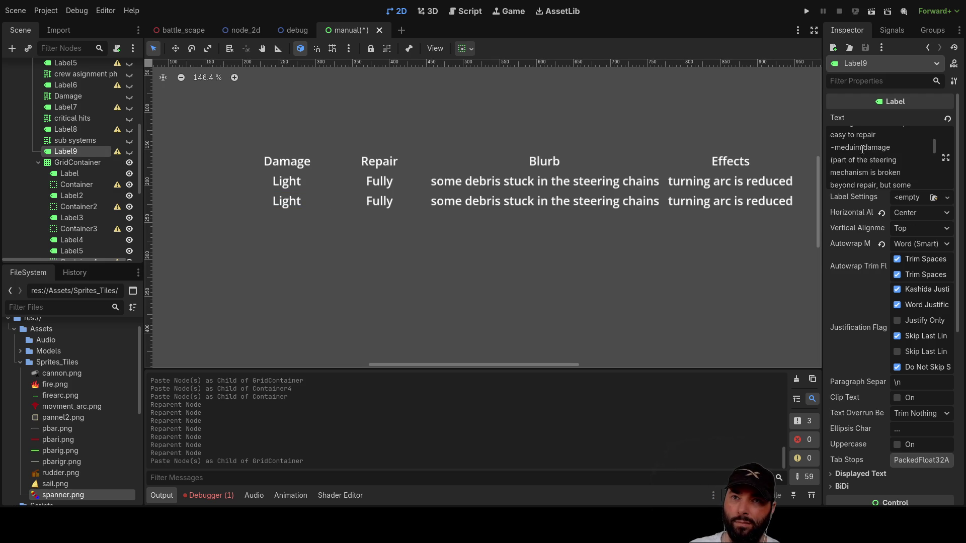
double_click(847, 148)
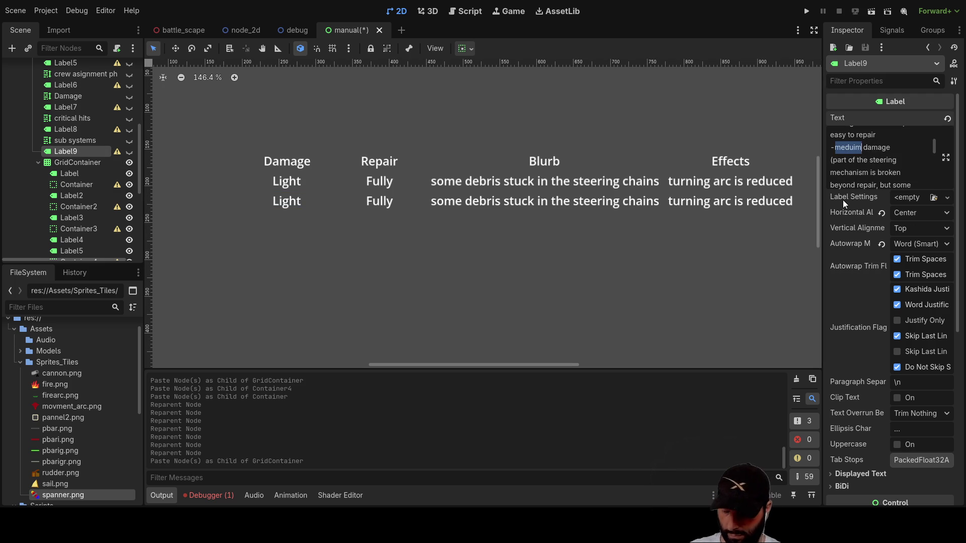
left_click(283, 202)
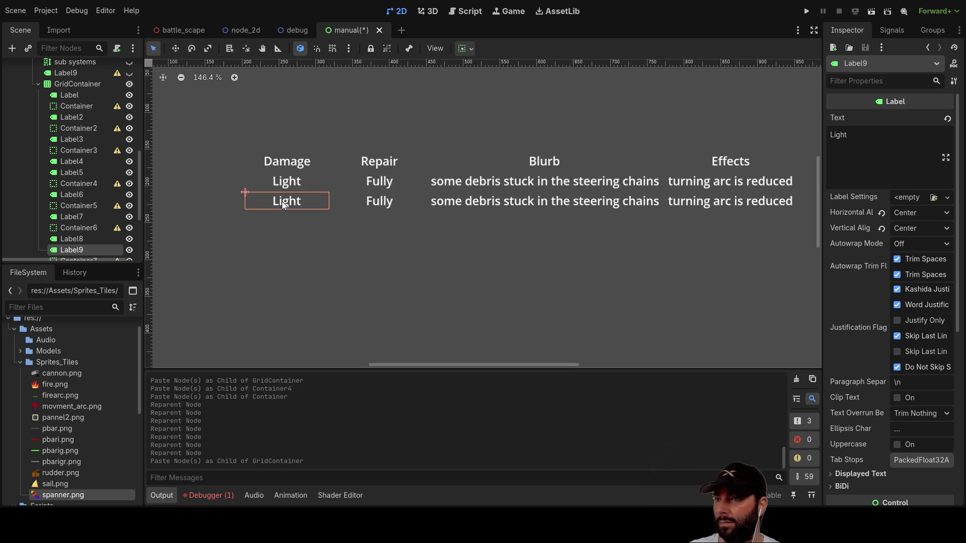
Change the second row's Light label text to 'meduim'.
left_click(862, 134)
type("meduim")
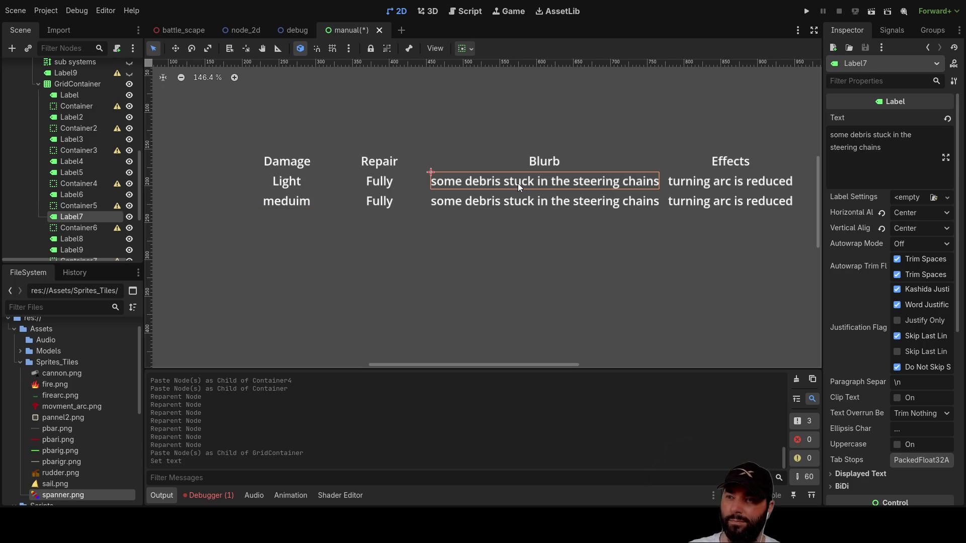
left_click(369, 208)
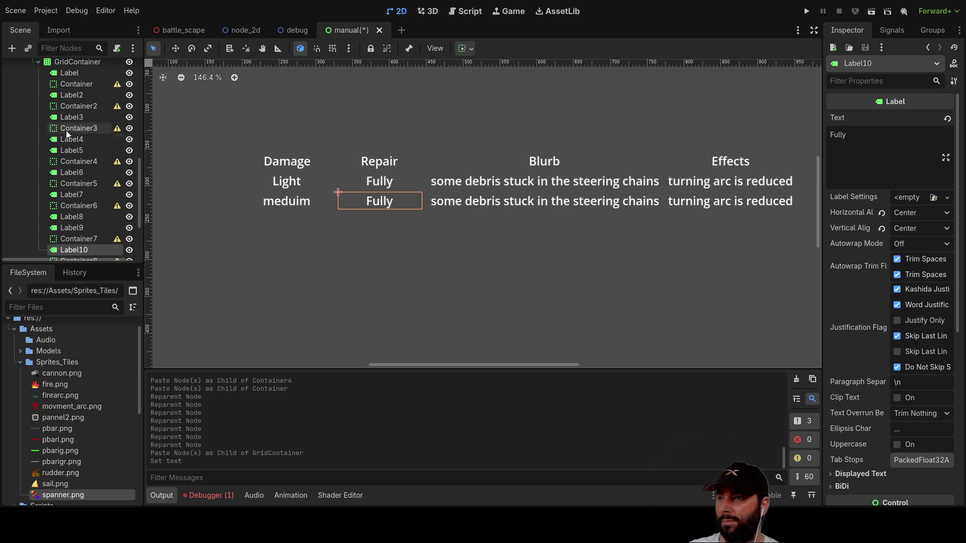
scroll(67, 101, "up", 1)
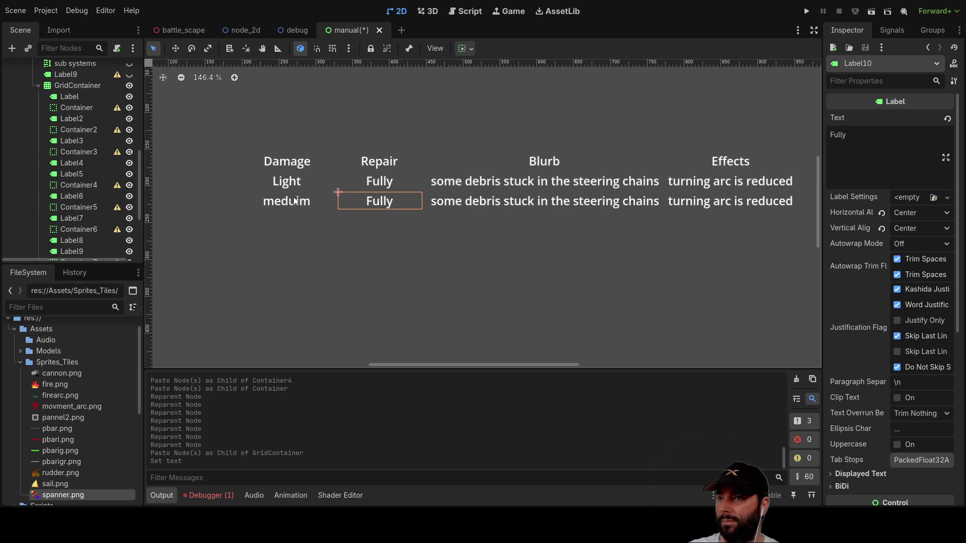
Number the damage rows so they read '1 Light' and '2 Meduim'.
left_click(287, 184)
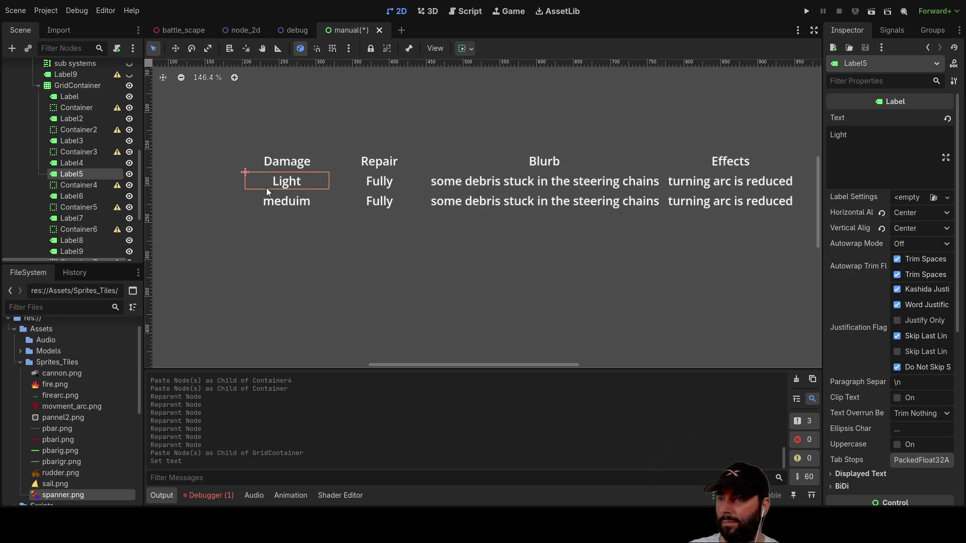
left_click(880, 136)
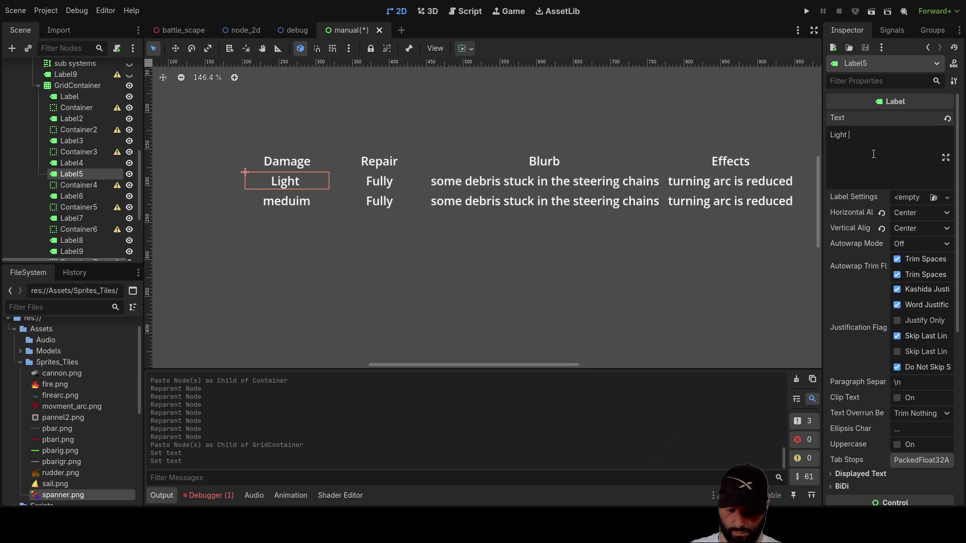
type("l")
key("BackSpace")
key("BackSpace")
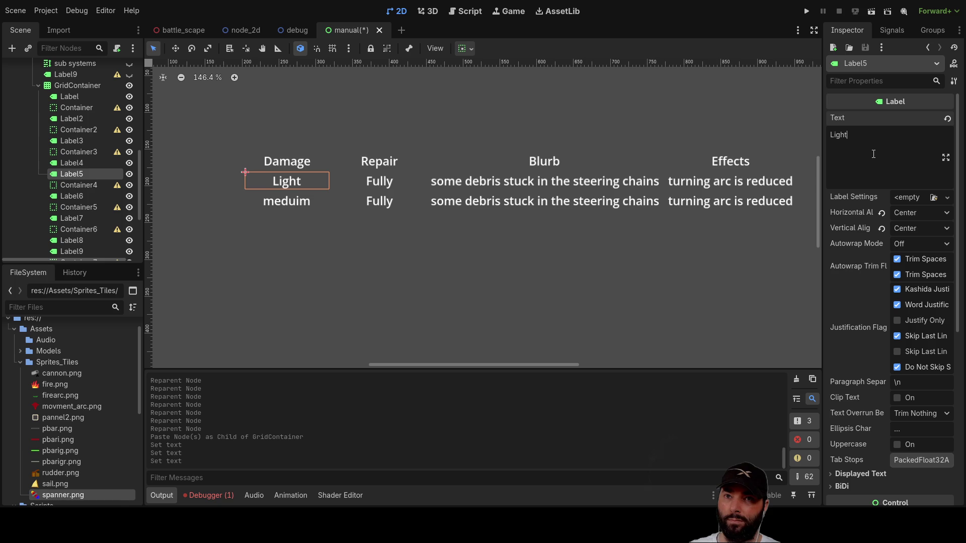
type("1")
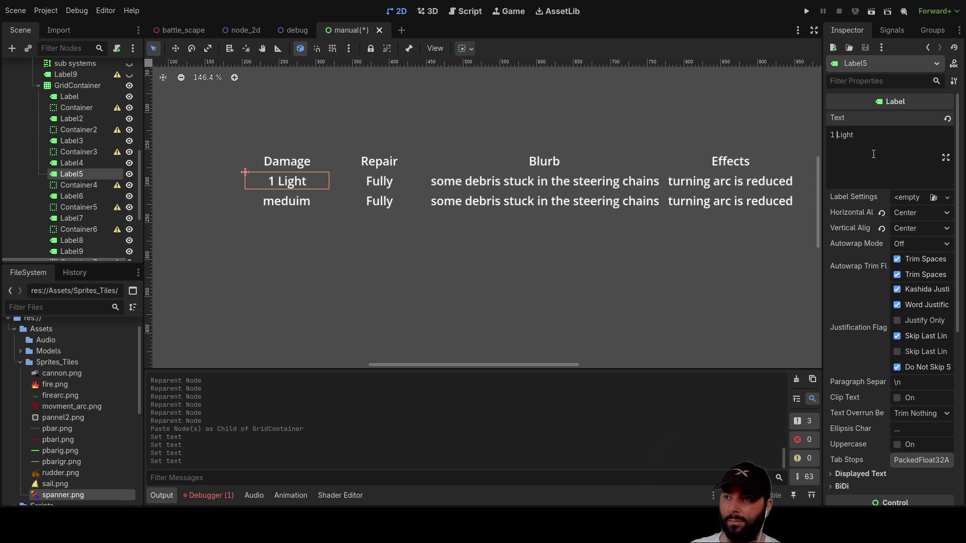
left_click(313, 201)
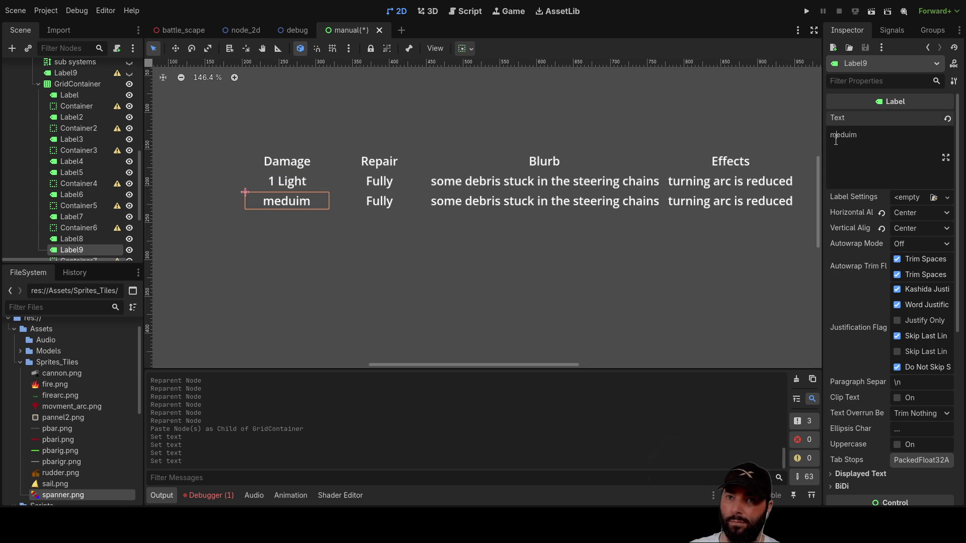
type("2 ")
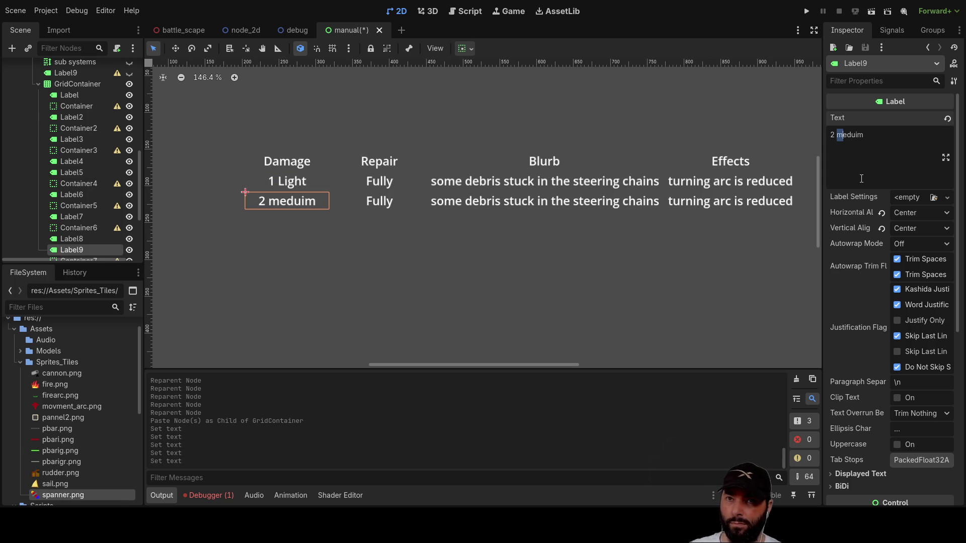
type("M")
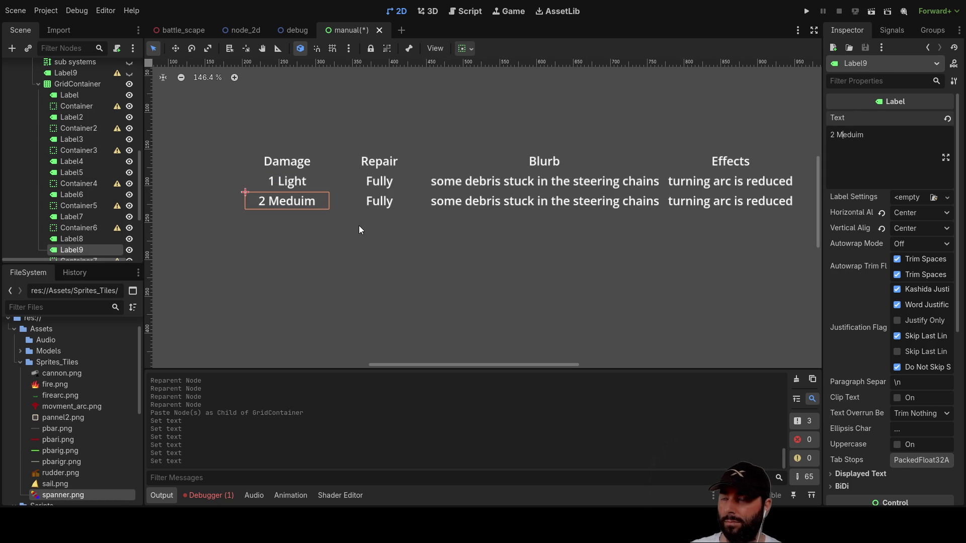
Change the second row's Repair entry from Fully to 'Only to 1'.
left_click(362, 252)
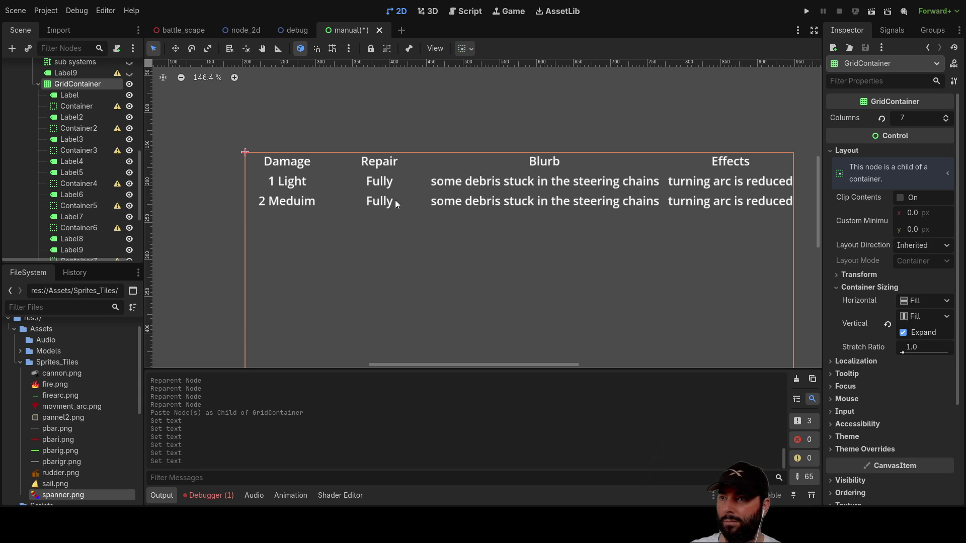
left_click(379, 203)
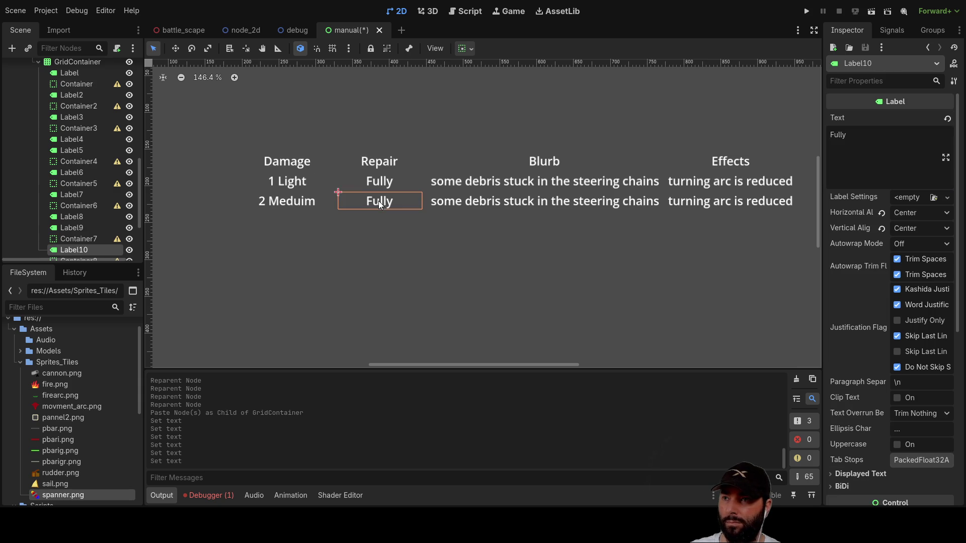
double_click(869, 154)
type("Only to 1")
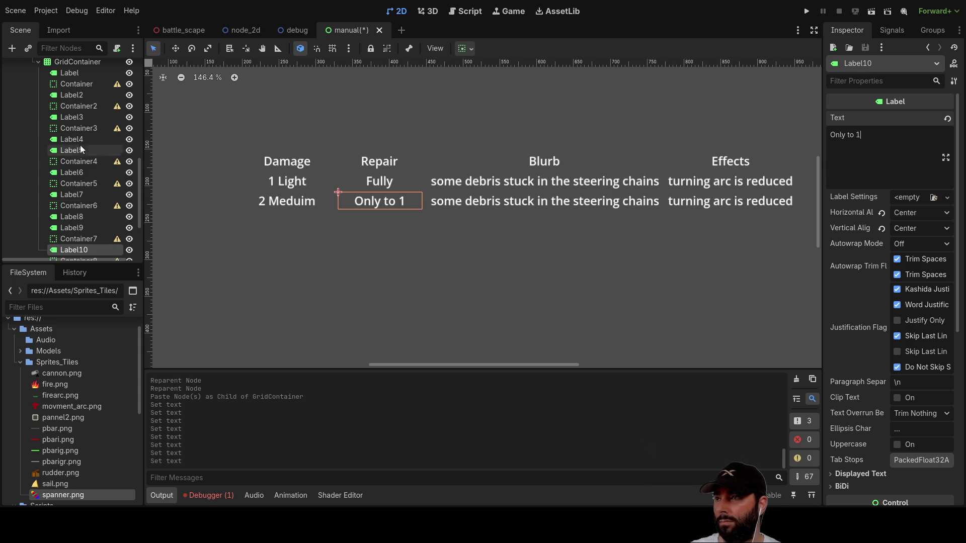
Cut the broken-beyond-repair steering passage out of Label9's rudder notes text.
scroll(71, 124, "up", 2)
left_click(71, 77)
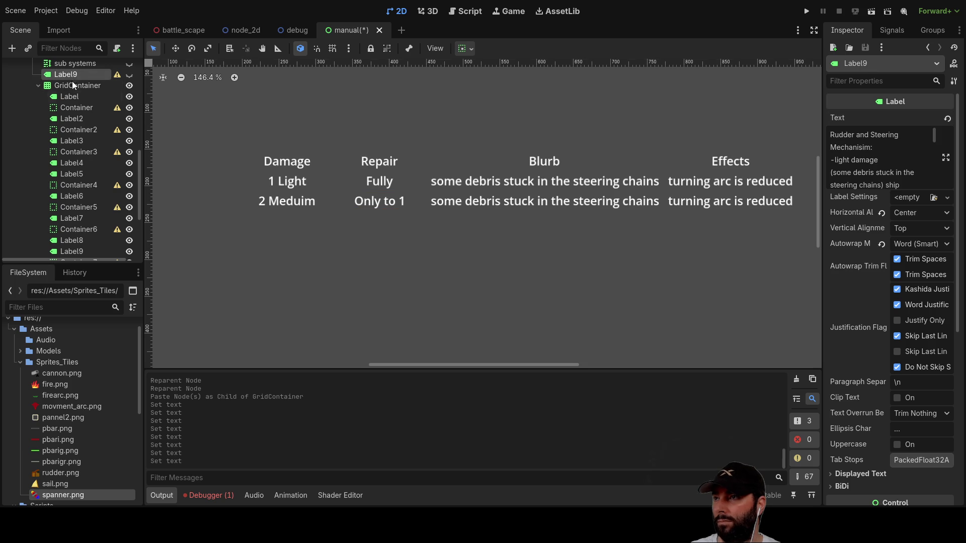
scroll(888, 166, "down", 5)
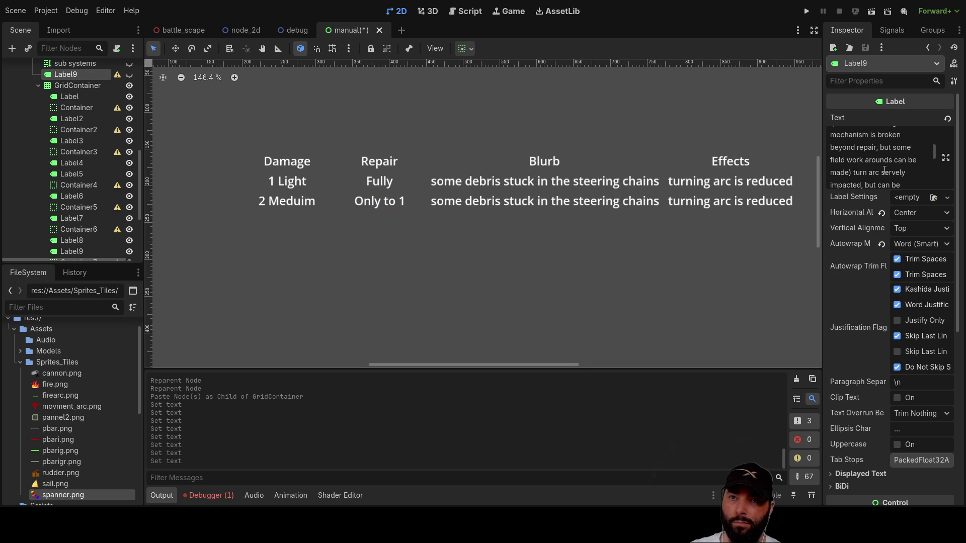
scroll(851, 163, "up", 2)
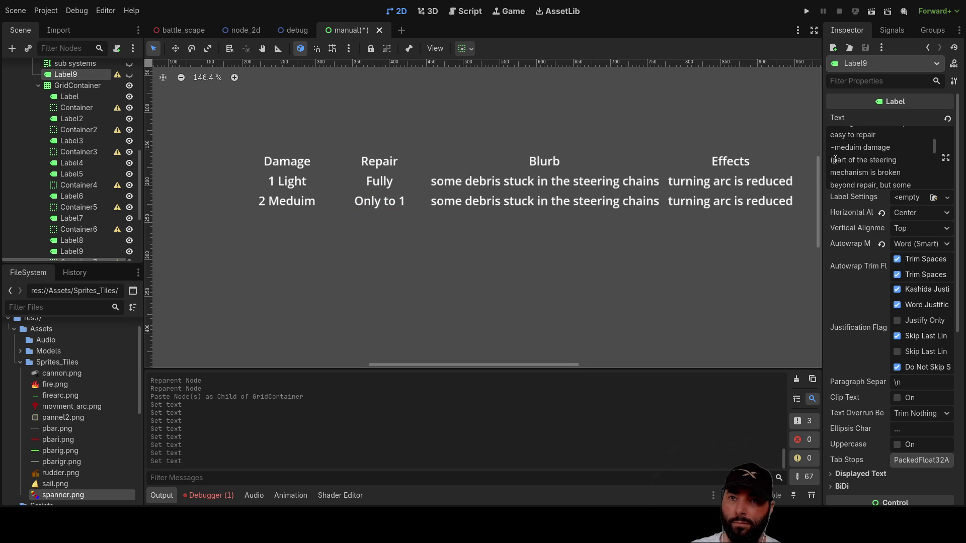
mouse_move(870, 160)
left_mouse_down()
mouse_move(893, 170)
mouse_move(878, 180)
mouse_move(880, 148)
mouse_move(874, 156)
mouse_move(903, 157)
mouse_move(849, 167)
left_mouse_up()
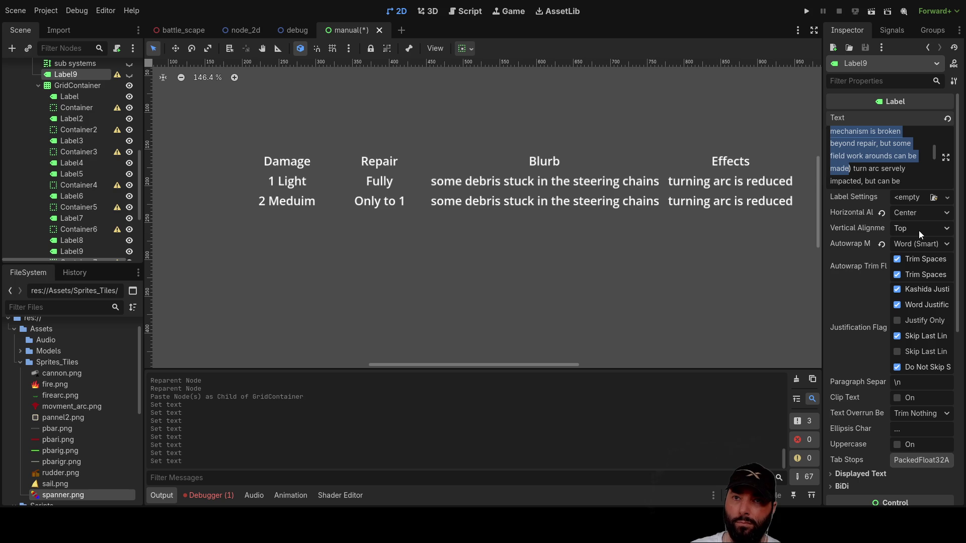
key("BackSpace")
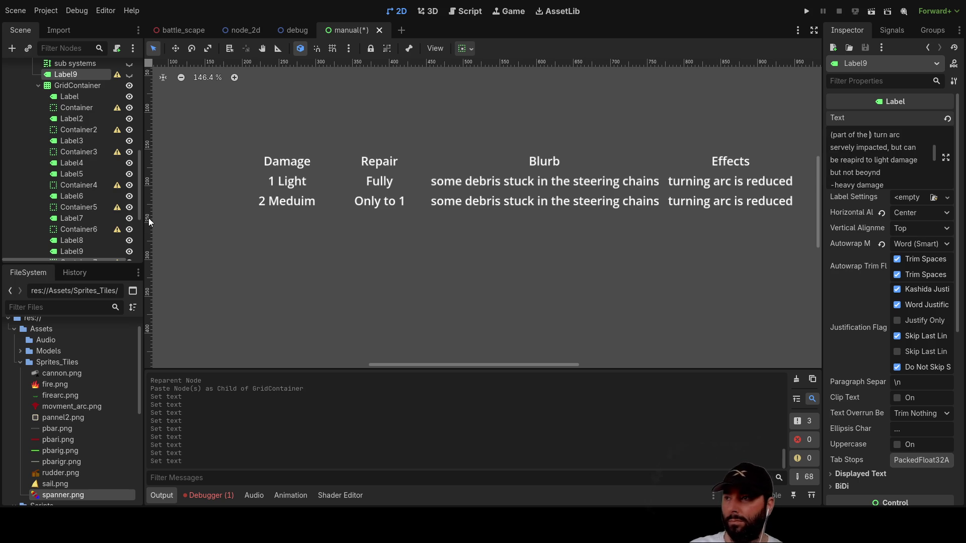
Replace Label11's text with the steering passage as the second row's Blurb.
left_click(490, 202)
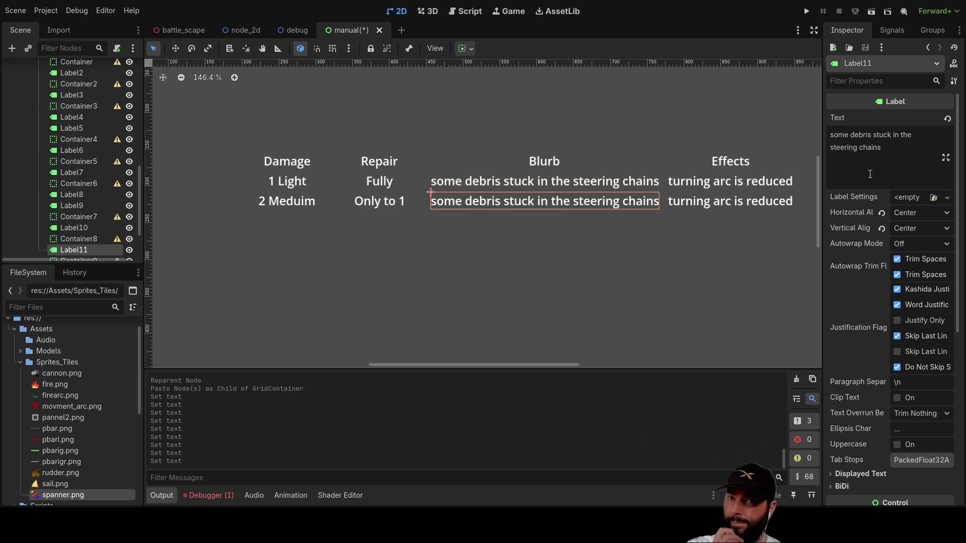
key("ctrl+a")
type("steering mechanism is broken beyond repair, but some field work arounds can be made")
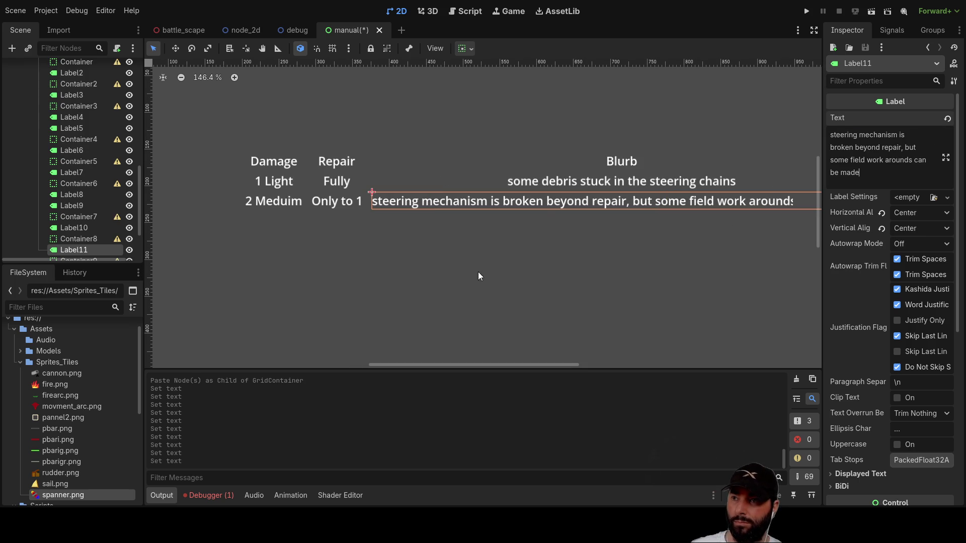
mouse_move(530, 363)
left_mouse_down()
mouse_move(614, 370)
mouse_move(548, 363)
left_mouse_up()
scroll(503, 295, "down", 3)
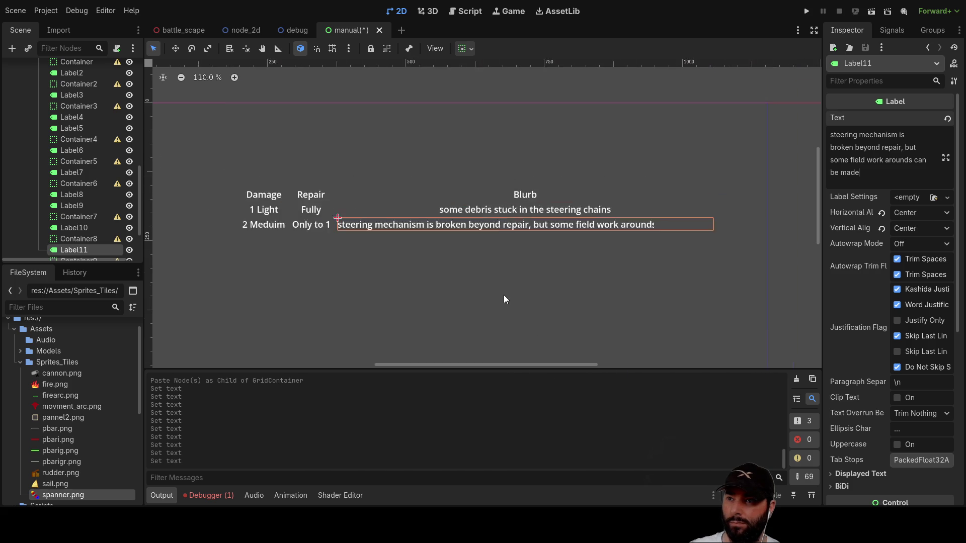
scroll(503, 295, "up", 3)
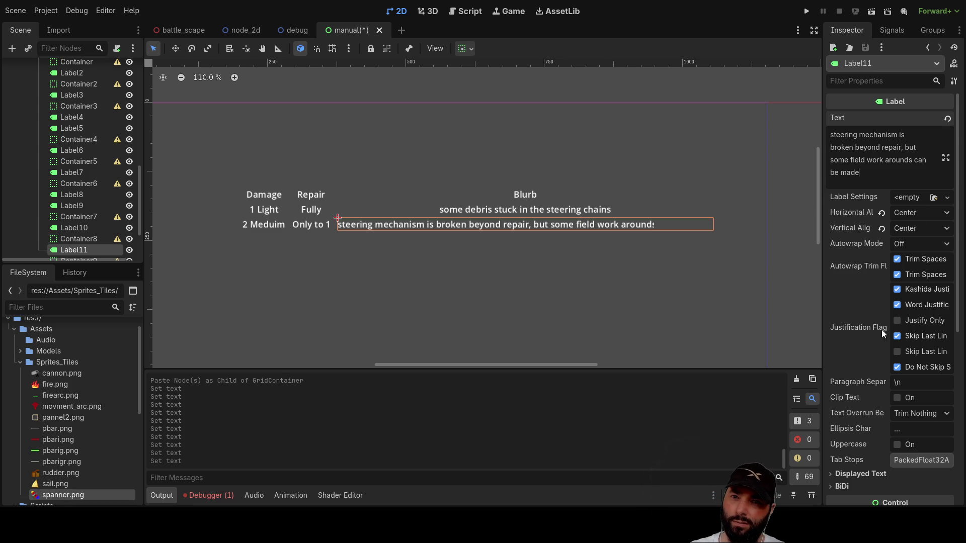
scroll(87, 171, "up", 3)
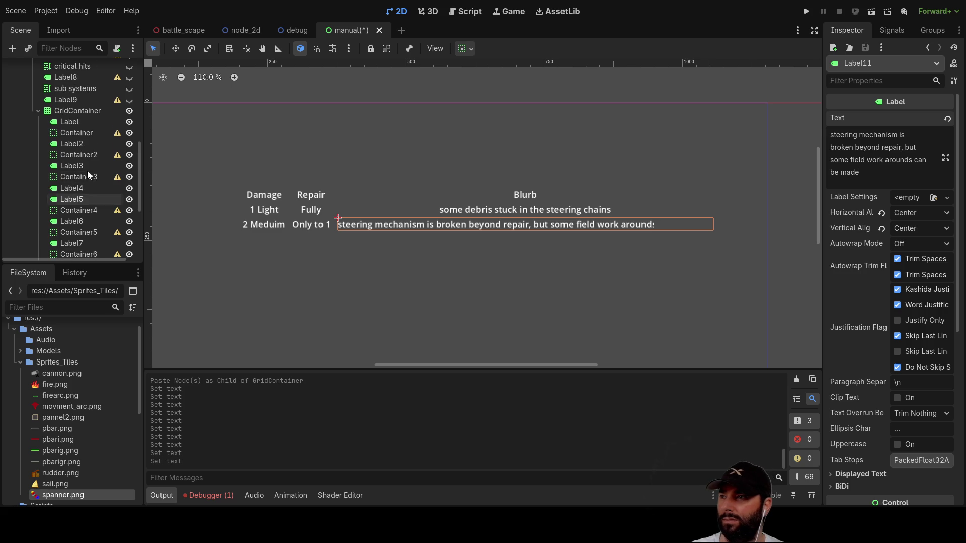
left_click(86, 110)
scroll(511, 274, "right", 3)
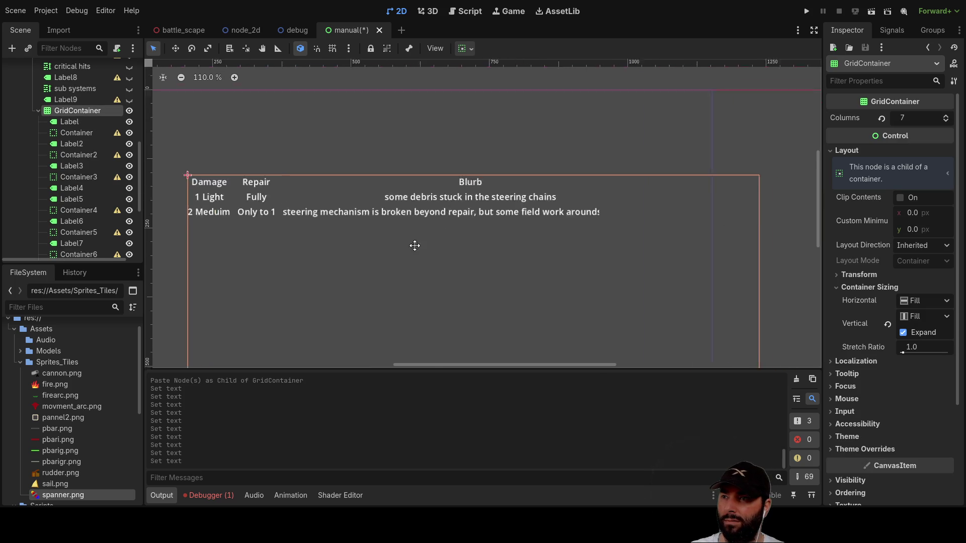
scroll(441, 237, "down", 3)
scroll(443, 298, "left", 2)
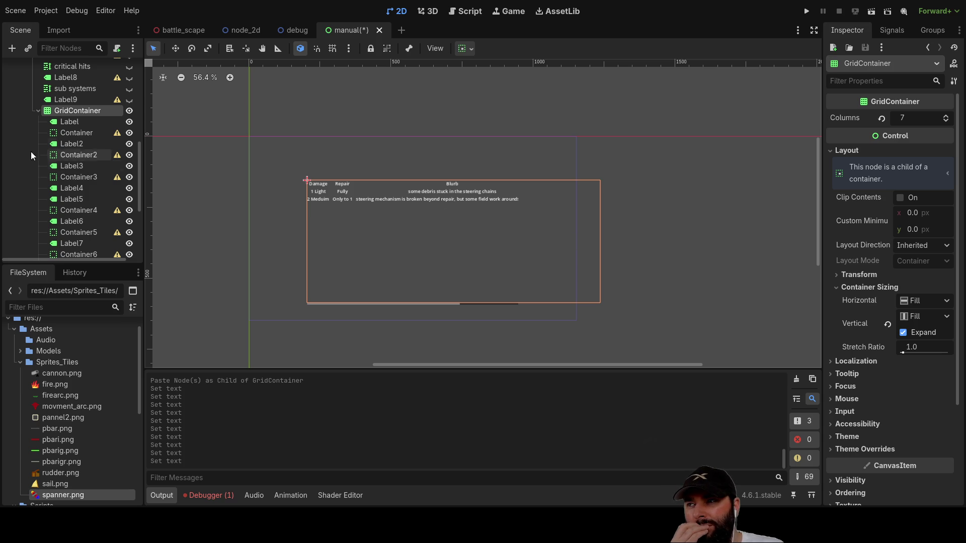
left_click(62, 123)
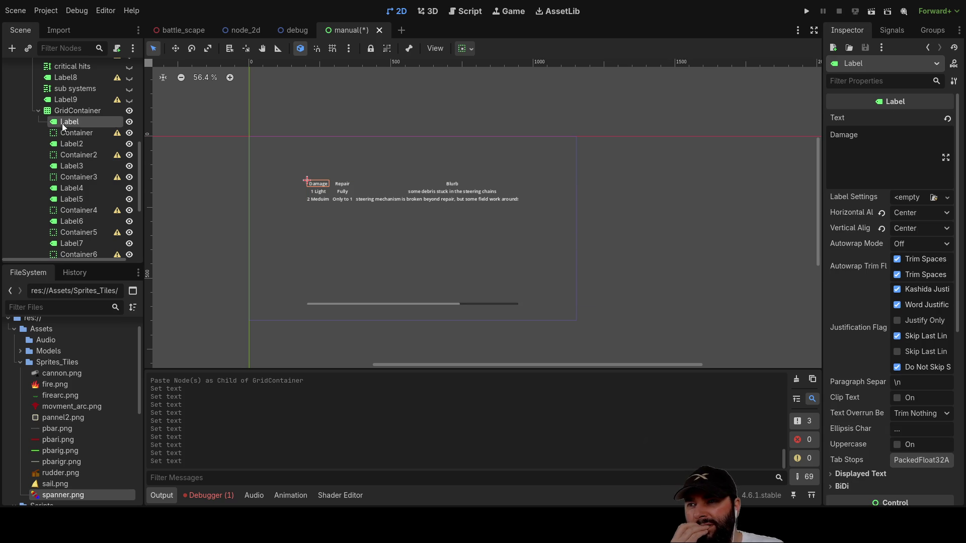
left_click(77, 147)
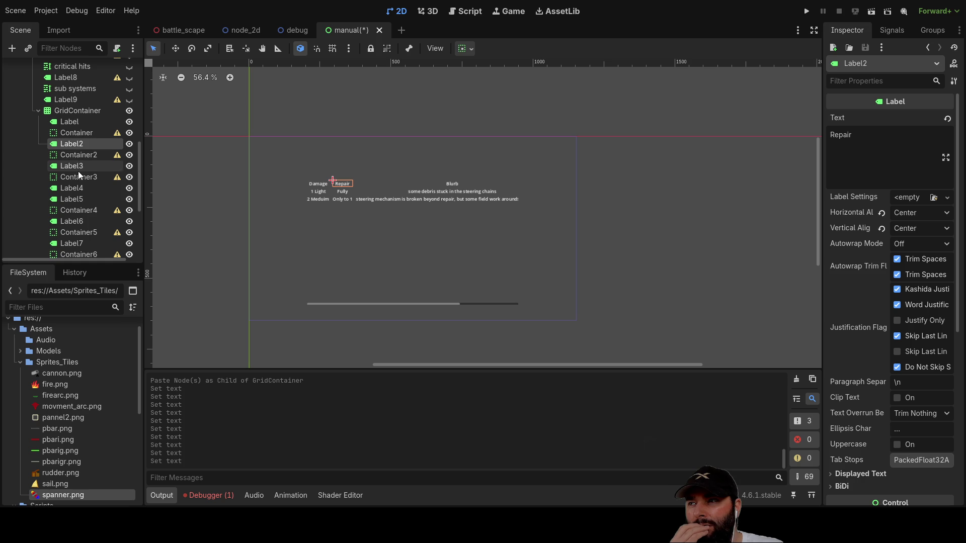
left_click(72, 169)
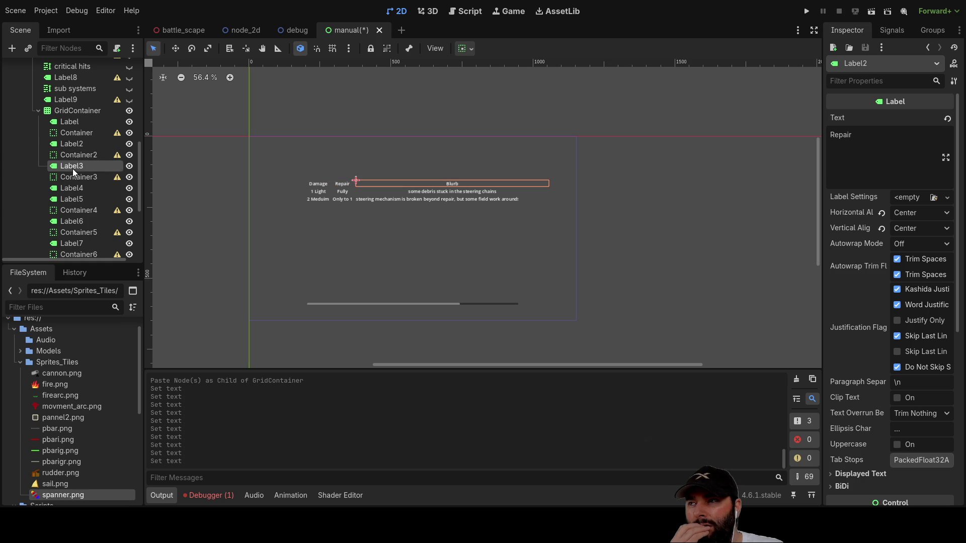
left_click(71, 111)
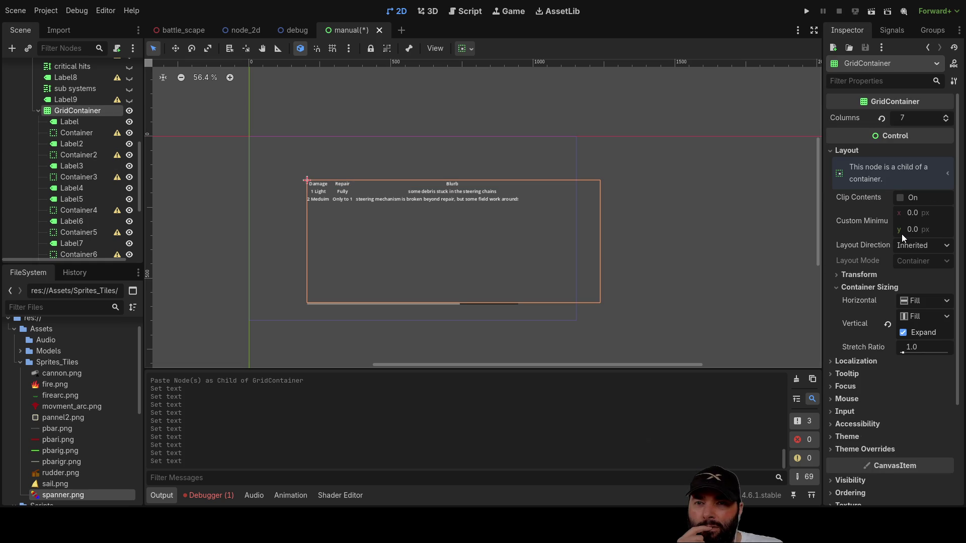
left_click(902, 334)
left_click(903, 334)
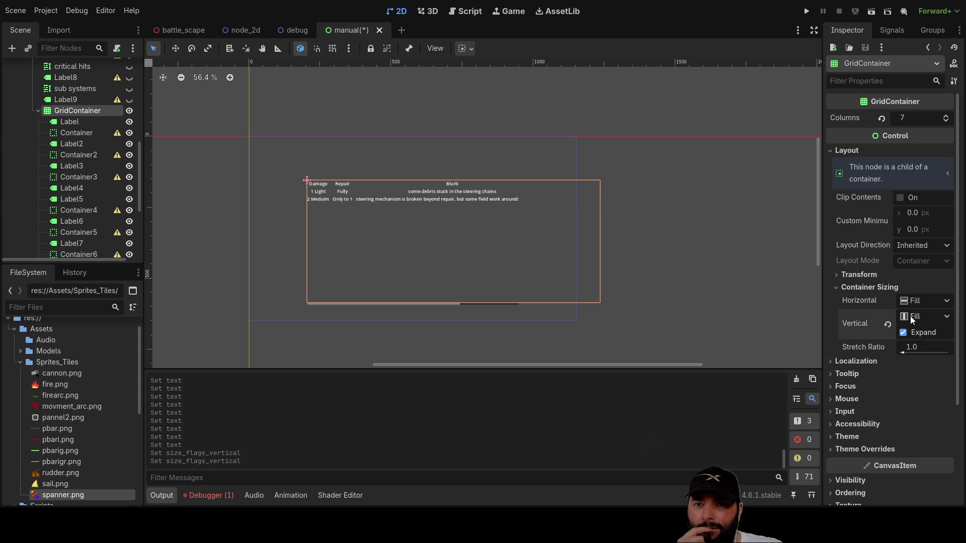
left_click(915, 361)
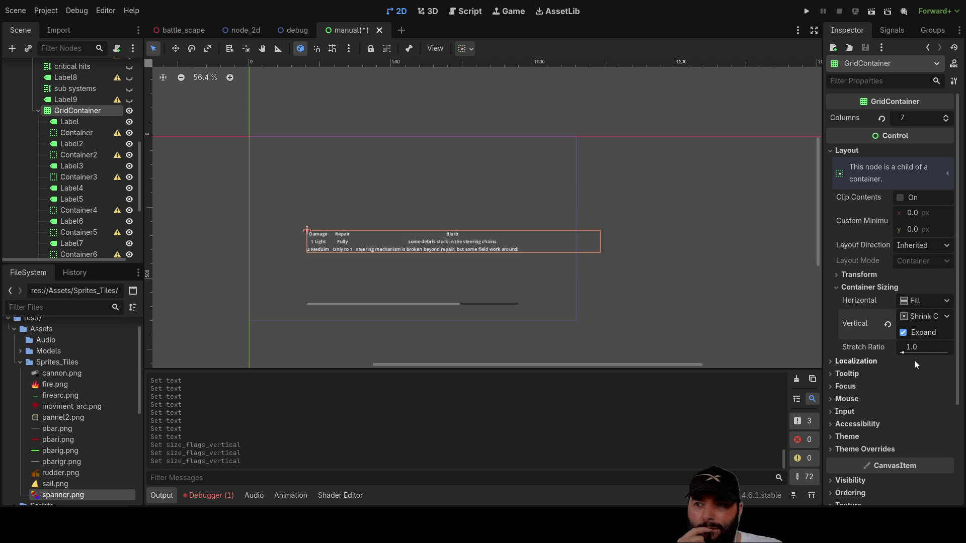
left_click(916, 320)
left_click(914, 335)
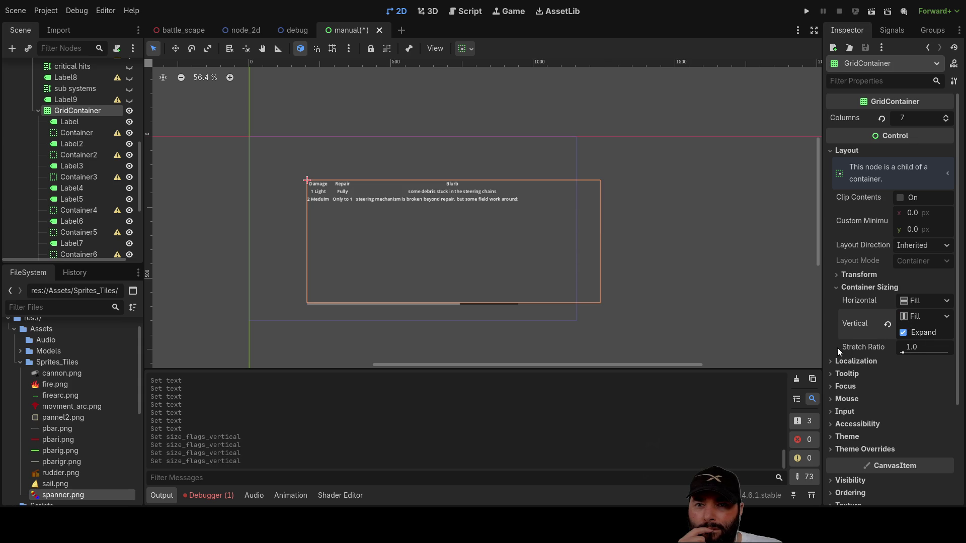
left_click(837, 289)
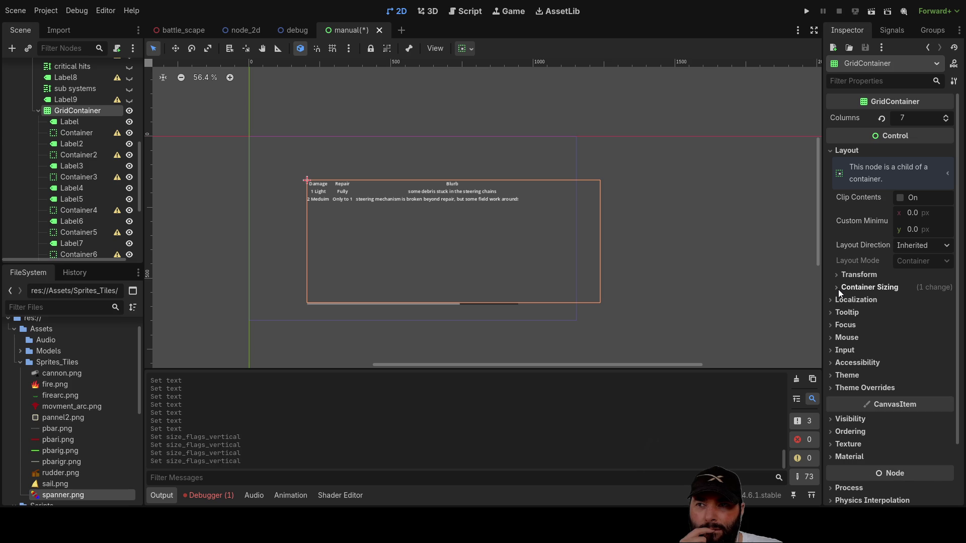
scroll(480, 259, "up", 1)
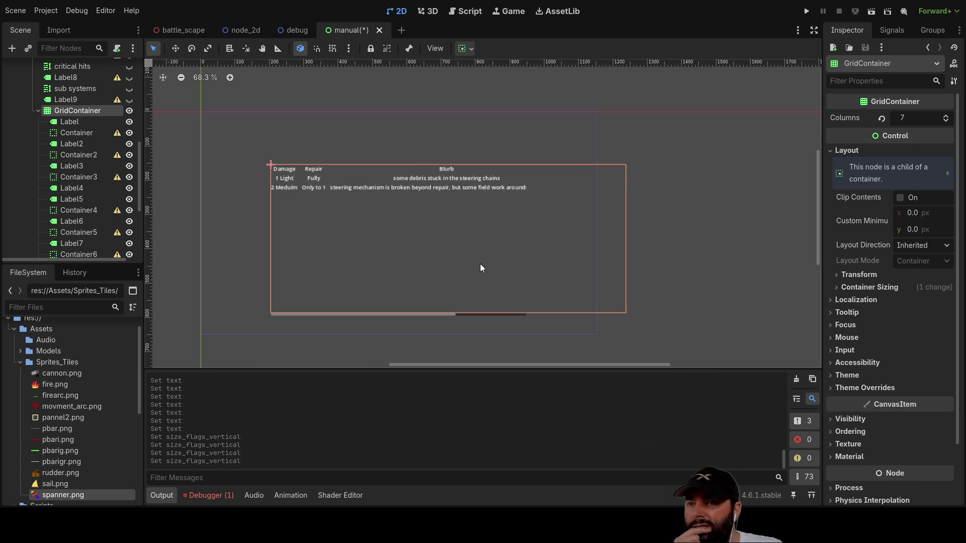
scroll(68, 98, "up", 2)
scroll(63, 154, "up", 5)
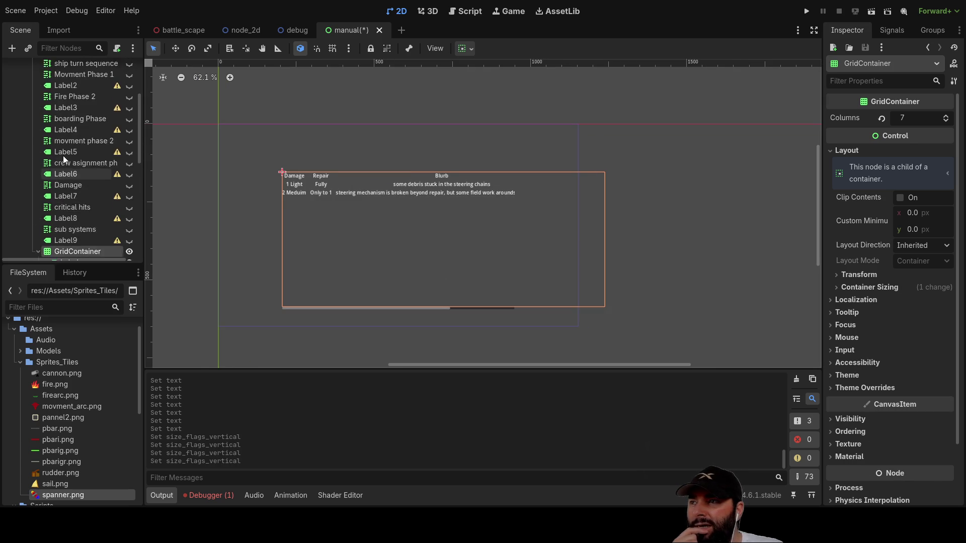
left_click(67, 123)
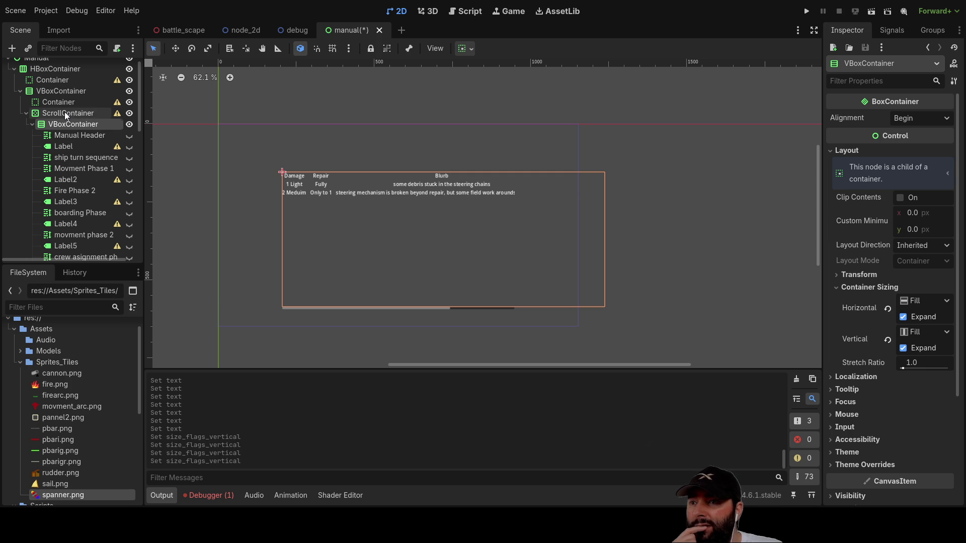
left_click(64, 112)
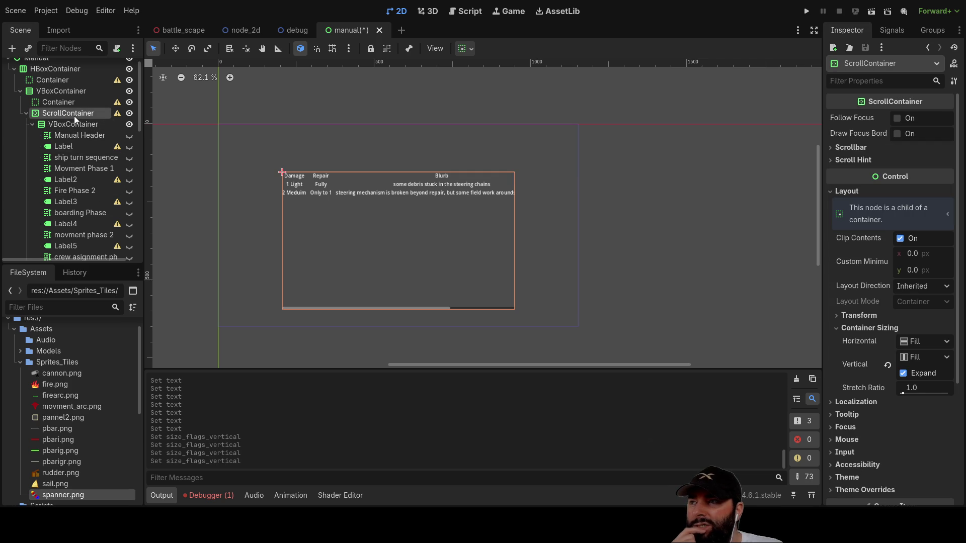
left_click(75, 126)
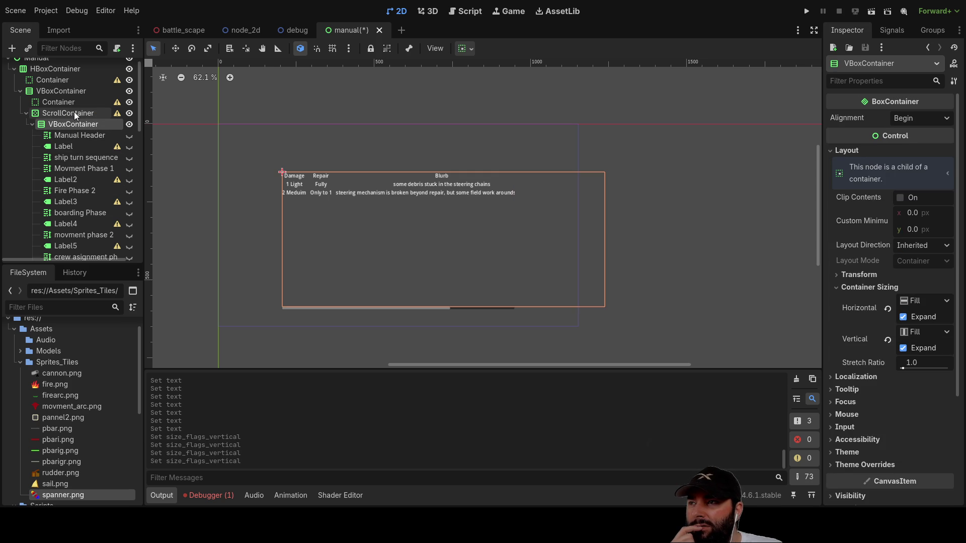
left_click(74, 112)
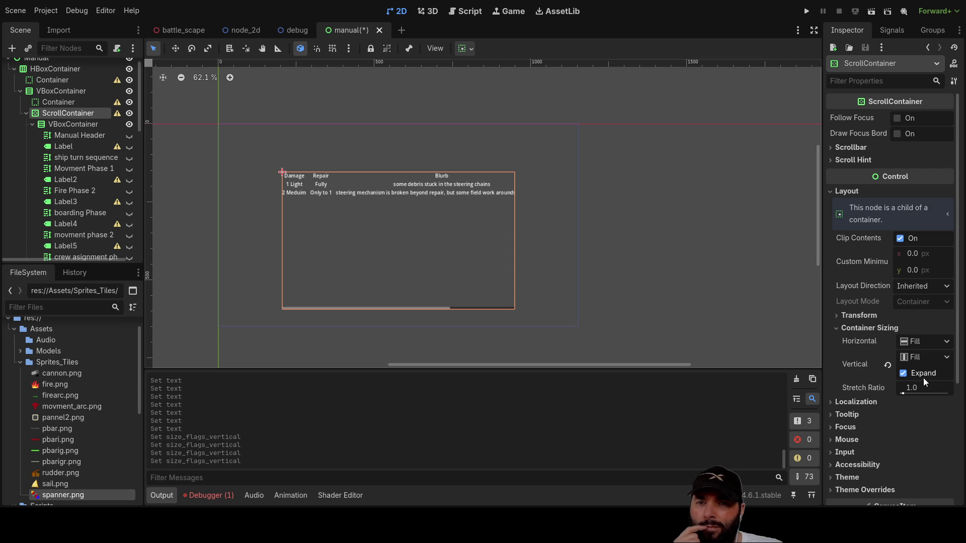
left_click(75, 125)
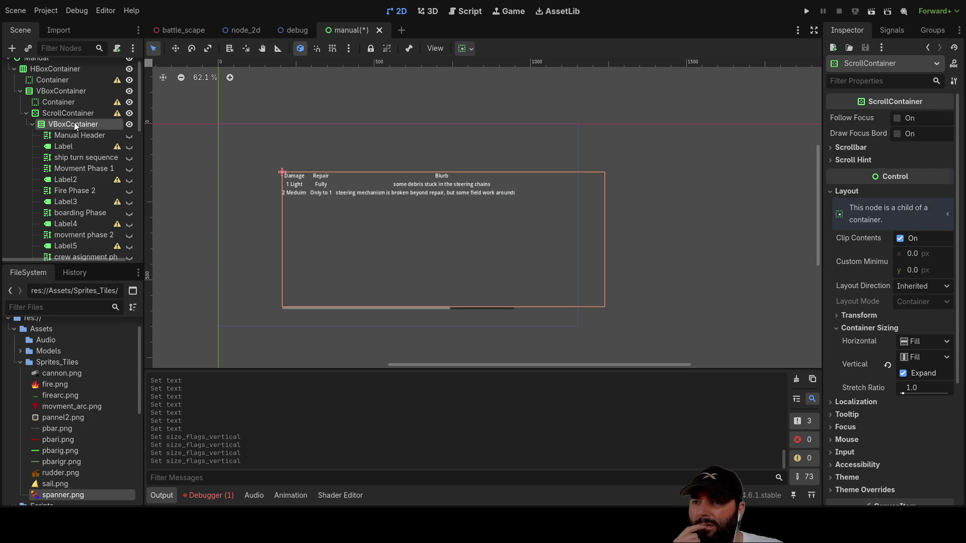
left_click(74, 113)
left_click(69, 126)
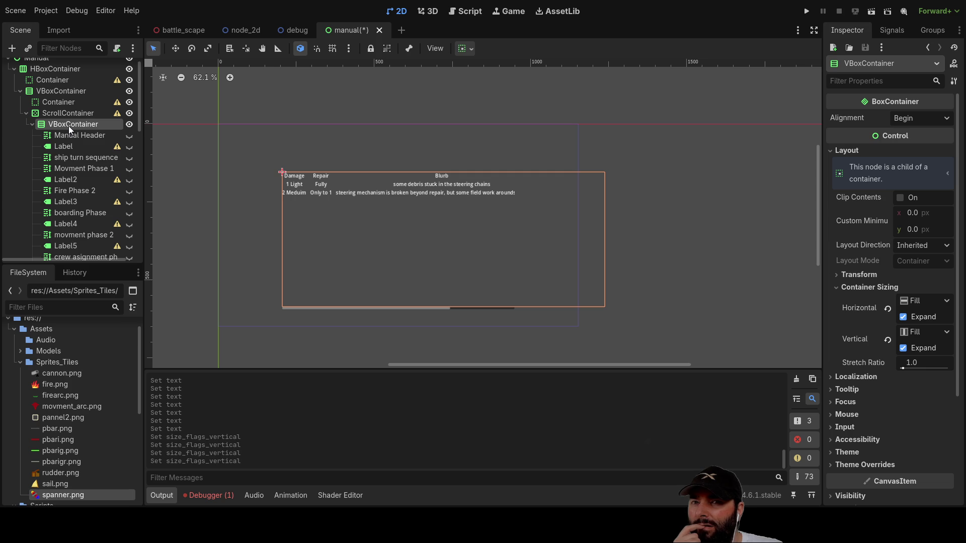
left_click(903, 348)
left_click(904, 349)
left_click(904, 349)
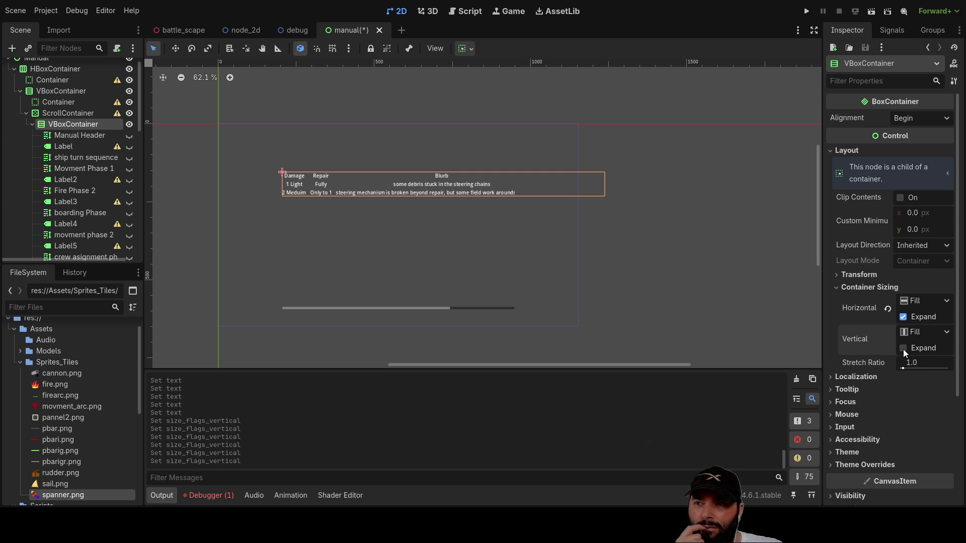
left_click(904, 350)
left_click(904, 317)
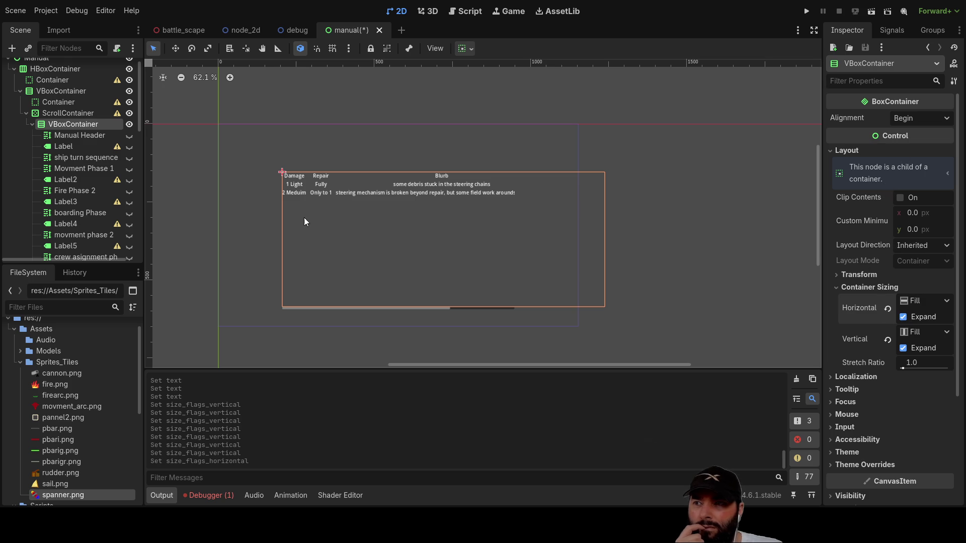
scroll(66, 171, "down", 7)
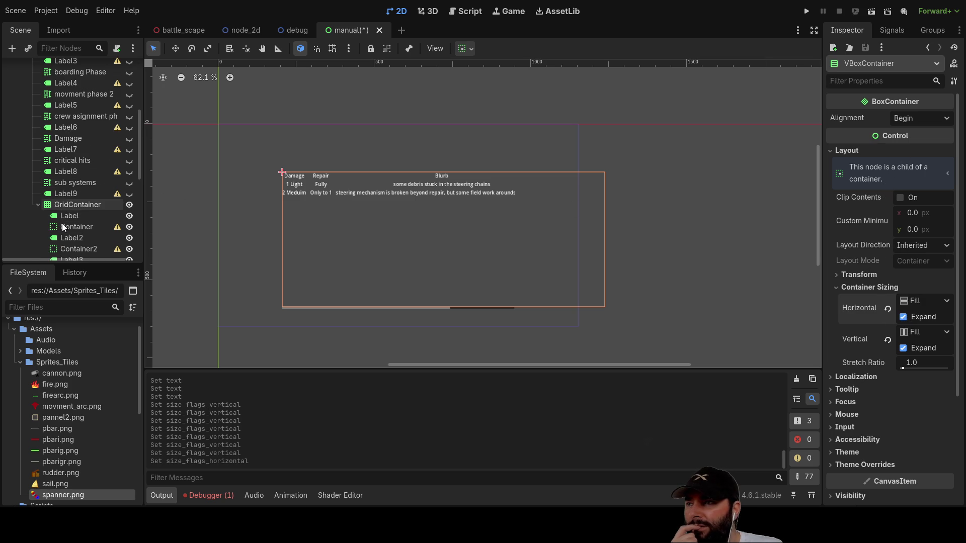
Inspect the header labels (Damage spacer, Repair, Blurb, Effects) and the 1 Light row's labels.
left_click(76, 203)
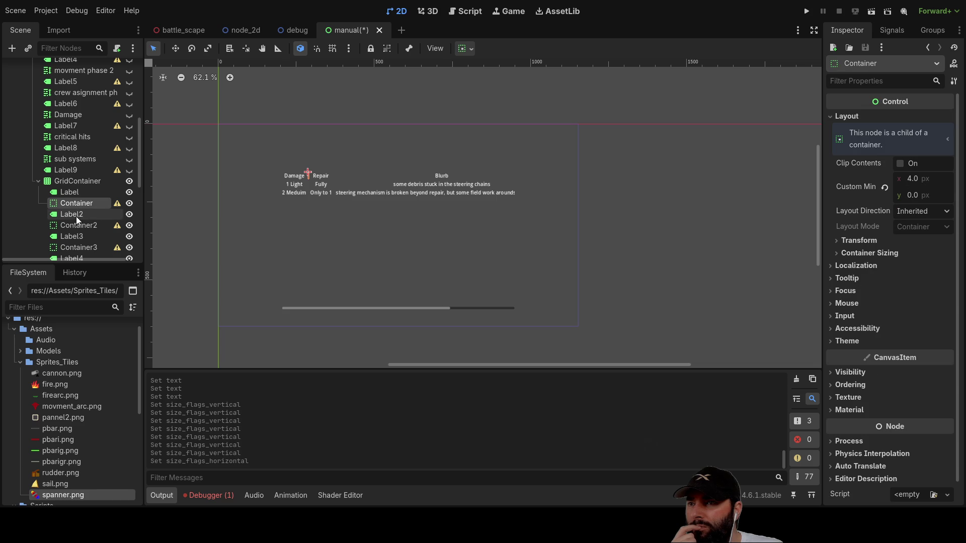
left_click(75, 215)
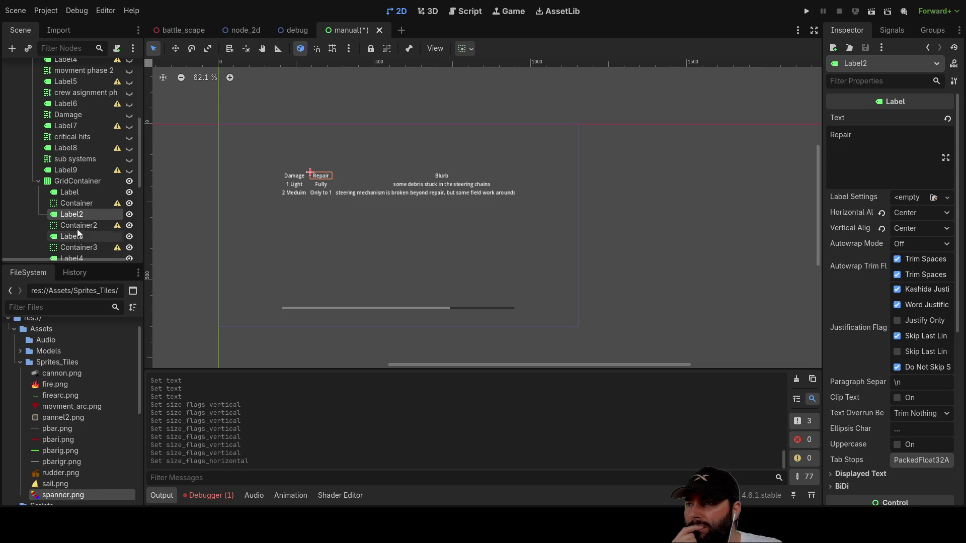
left_click(77, 237)
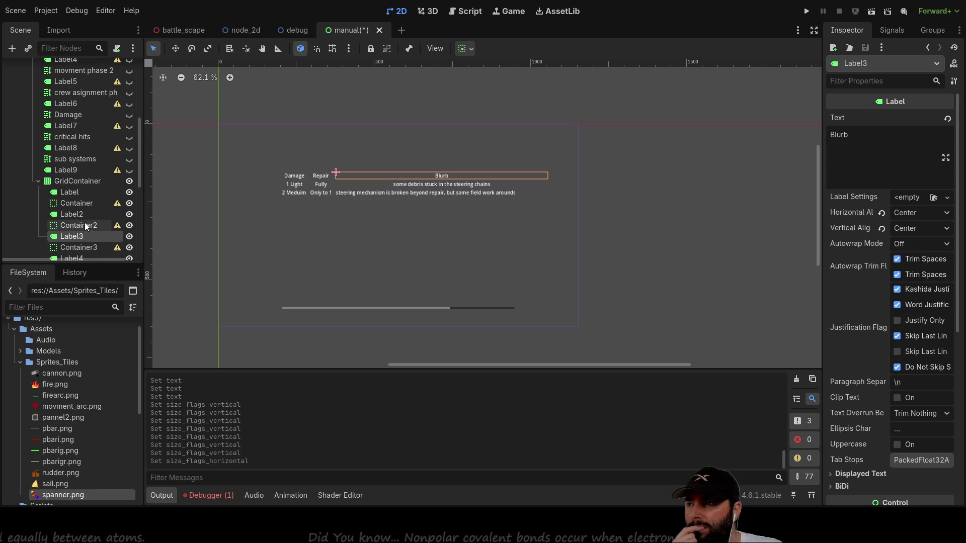
scroll(78, 247, "down", 1)
left_click(73, 235)
left_click(75, 244)
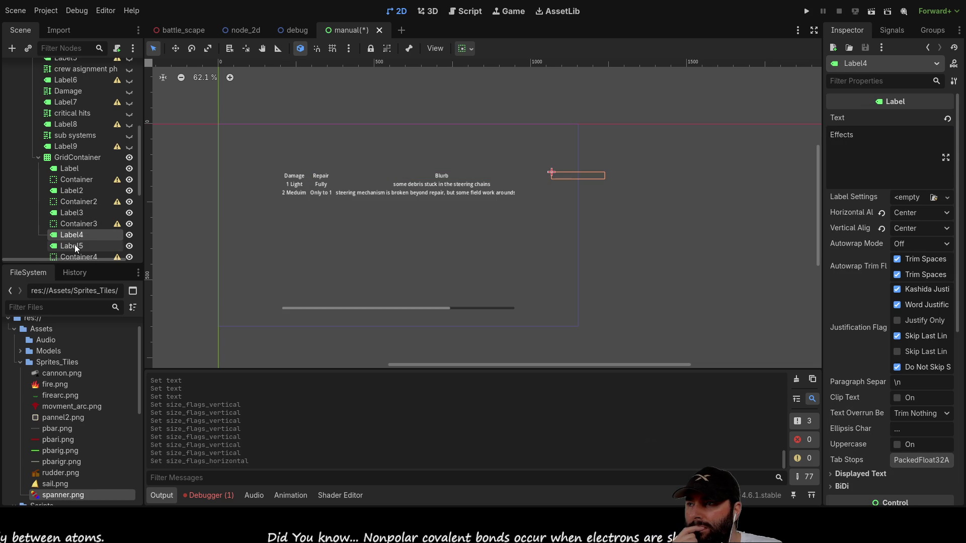
scroll(76, 242, "down", 2)
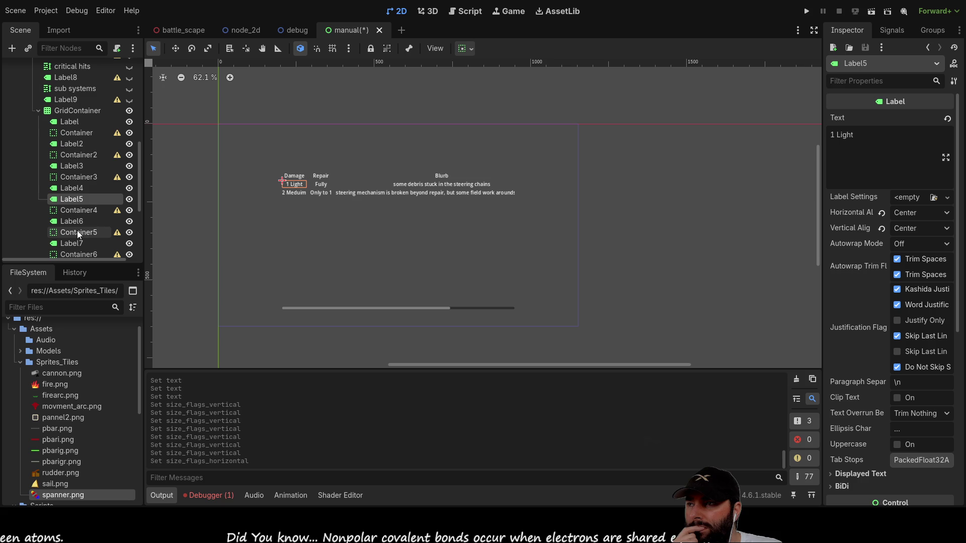
left_click(79, 225)
left_click(79, 239)
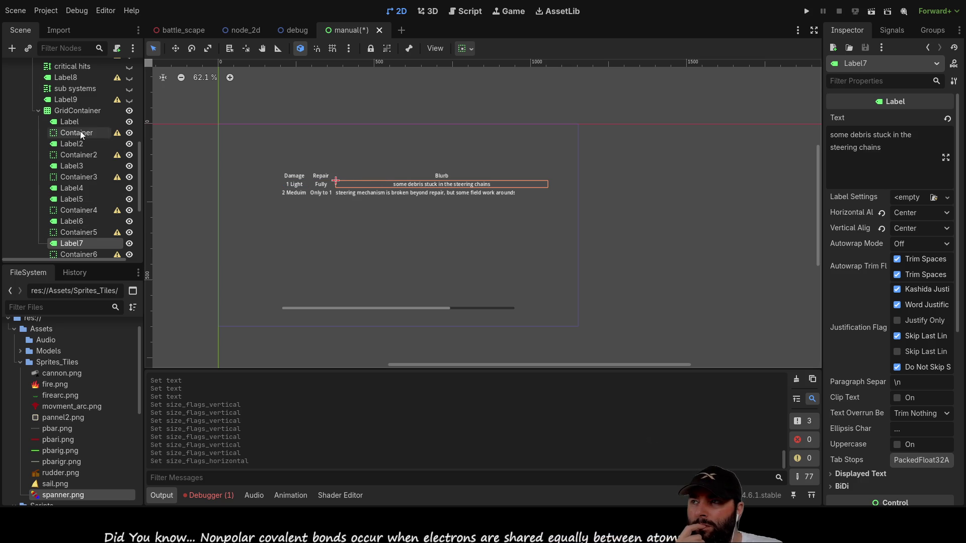
Set the GridContainer's vertical Container Sizing to Fill with Expand checked.
left_click(74, 110)
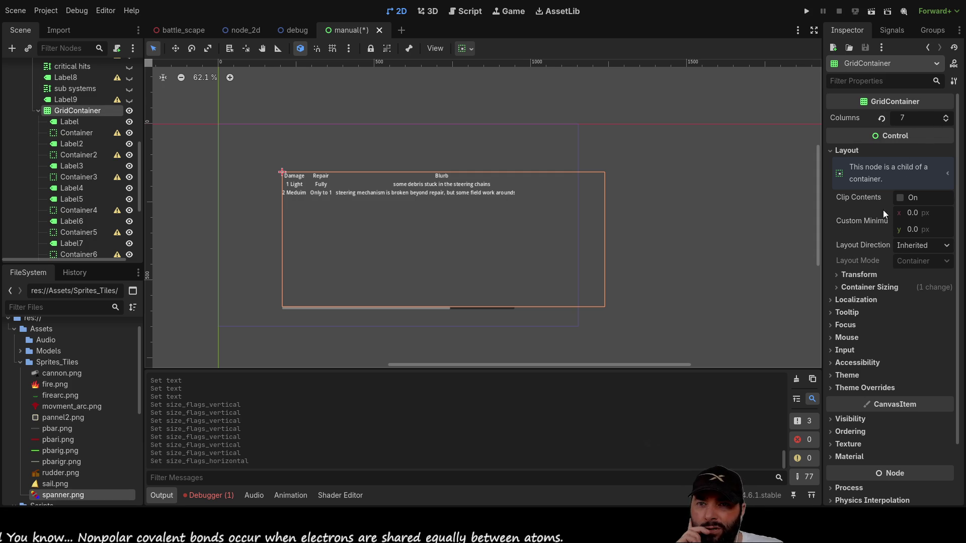
left_click(835, 287)
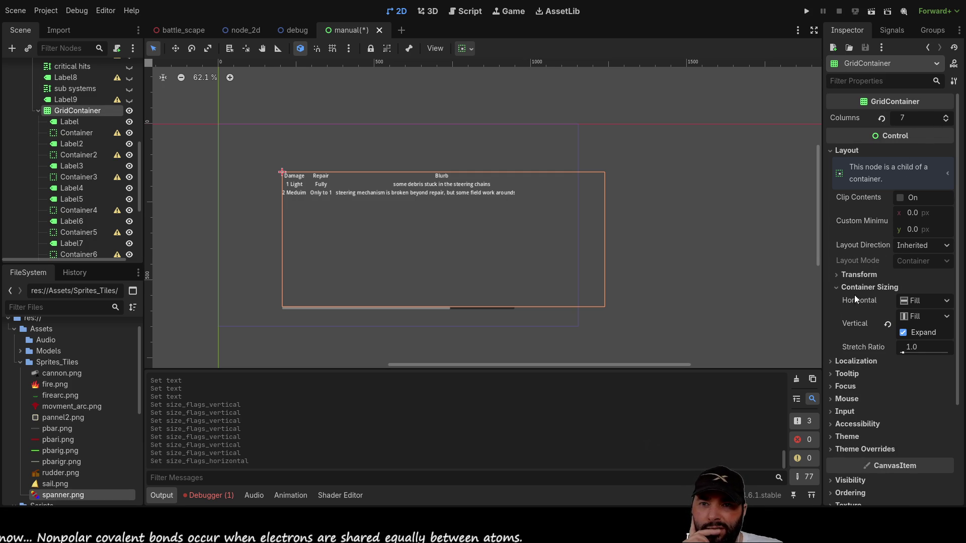
left_click(903, 332)
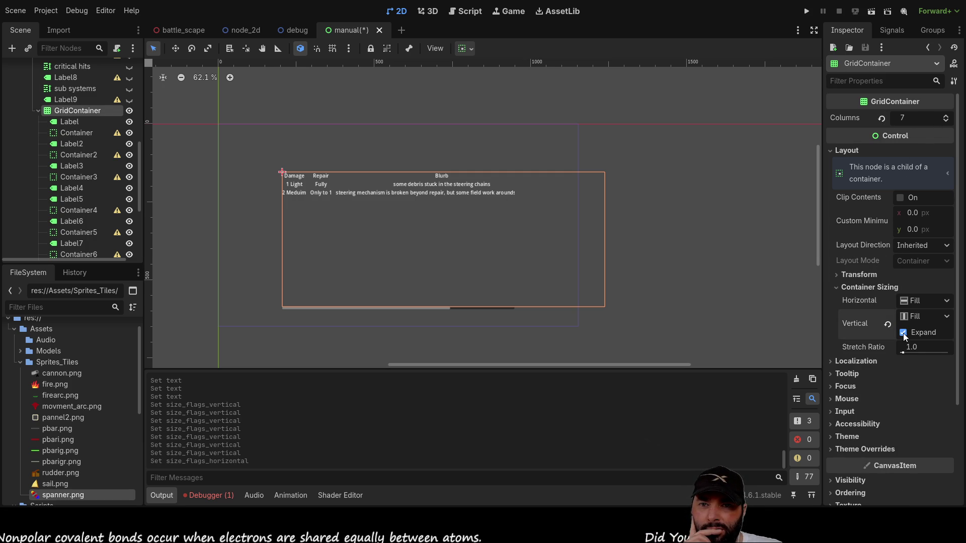
left_click(904, 333)
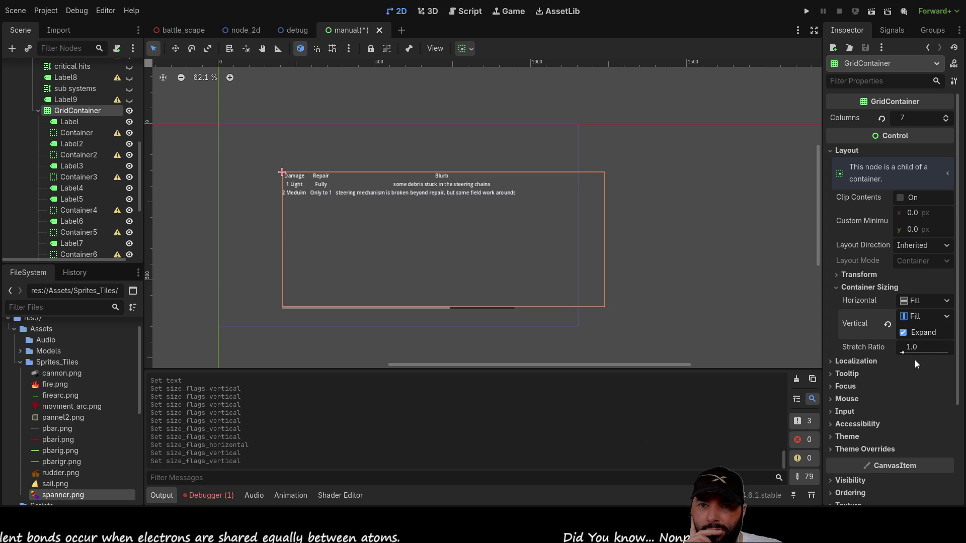
left_click(915, 361)
left_click(925, 316)
left_click(906, 339)
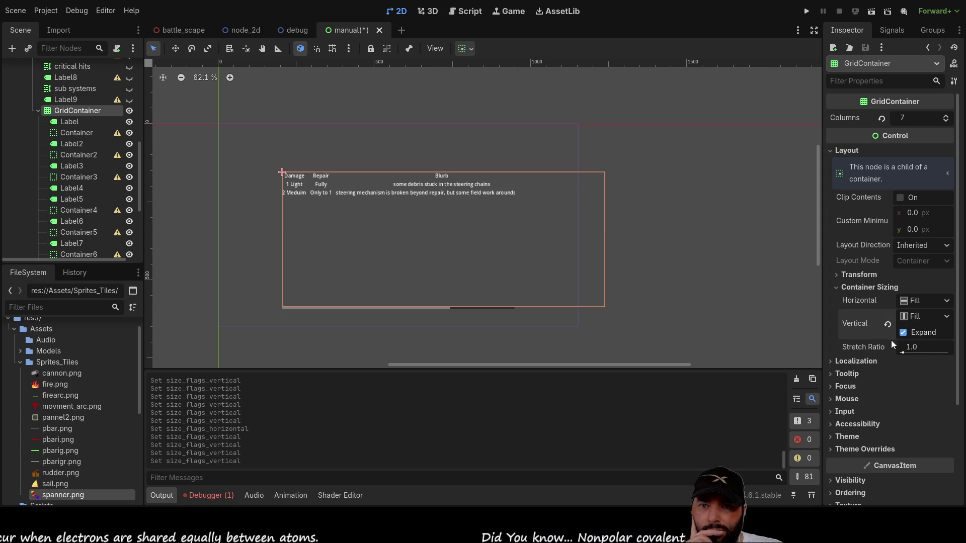
left_click(838, 289)
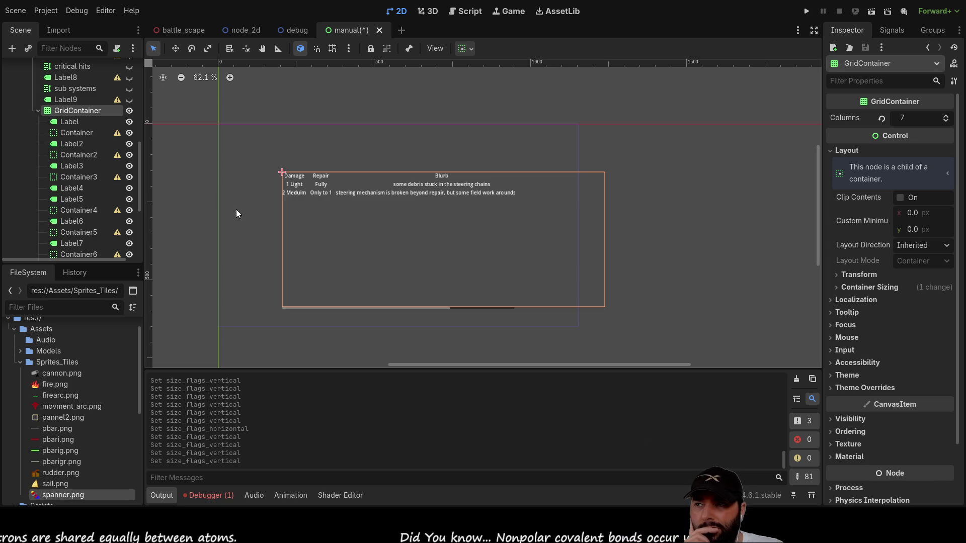
Give the first row's blurb, Label7, a 50 px custom minimum height.
left_click(429, 186)
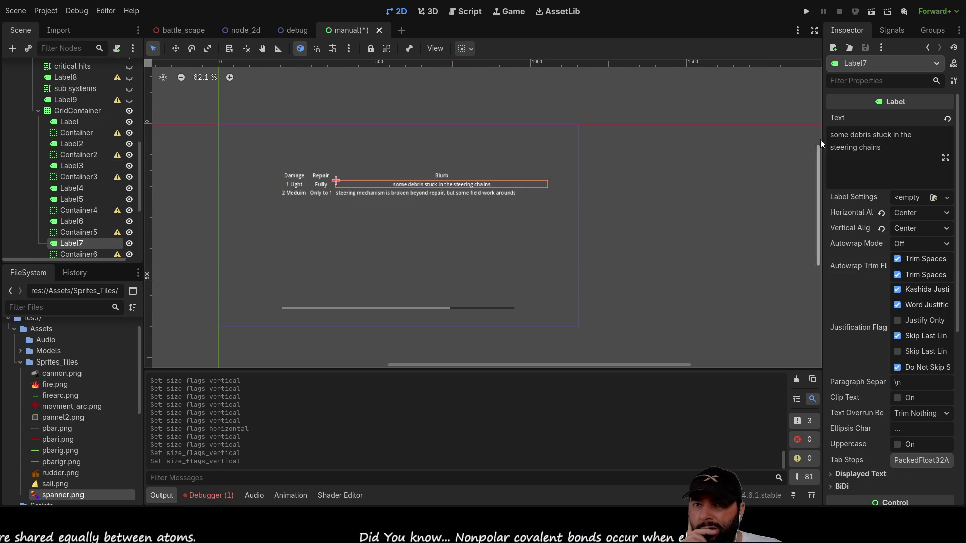
scroll(871, 224, "down", 4)
scroll(871, 224, "up", 4)
scroll(868, 222, "down", 5)
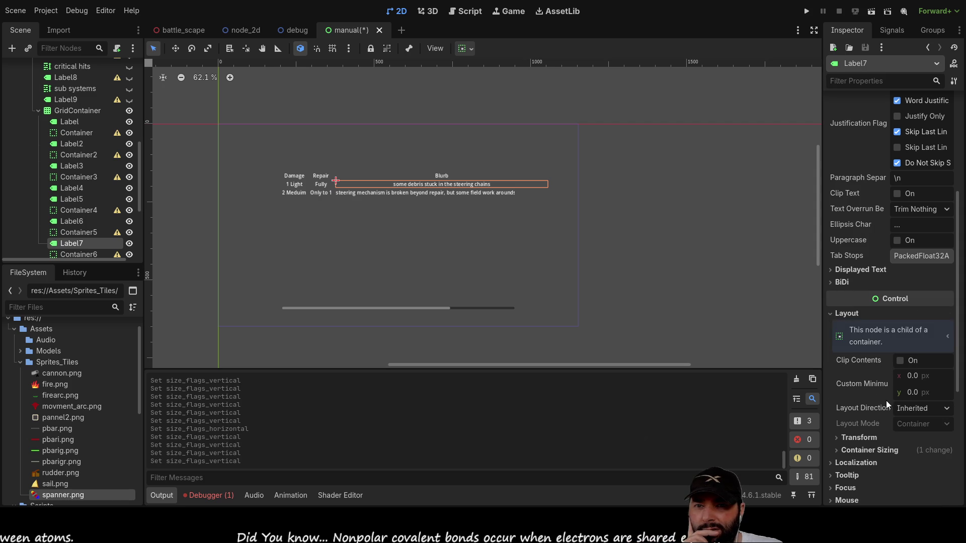
left_click(912, 392)
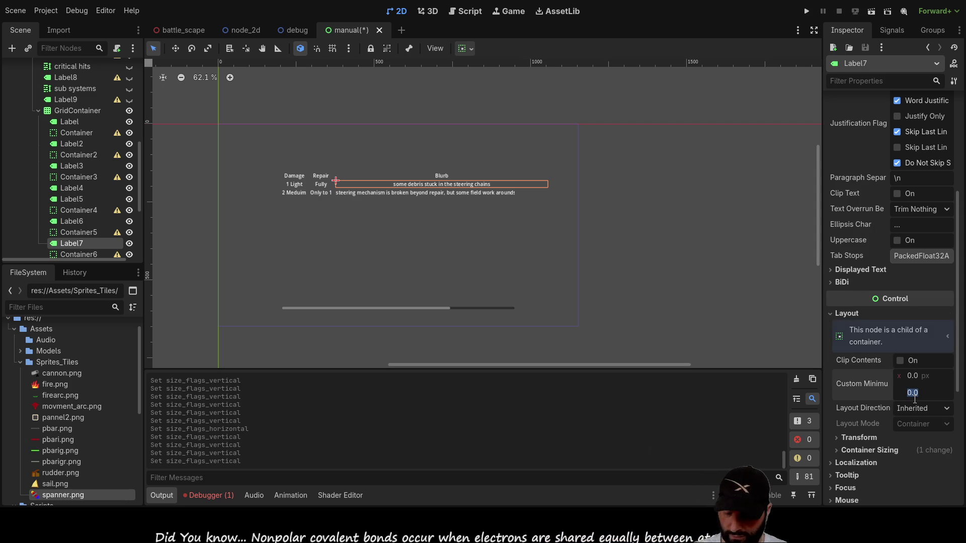
type("30")
key("Return")
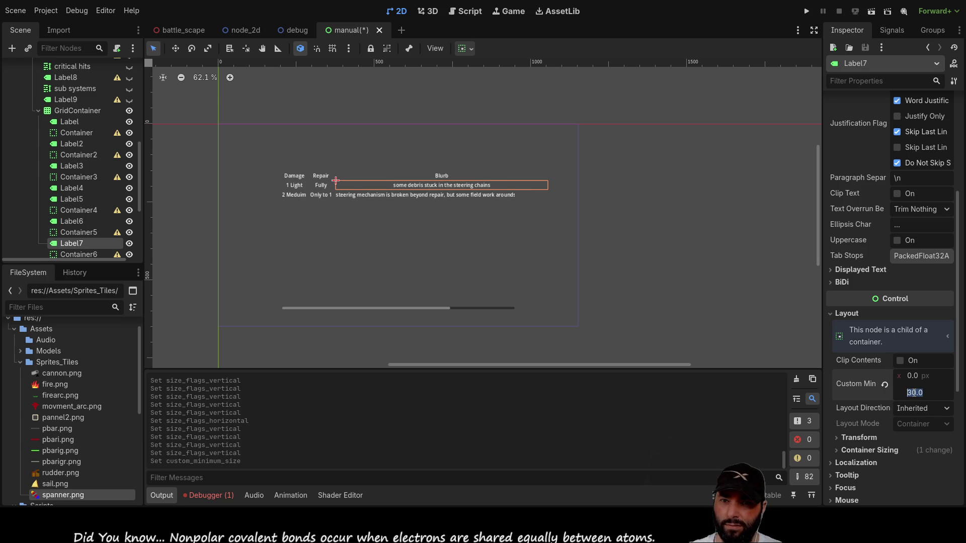
type("50")
key("Return")
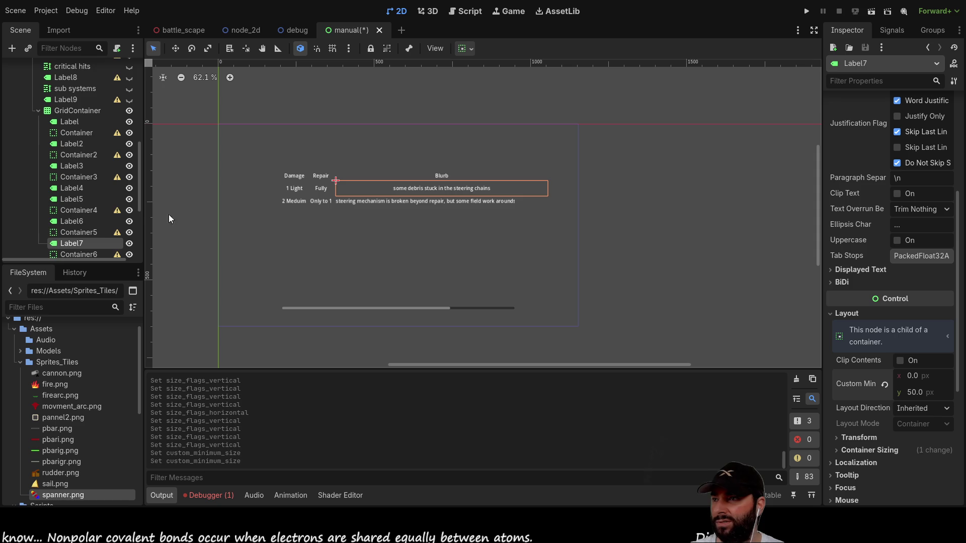
scroll(101, 199, "down", 3)
Give Label11 a 50 px minimum height and wrap its text after "repair,".
left_click(390, 201)
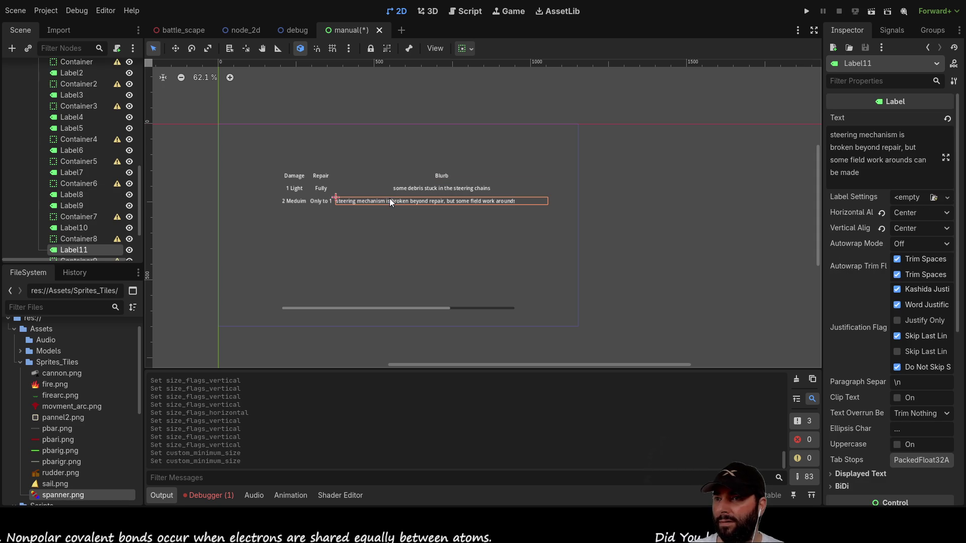
scroll(928, 402, "down", 5)
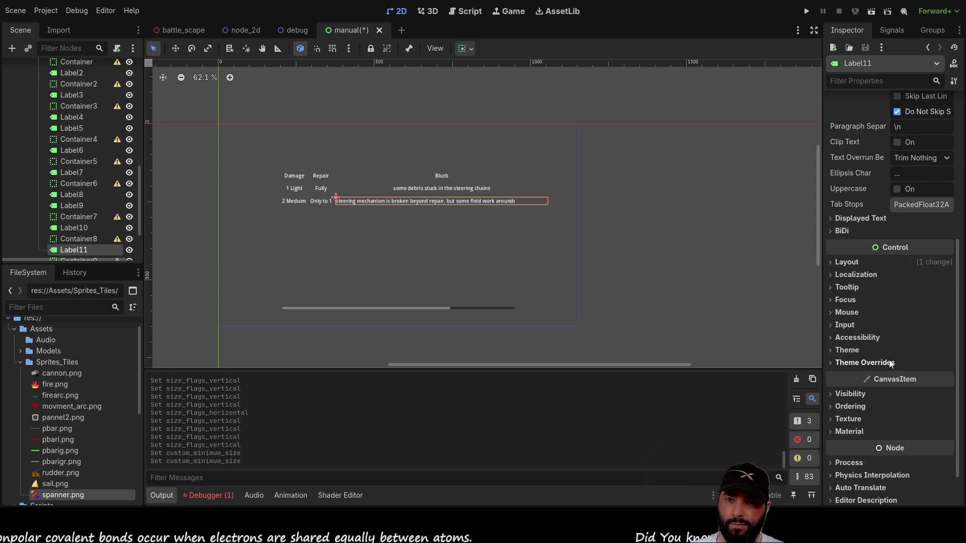
left_click(834, 262)
left_click(915, 341)
type("50")
key("Return")
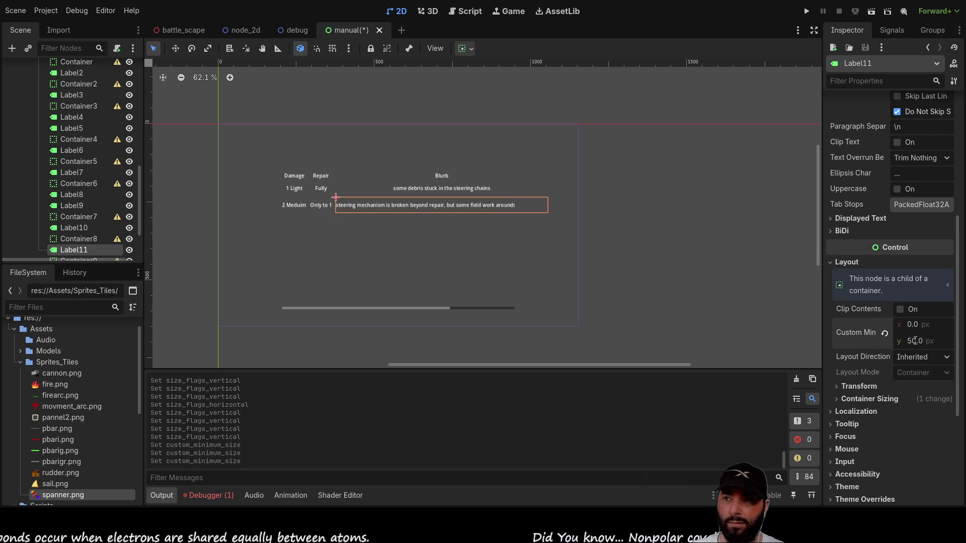
scroll(870, 186, "up", 5)
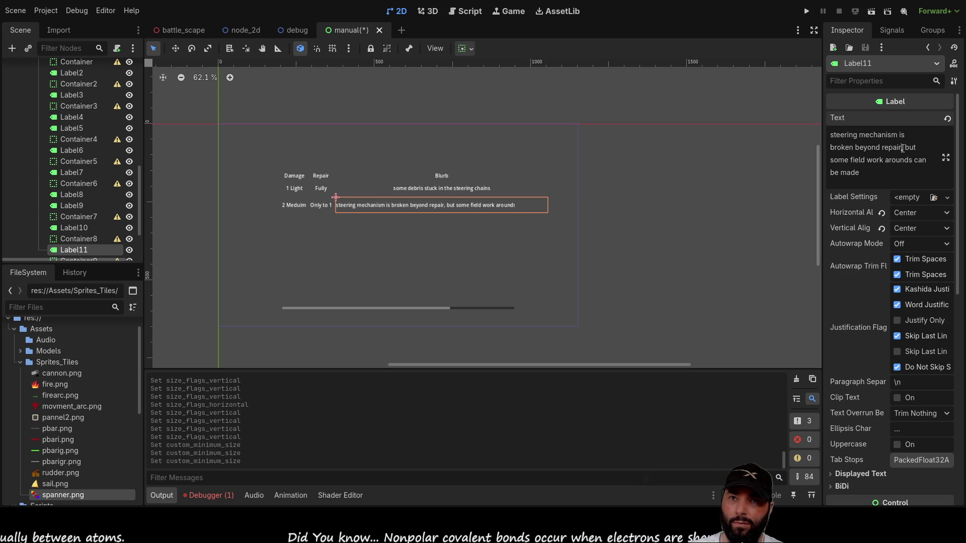
key("BackSpace")
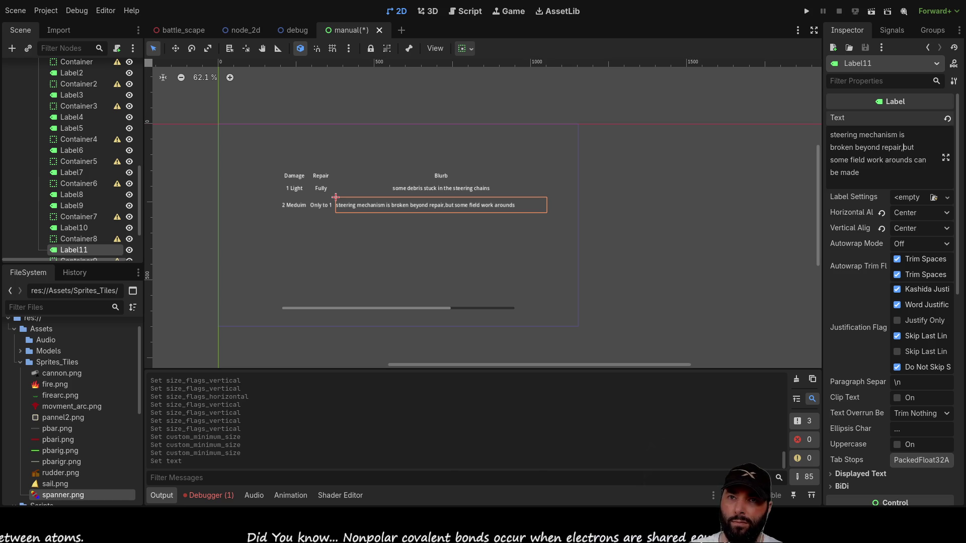
key("Return")
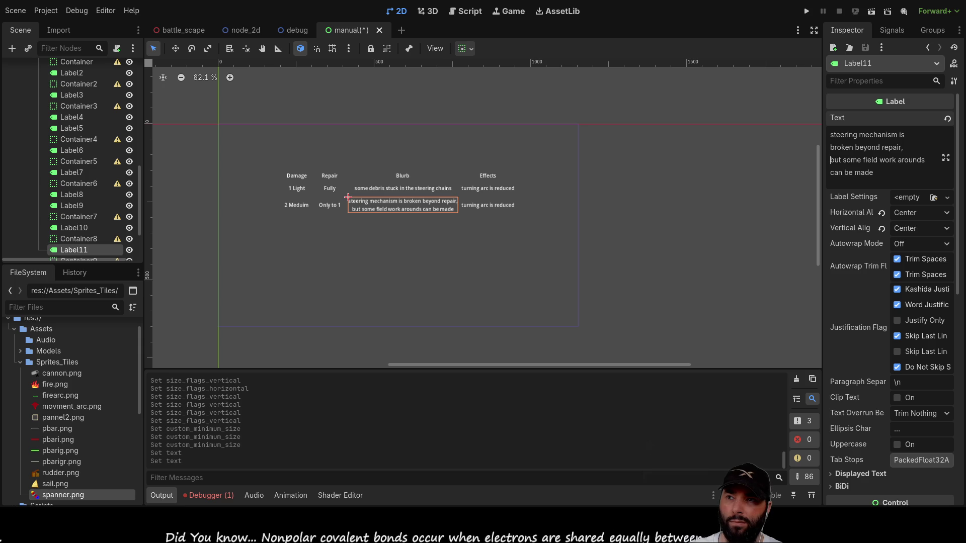
Show the GridContainer's Theme Override constants, H and V Separation both at 4.
scroll(530, 202, "up", 3)
scroll(461, 264, "up", 1)
mouse_move(451, 253)
left_mouse_down()
mouse_move(556, 254)
mouse_move(579, 279)
left_mouse_up()
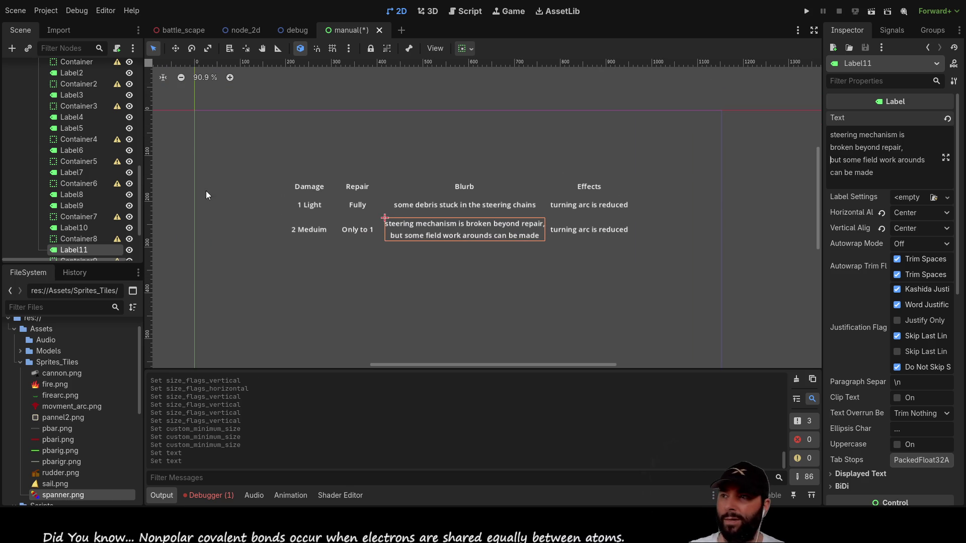
scroll(89, 171, "up", 3)
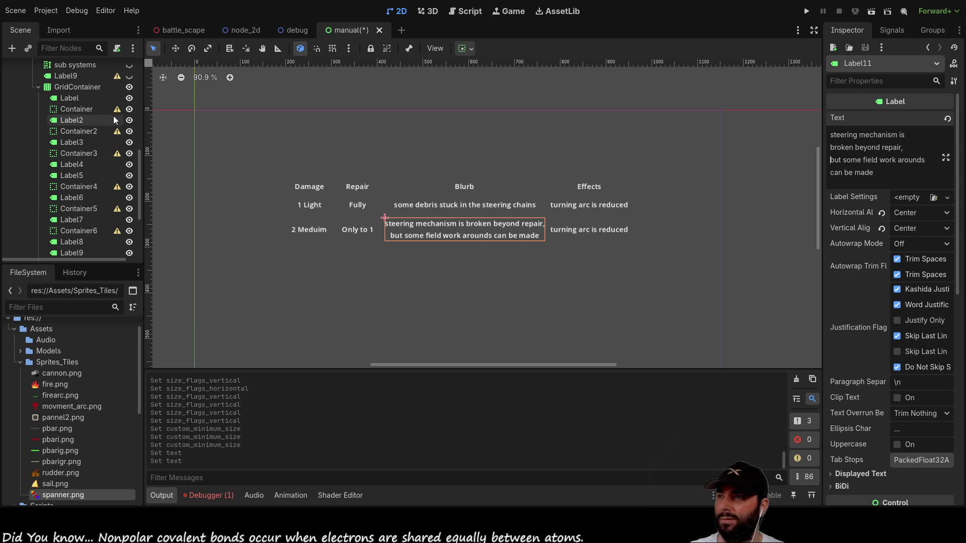
left_click(80, 87)
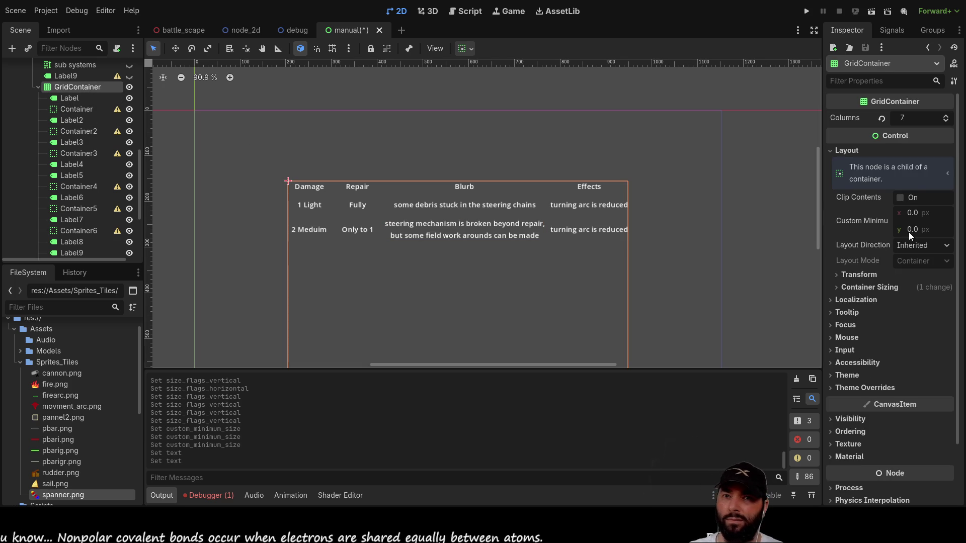
left_click(827, 321)
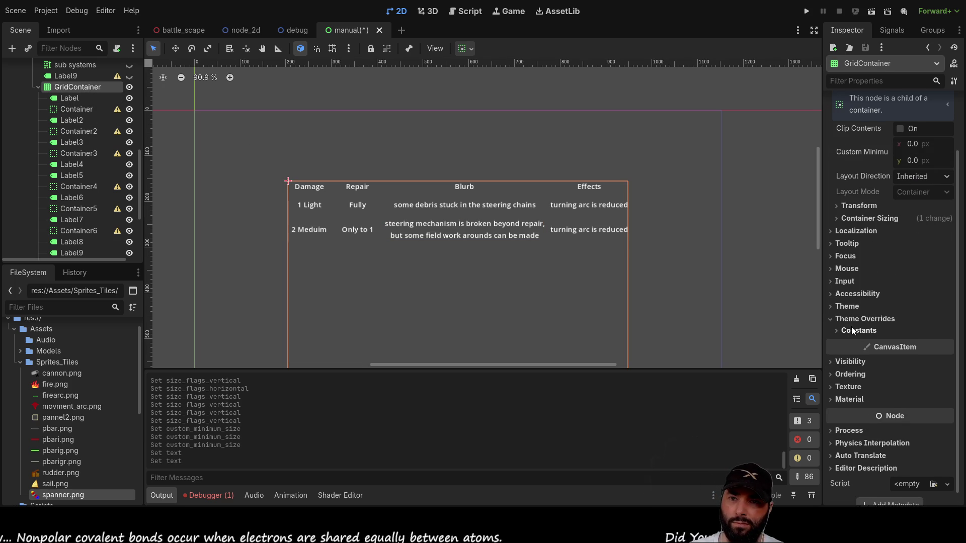
left_click(837, 320)
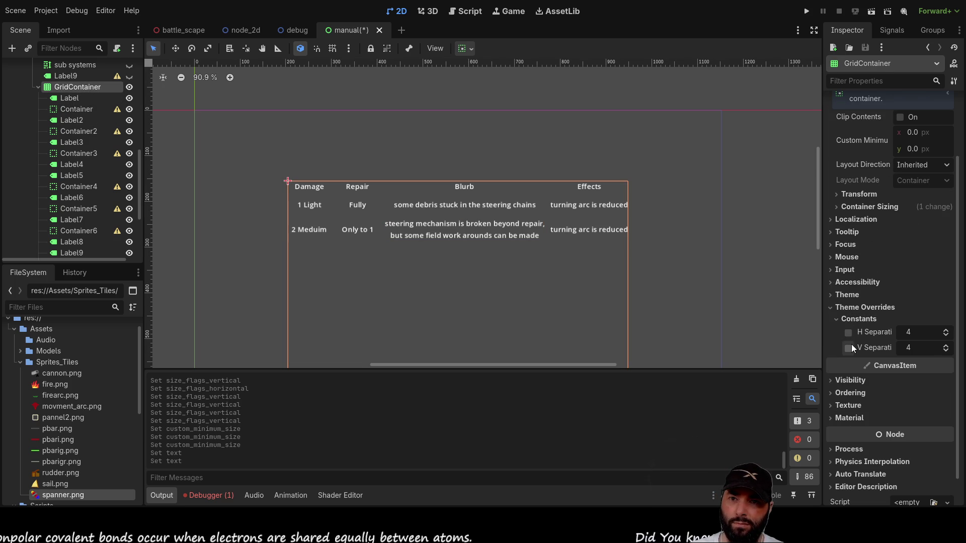
left_click(834, 309)
left_click(835, 318)
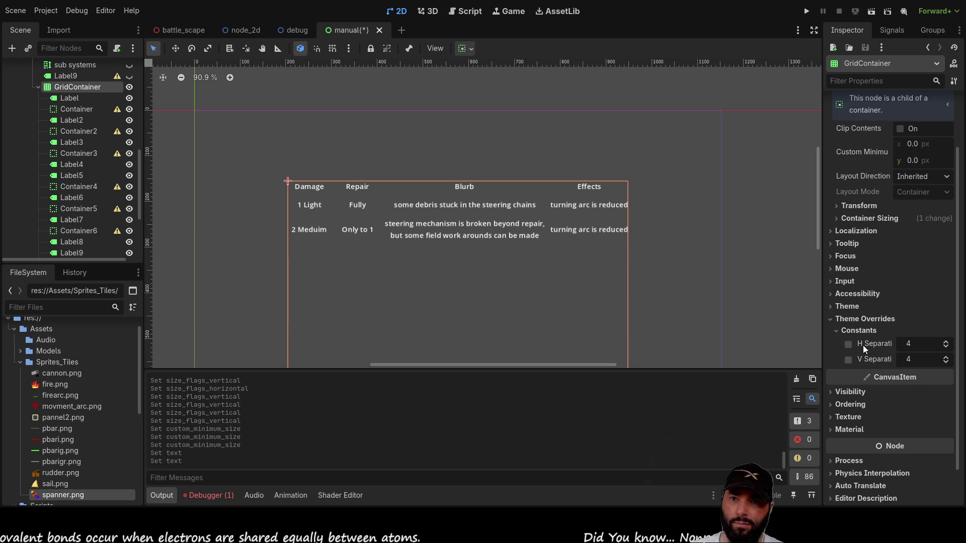
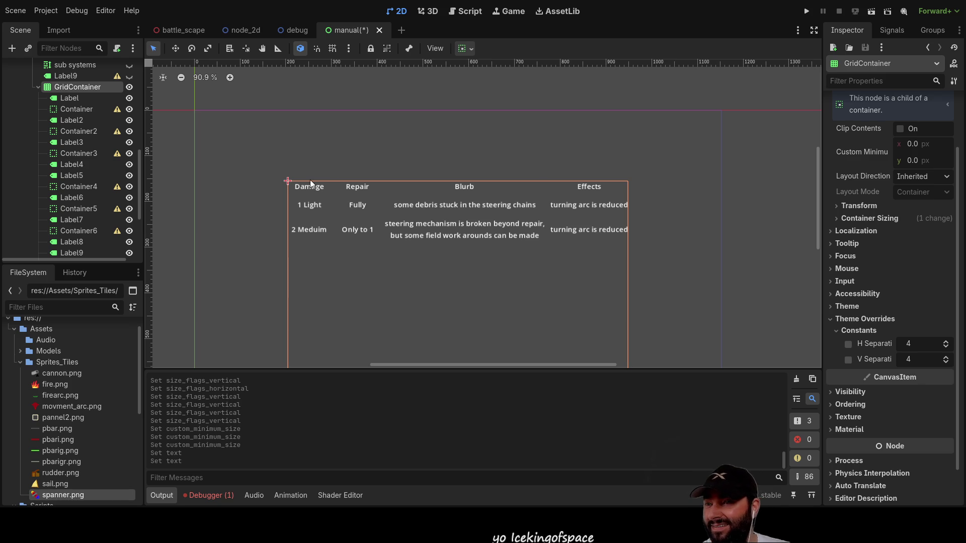
Multi-select all twelve damage-table labels in the GridContainer, leaving out the spacer container.
left_click(584, 225)
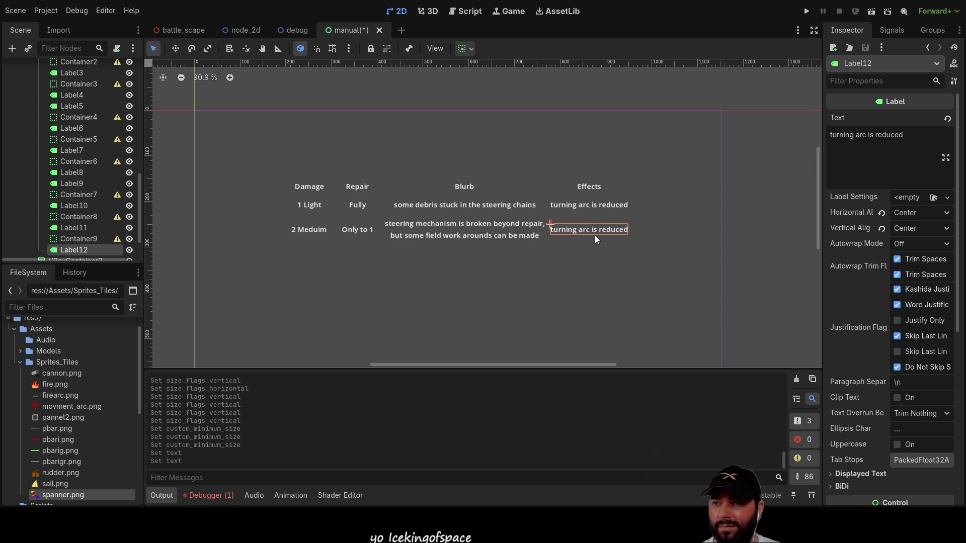
scroll(91, 159, "up", 2)
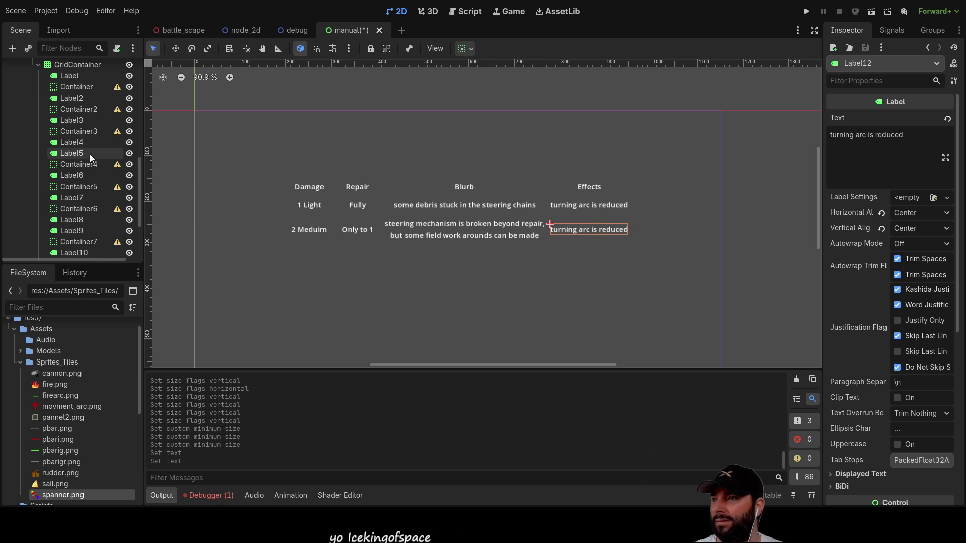
scroll(74, 119, "up", 1)
left_click(78, 99)
left_click(77, 122, "ctrl")
left_click(77, 131, "ctrl")
left_click(76, 99)
left_click(74, 119, "ctrl")
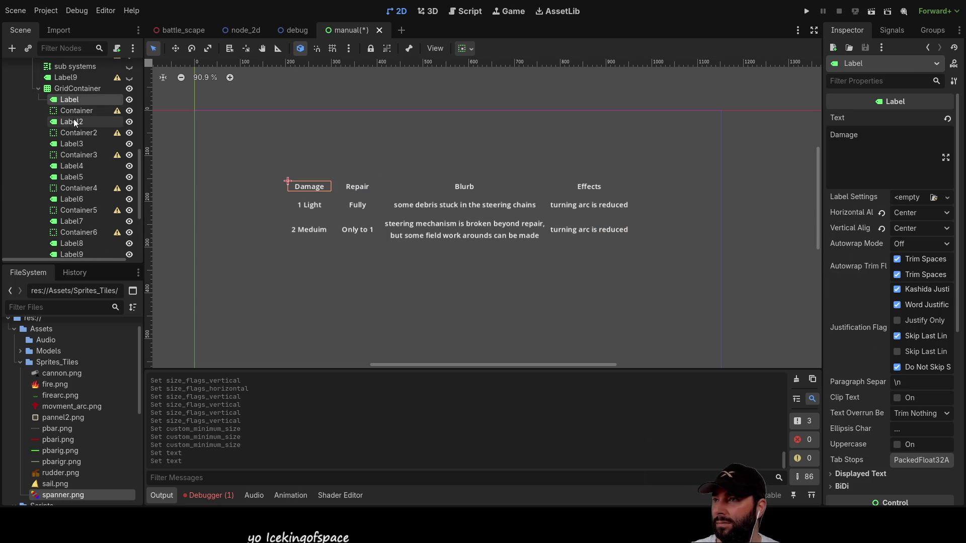
left_click(74, 145, "ctrl")
left_click(72, 166, "ctrl")
left_click(72, 177, "ctrl")
left_click(72, 200, "ctrl")
left_click(74, 222, "ctrl")
scroll(75, 220, "down", 2)
left_click(79, 197, "ctrl")
left_click(81, 207, "ctrl")
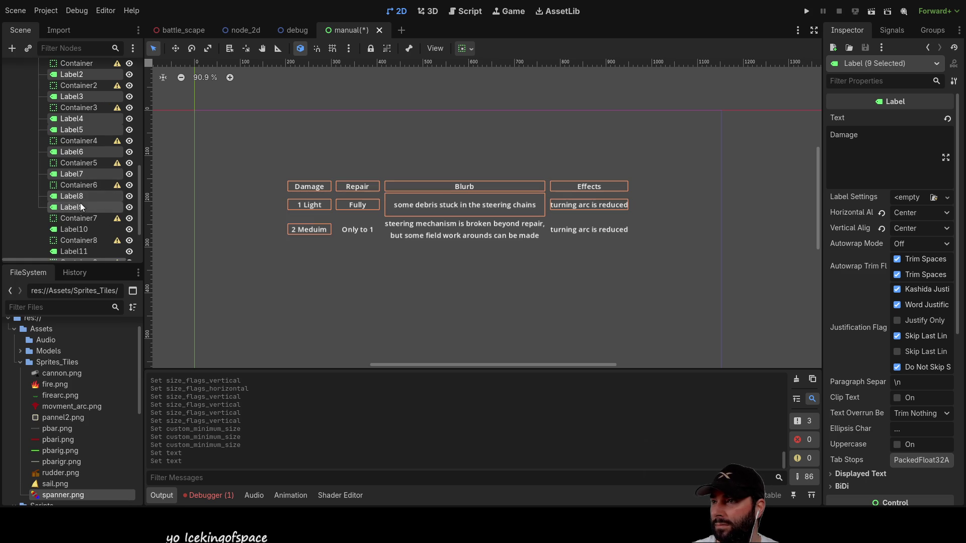
left_click(78, 231, "ctrl")
scroll(78, 216, "down", 2)
left_click(76, 205, "ctrl")
left_click(78, 226, "ctrl")
left_click(78, 226, "ctrl")
scroll(873, 307, "down", 5)
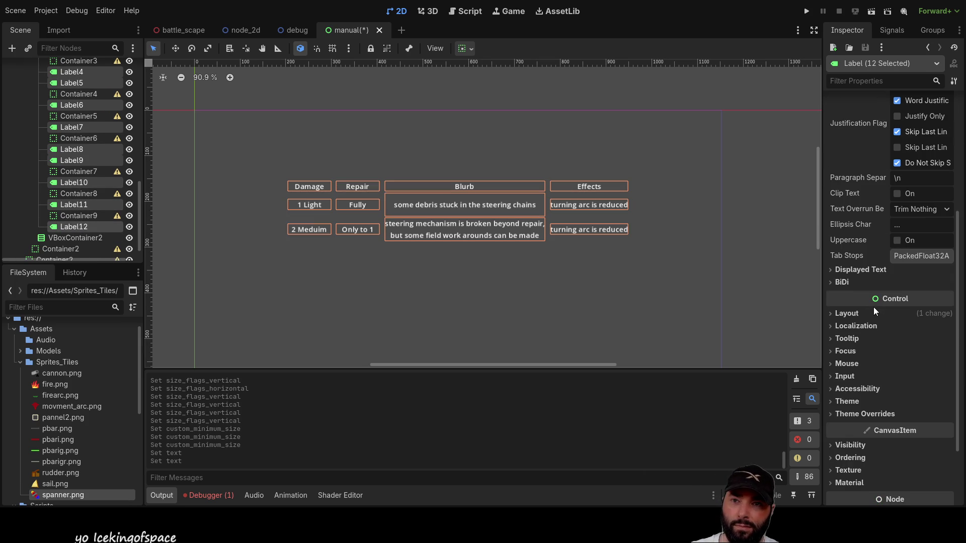
Give the selected labels a Theme Overrides Font Size of 12 px.
left_click(832, 414)
scroll(874, 388, "down", 3)
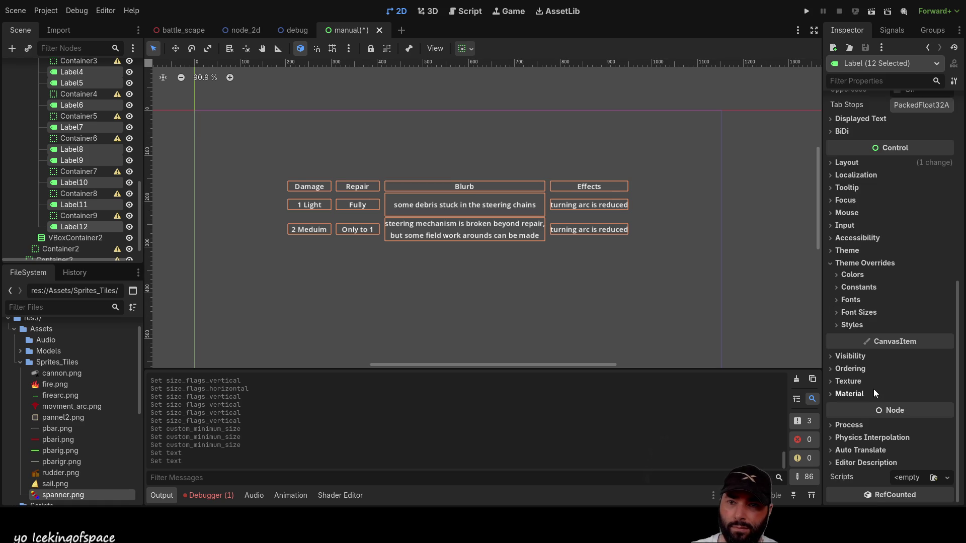
left_click(836, 302)
left_click(838, 299)
left_click(837, 312)
left_click_drag(946, 326, 946, 326)
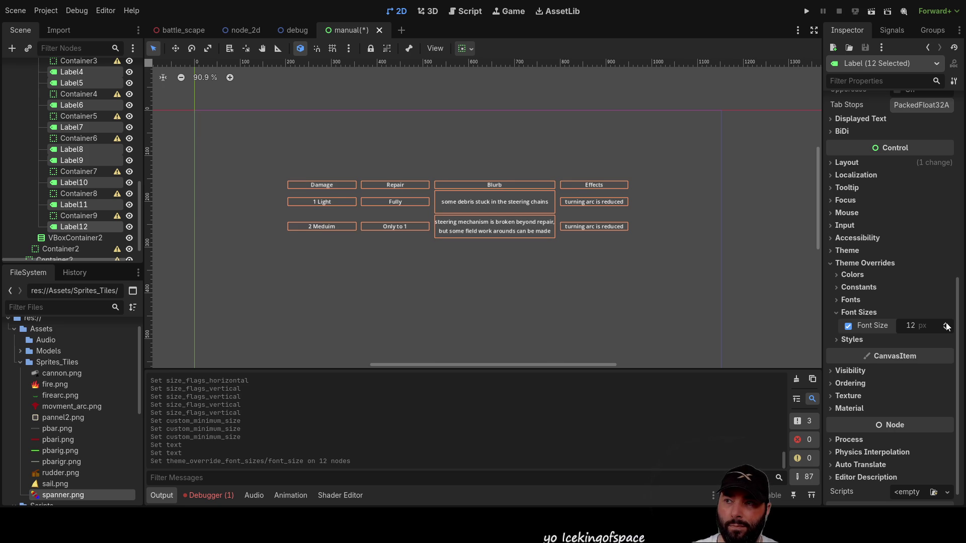
left_click(386, 273)
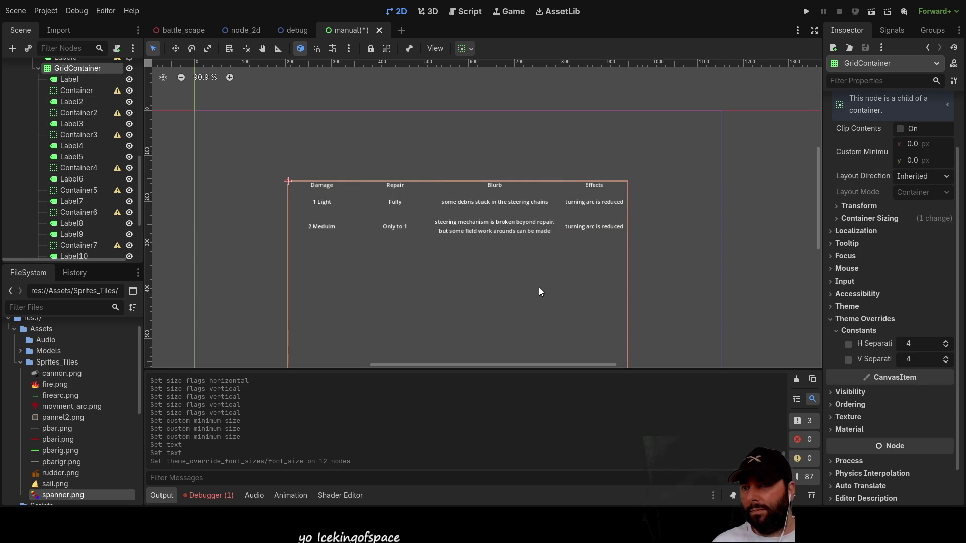
Make the rudder description label visible, keeping 'Rudder and Steering Mechanisim' as its top line.
scroll(65, 153, "up", 4)
left_click(67, 151)
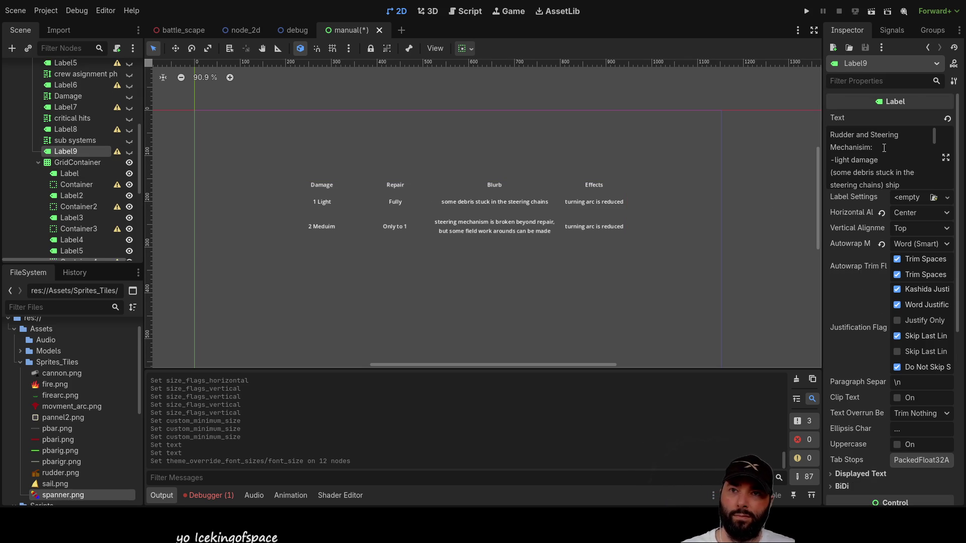
left_click_drag(891, 147, 809, 136)
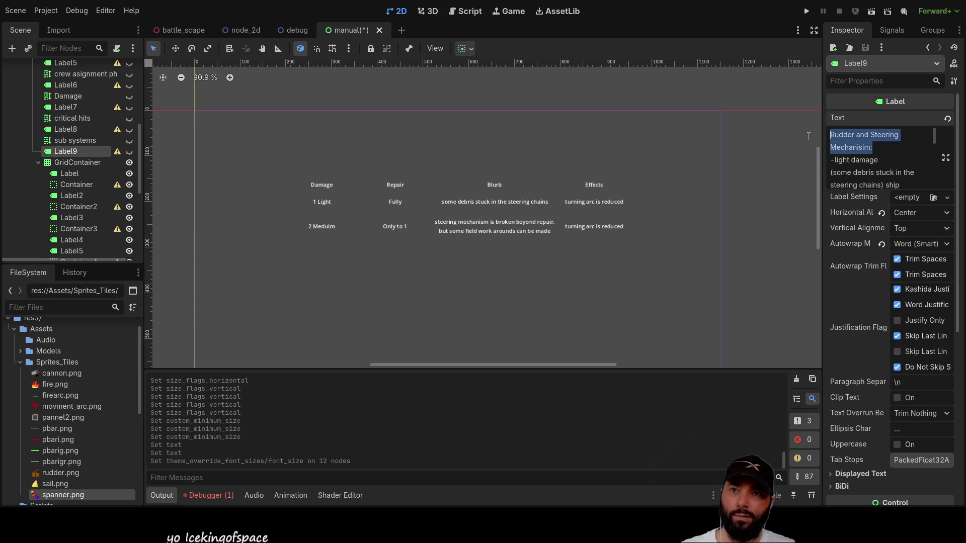
left_click(902, 144)
left_click_drag(902, 144, 831, 134)
key("ctrl+c")
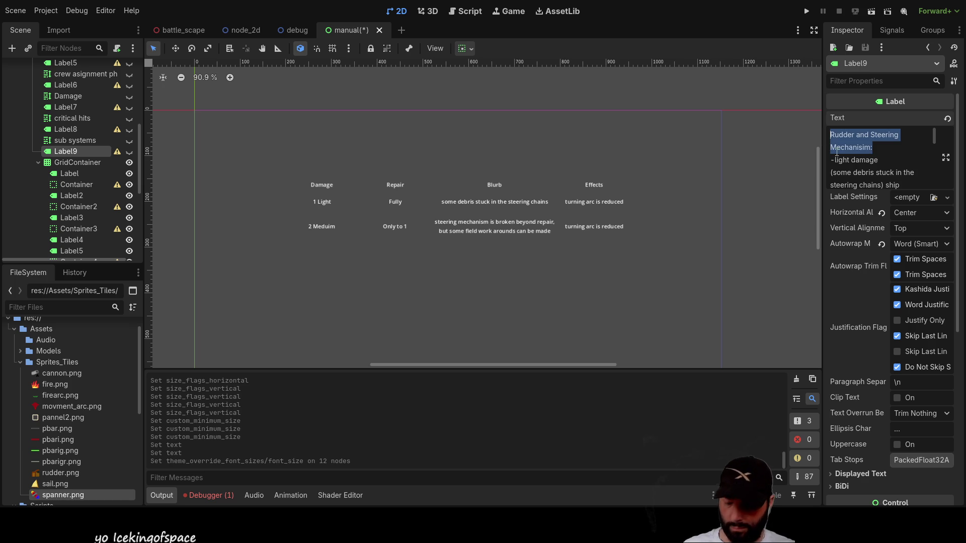
key("BackSpace")
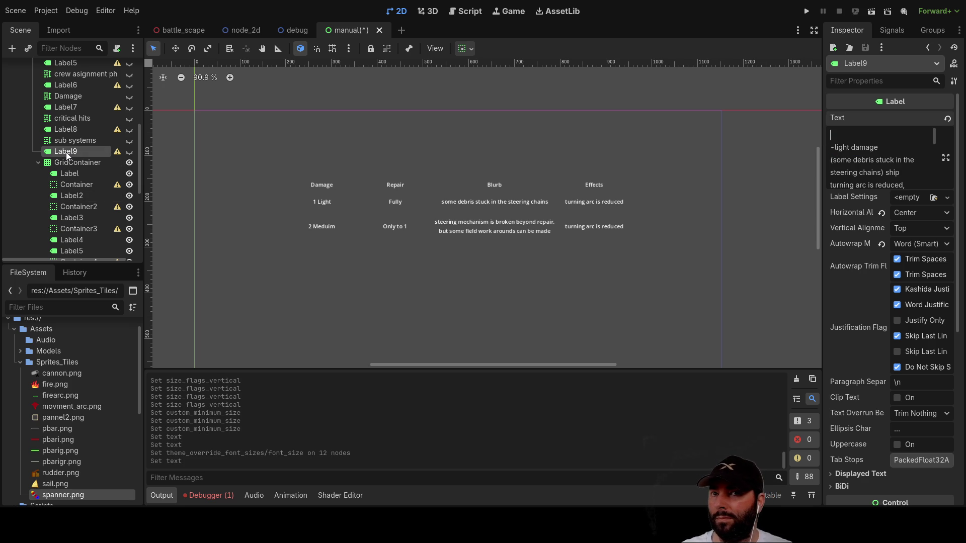
left_click(68, 142)
left_click(68, 151)
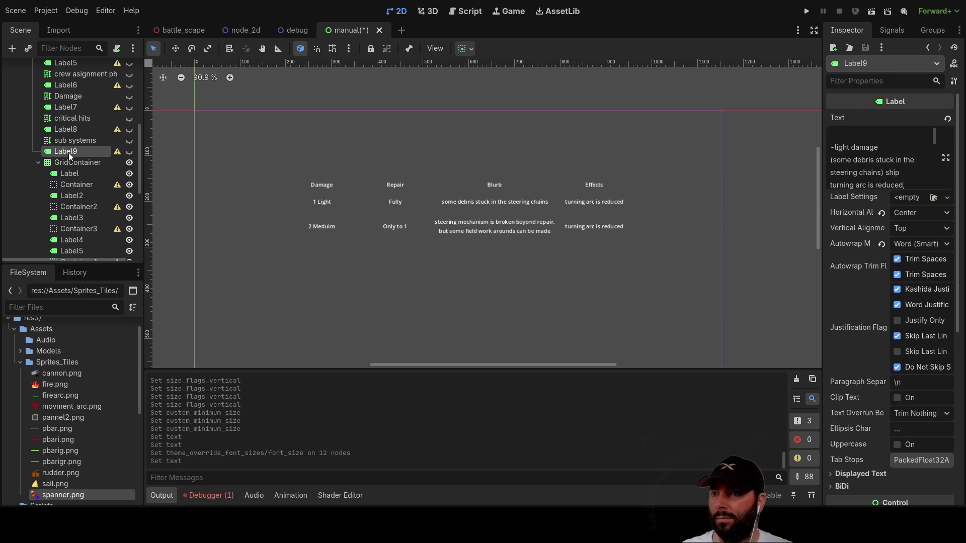
left_click(130, 152)
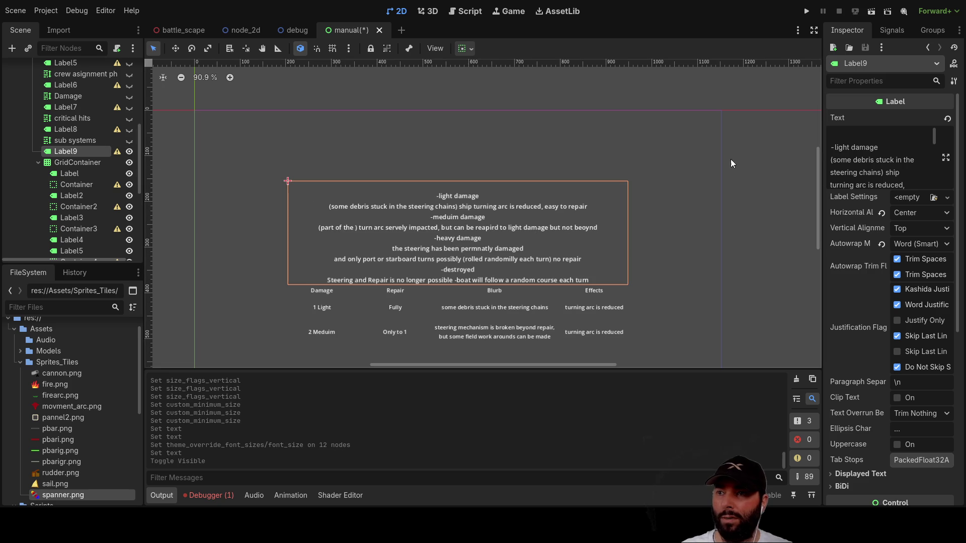
left_click(836, 136)
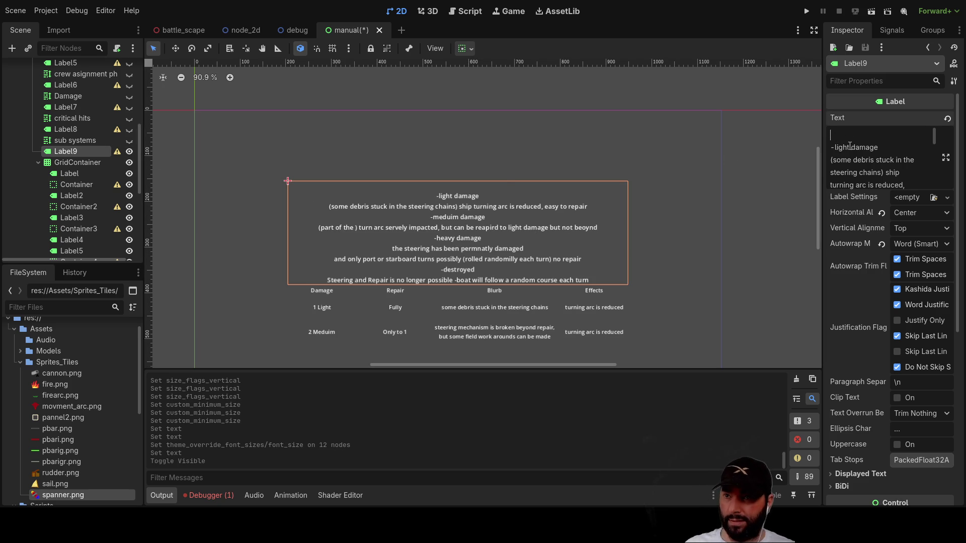
key("ctrl+v")
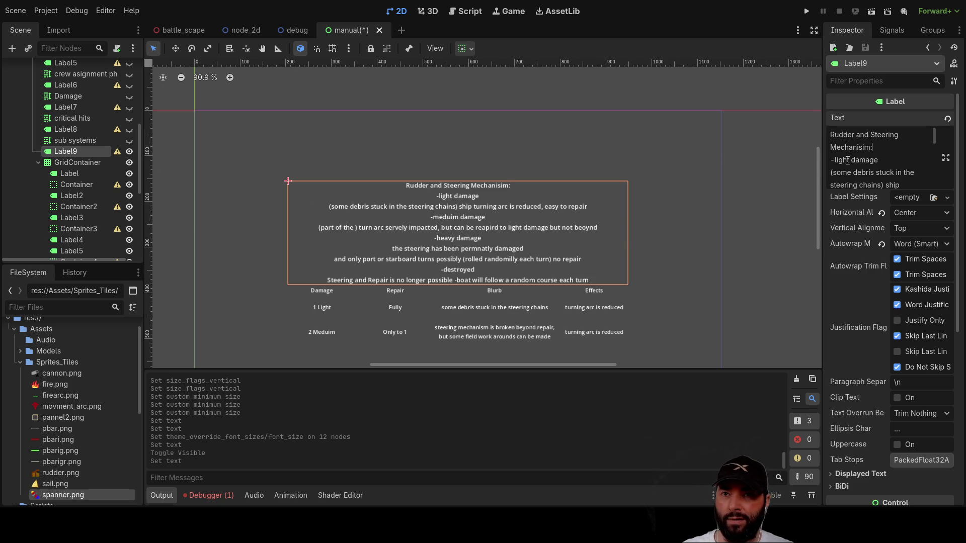
Delete the light damage, 'easy to repair' and '-meduim damage' lines from the description.
mouse_move(831, 161)
left_mouse_down()
mouse_move(908, 177)
mouse_move(912, 168)
left_mouse_up()
key("BackSpace")
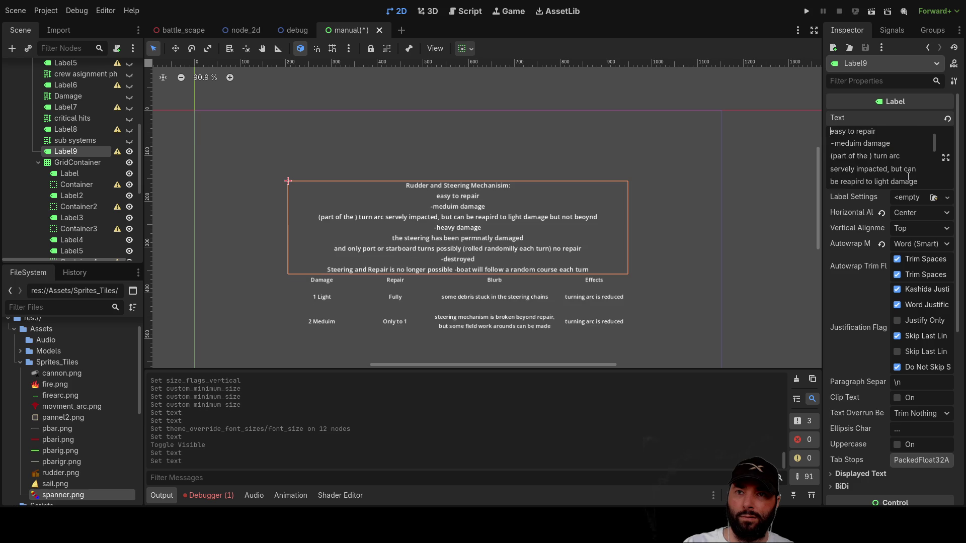
left_click_drag(878, 132, 829, 132)
key("BackSpace")
left_click_drag(892, 144, 829, 144)
key("BackSpace")
scroll(884, 149, "down", 1)
scroll(884, 148, "up", 1)
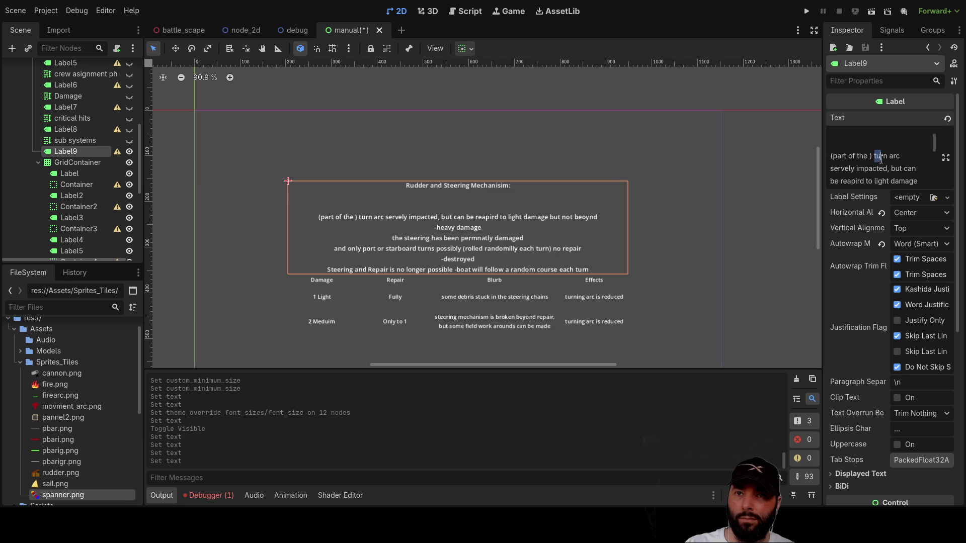
Cut the phrase 'turn arc servely impacted' from the description text.
left_click_drag(881, 159, 887, 168)
key("ctrl+c")
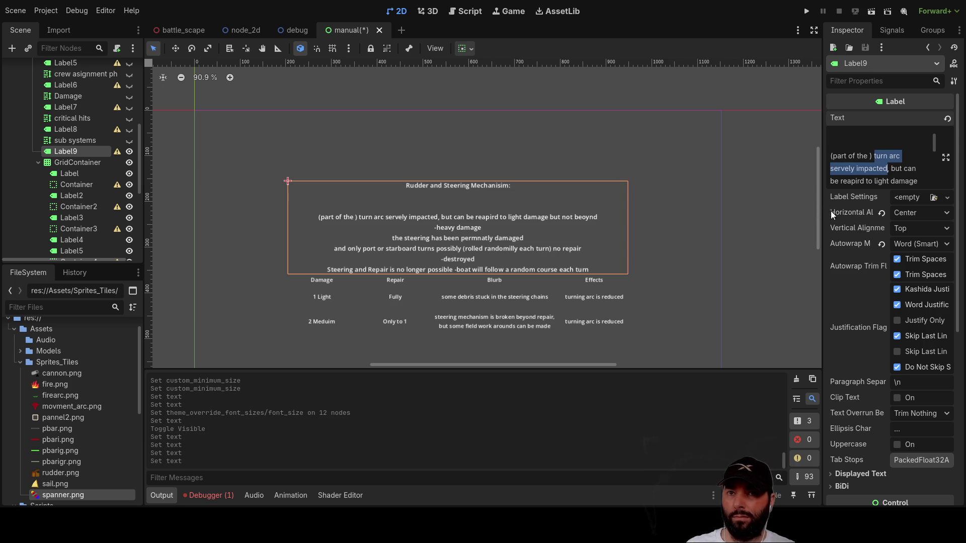
key("BackSpace")
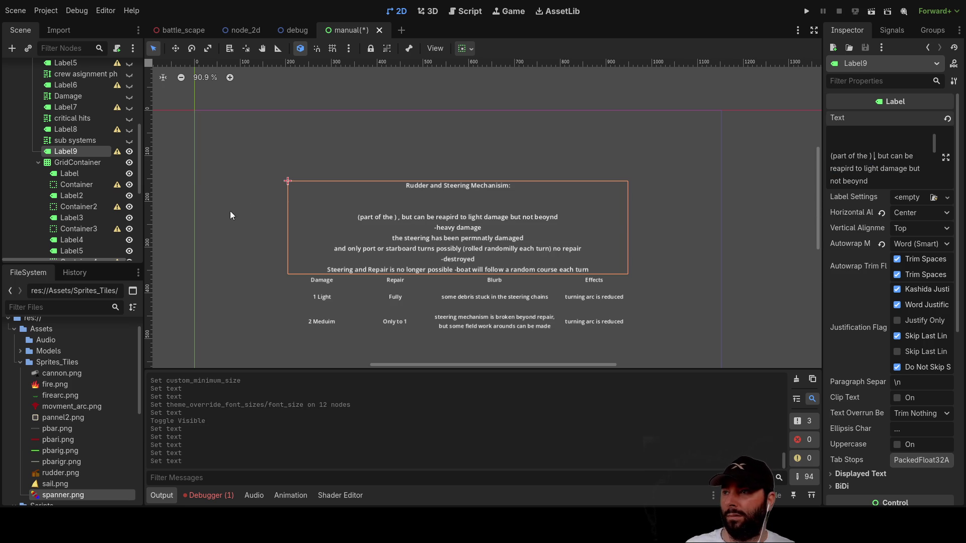
scroll(589, 302, "up", 1)
left_click(599, 325)
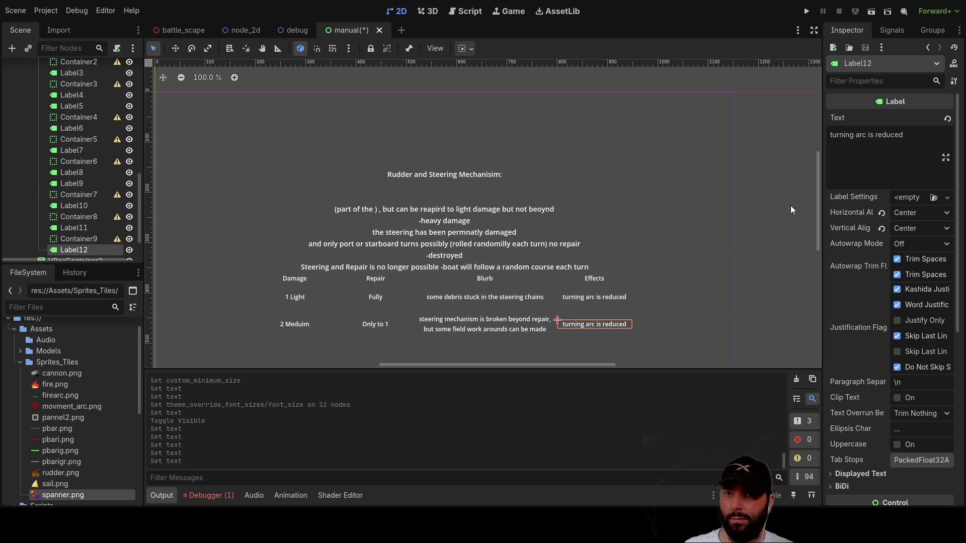
Replace Label12's 'turning arc is reduced' text with the pasted 'turn arc servely impacted'.
left_click(921, 145)
key("ctrl+a")
key("ctrl+v")
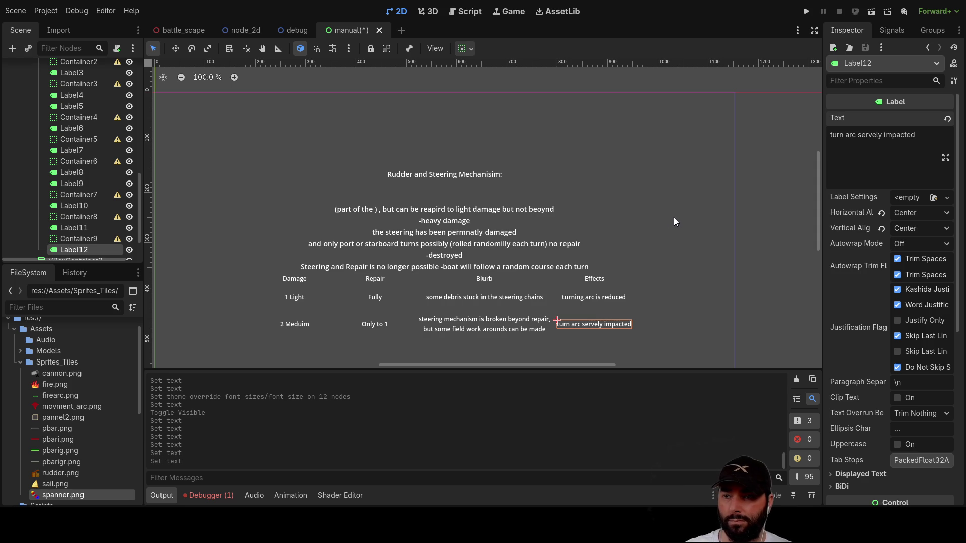
left_click(684, 201)
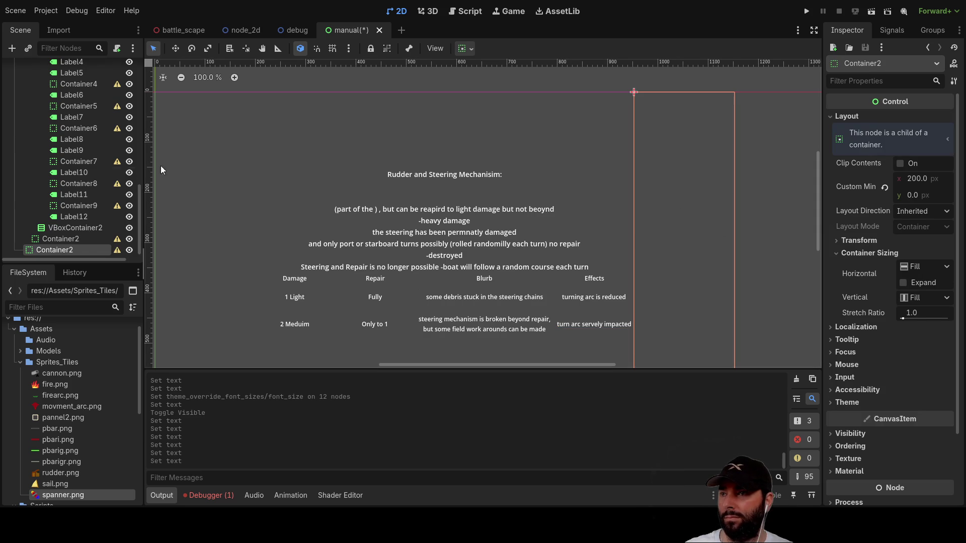
scroll(77, 213, "down", 1)
scroll(75, 171, "up", 5)
scroll(82, 198, "down", 3)
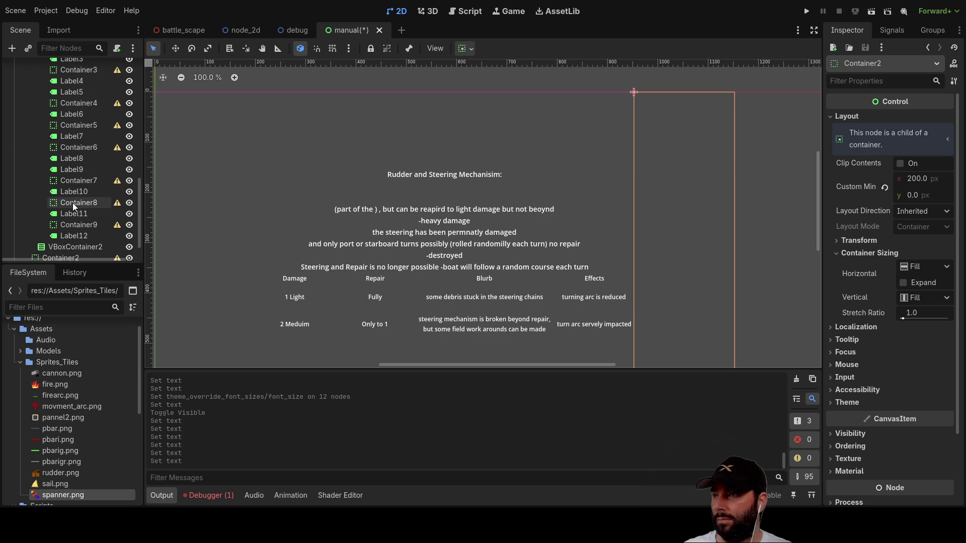
left_click(292, 322)
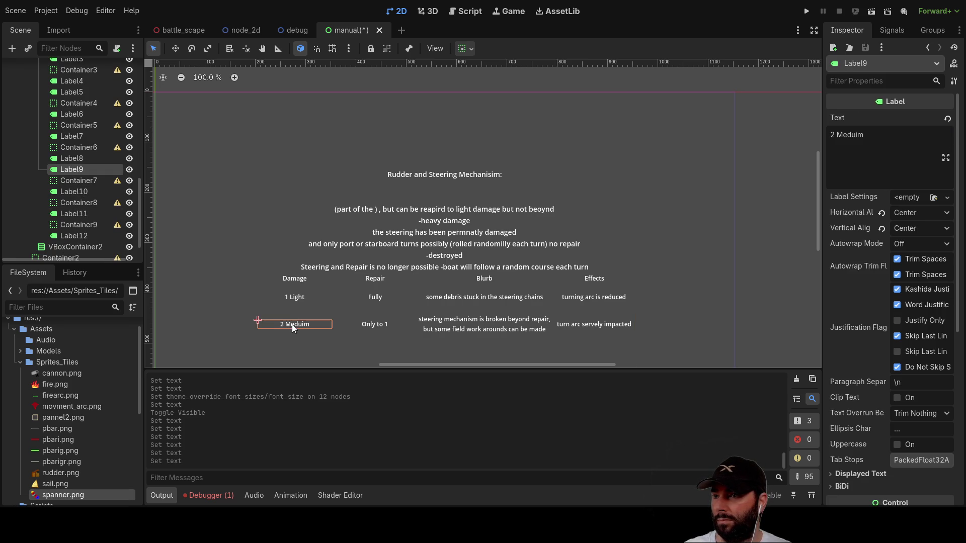
left_click(77, 179, "ctrl")
left_click(77, 190, "ctrl")
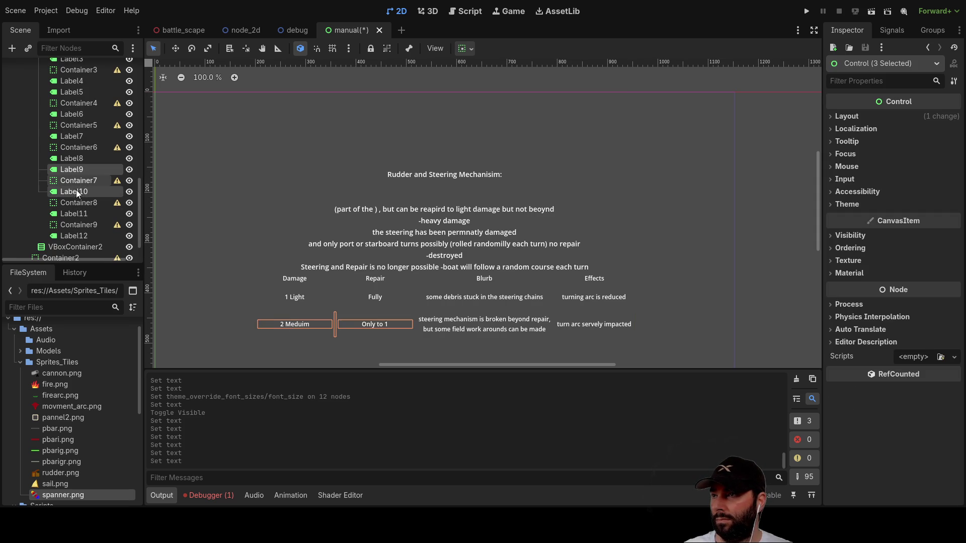
left_click(72, 202, "ctrl")
left_click(72, 213, "ctrl")
left_click(73, 225, "ctrl")
left_click(71, 234, "ctrl")
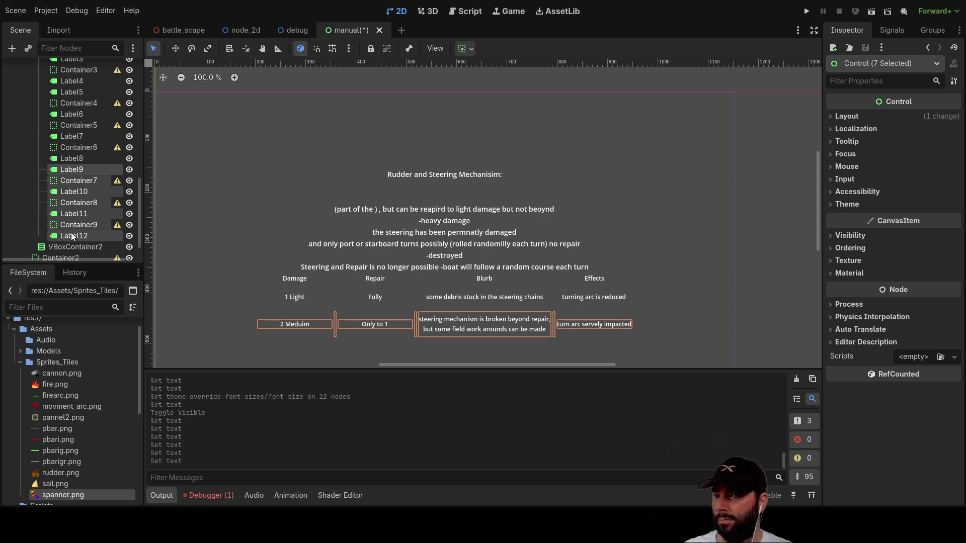
scroll(71, 151, "up", 1)
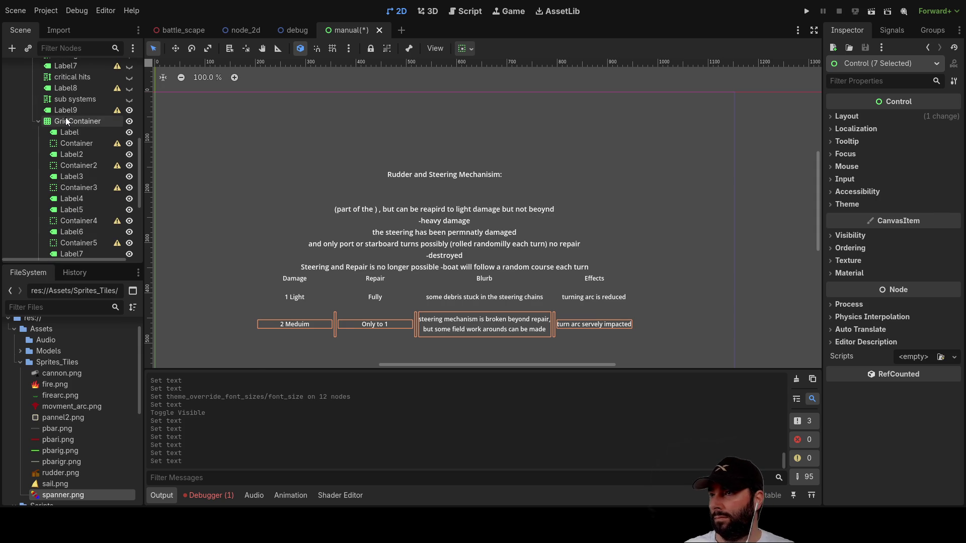
left_click(66, 120)
key("ctrl+v")
scroll(354, 228, "up", 1)
scroll(381, 248, "down", 1)
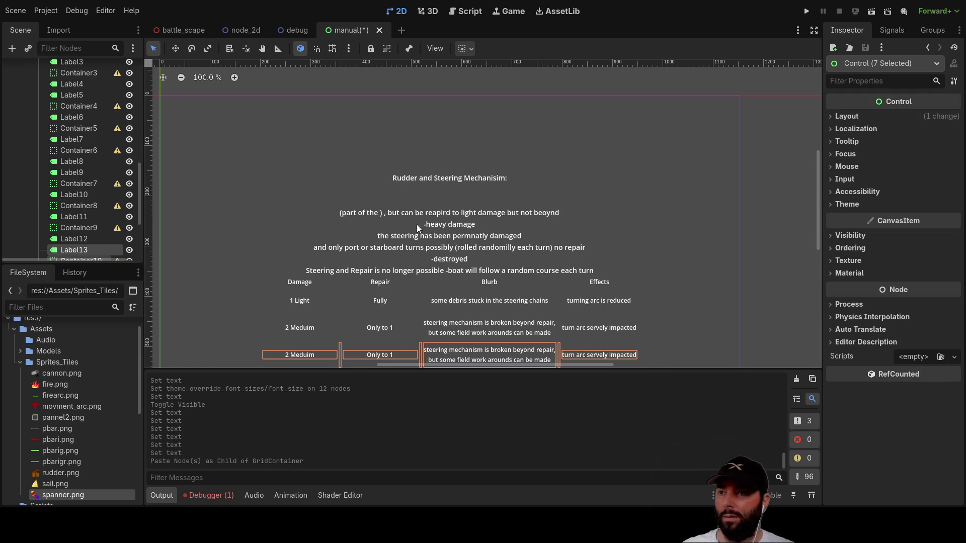
mouse_move(694, 262)
left_mouse_down()
mouse_move(710, 86)
mouse_move(686, 135)
left_mouse_up()
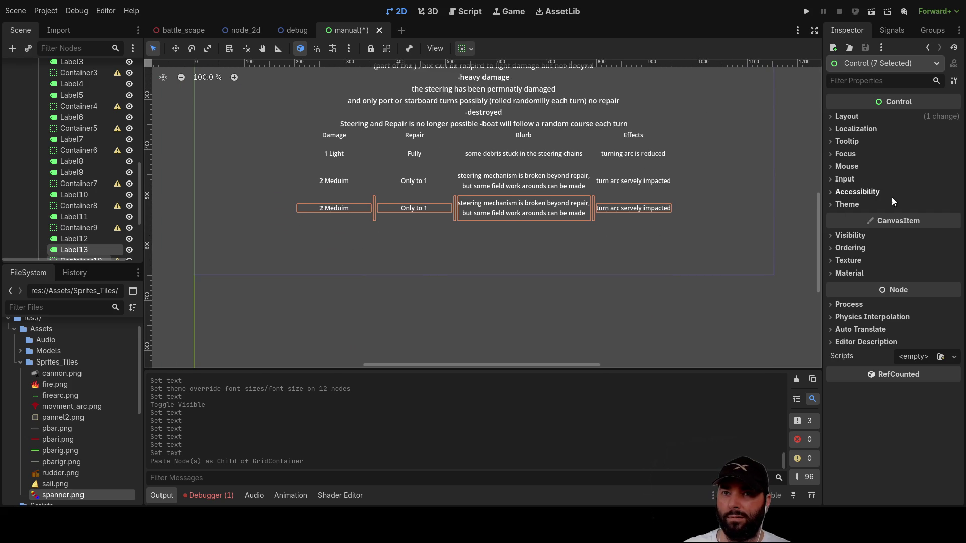
Change the third row's damage label from '2 Meduim' to '3 Heavy'.
left_click(345, 240)
left_click(332, 209)
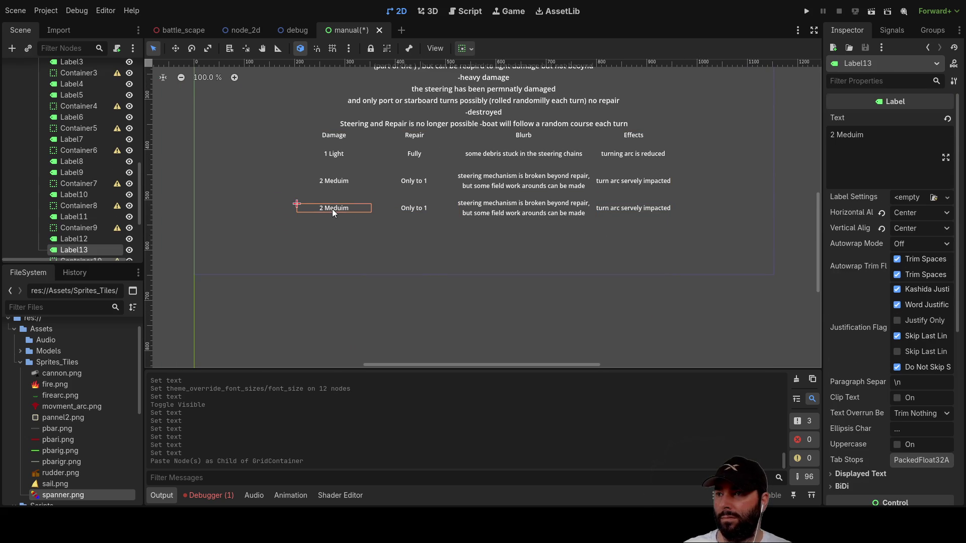
left_click(859, 162)
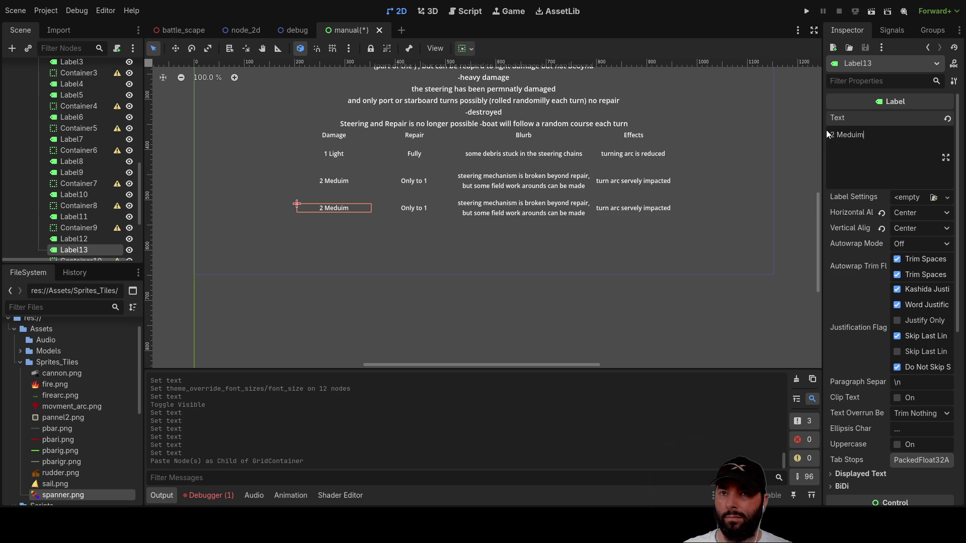
key("BackSpace")
type("3")
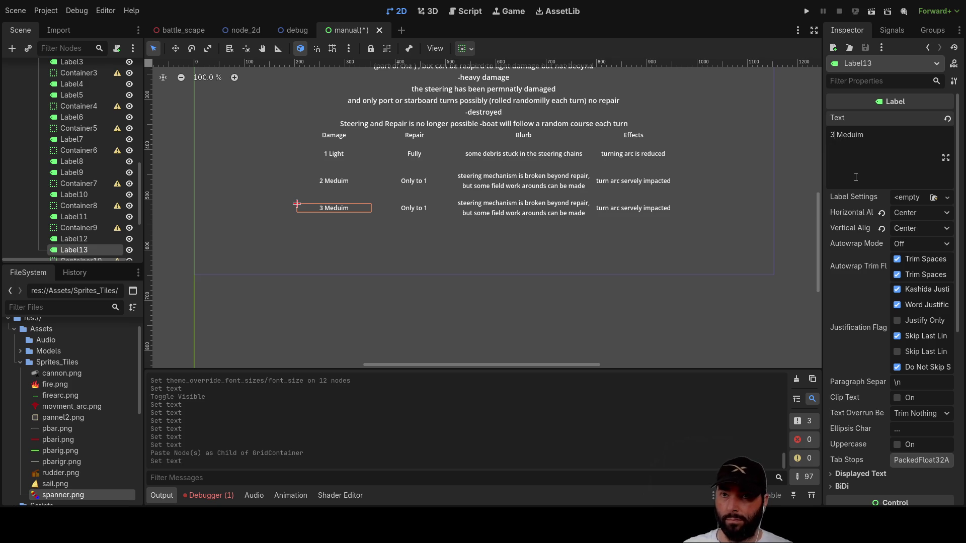
key("shift+Right")
key("shift+Right")
key("shift+Right")
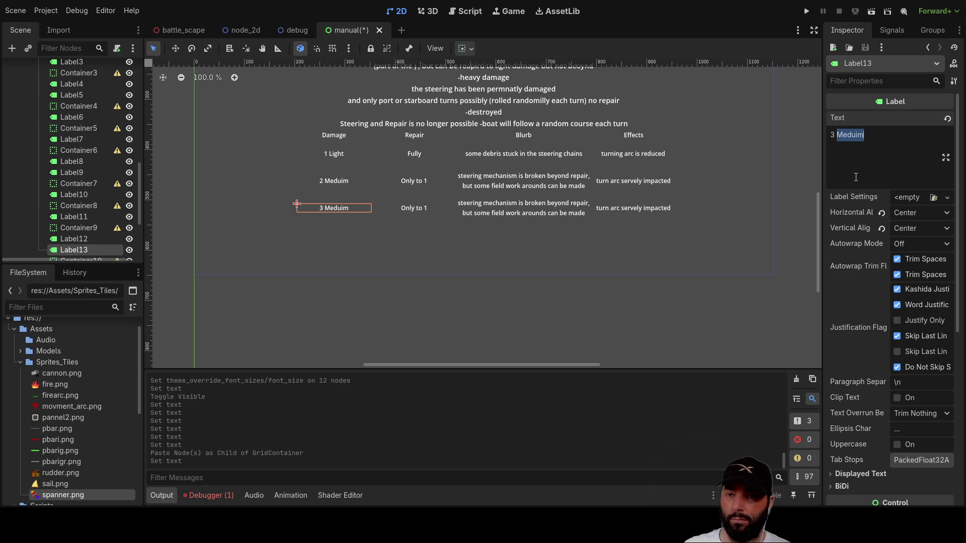
type("Heavy")
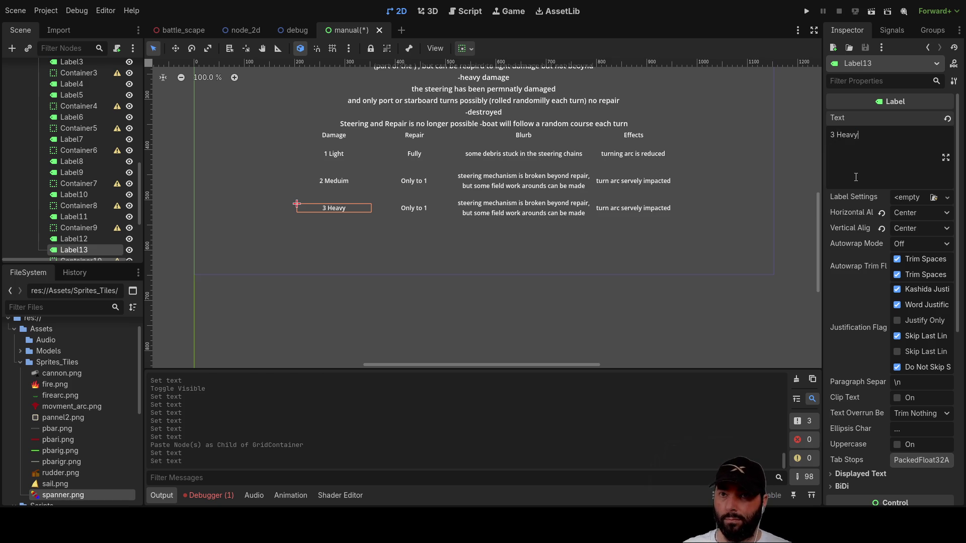
scroll(696, 159, "up", 2)
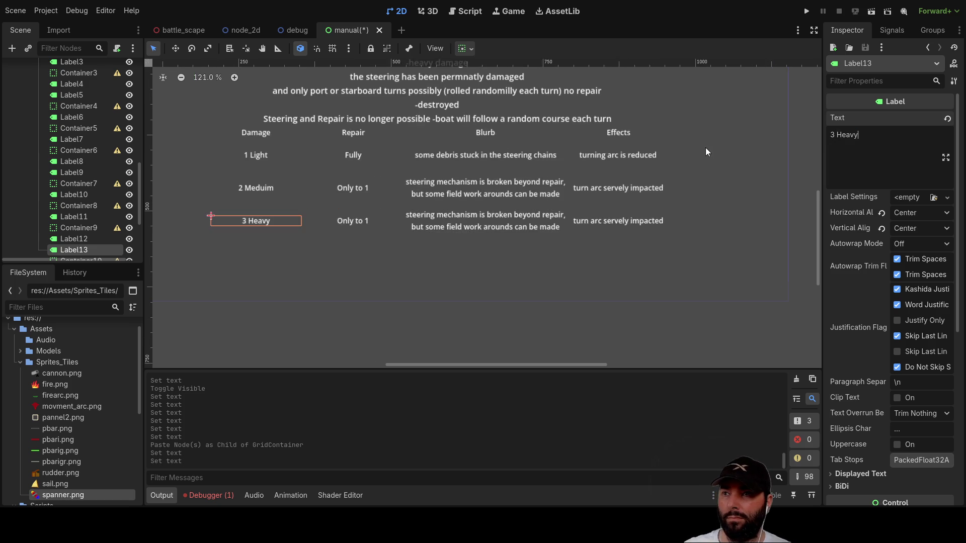
left_click_drag(697, 153, 696, 199)
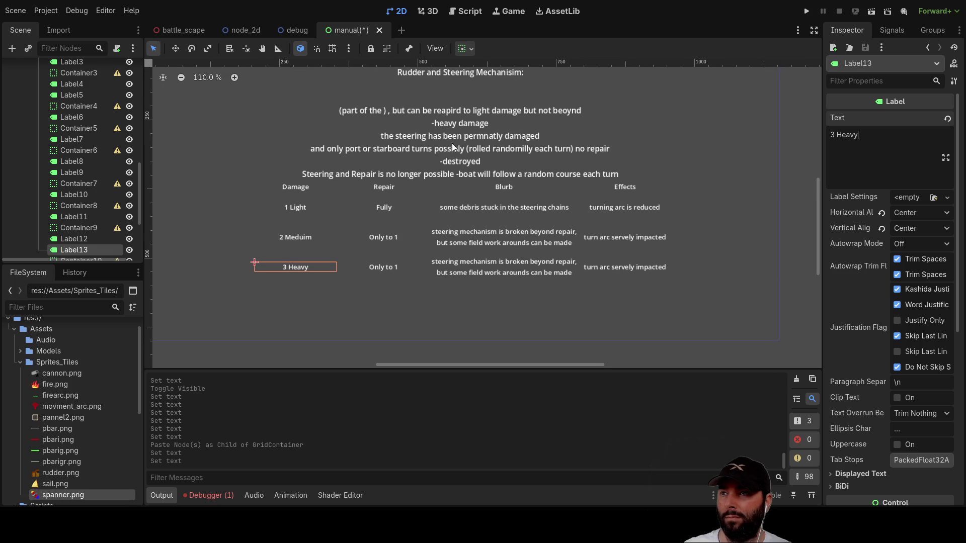
scroll(410, 138, "up", 3)
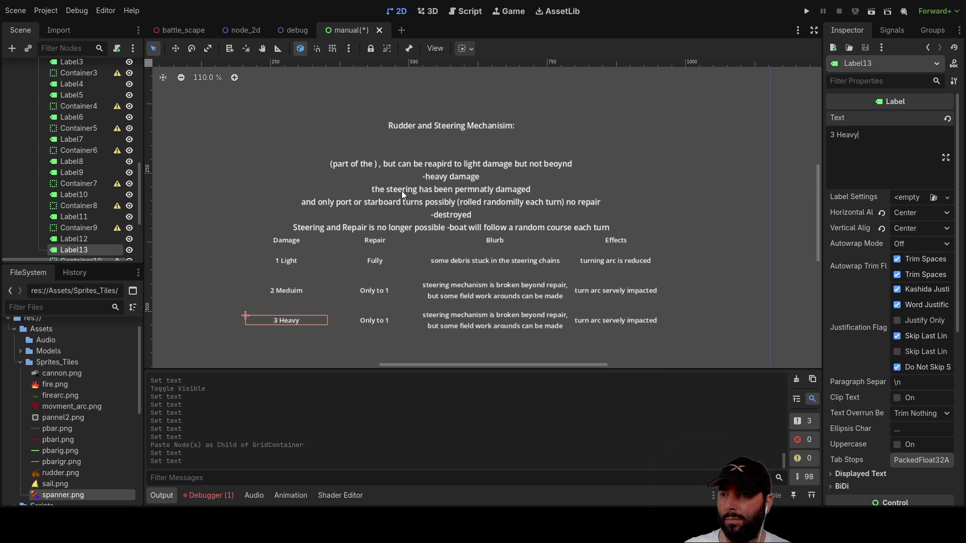
scroll(513, 196, "down", 2)
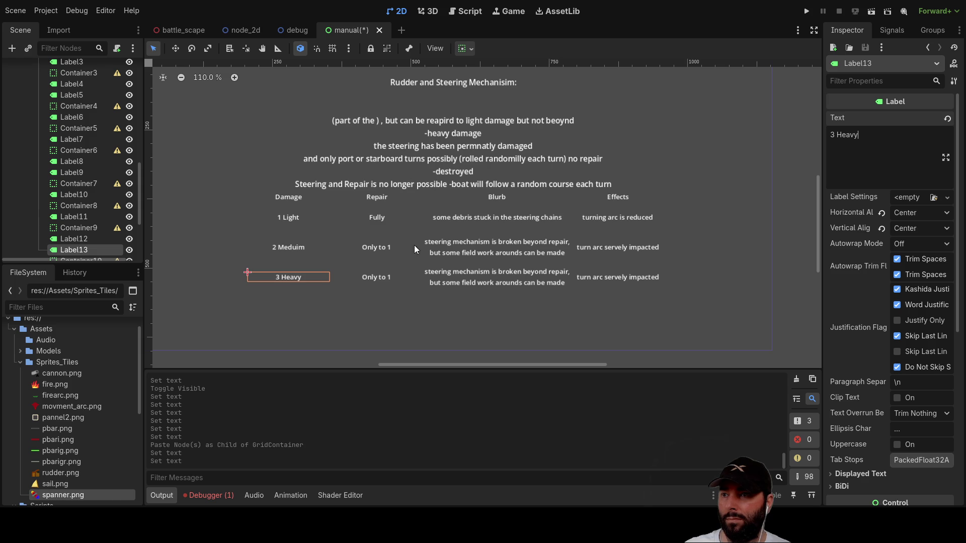
scroll(403, 243, "down", 1)
scroll(406, 145, "up", 1)
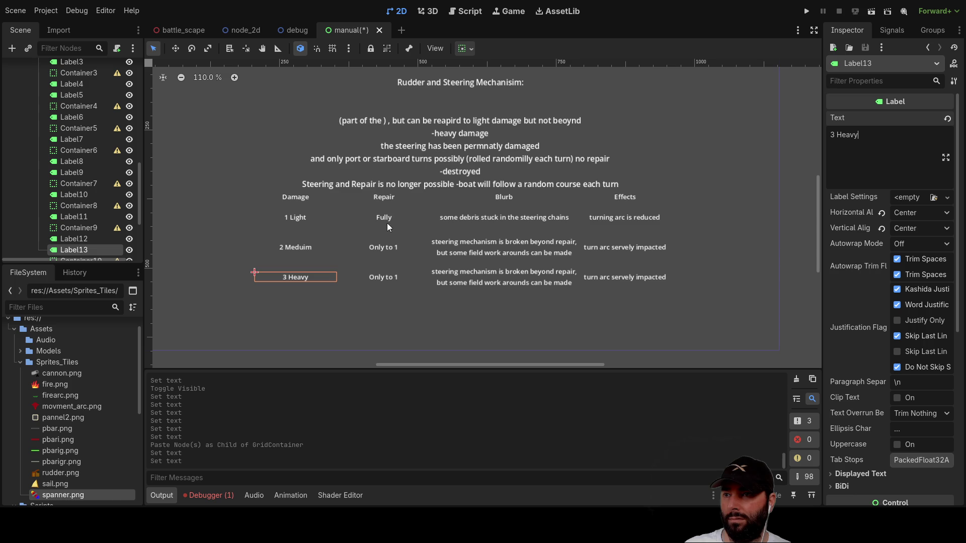
Set the third row's repair label text to 'None'.
left_click(383, 276)
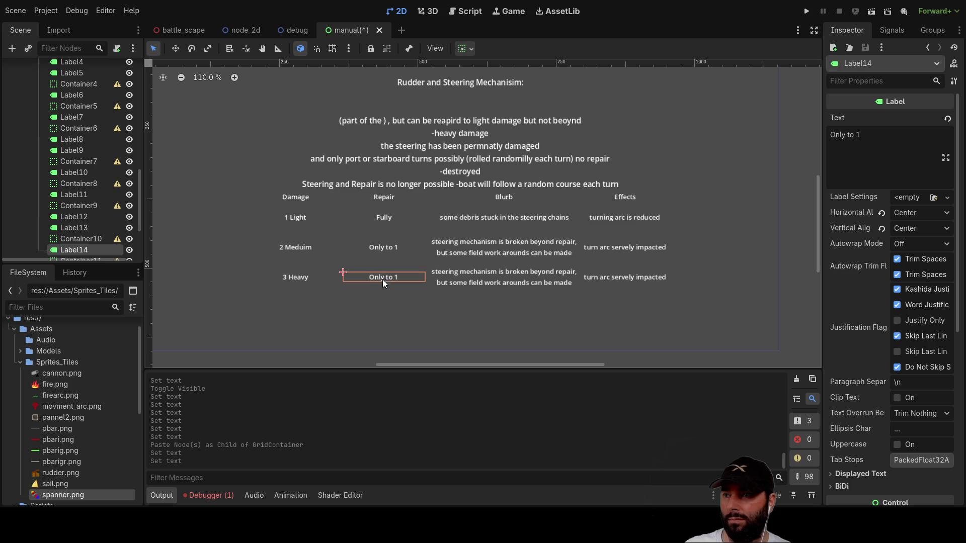
triple_click(865, 151)
type("none")
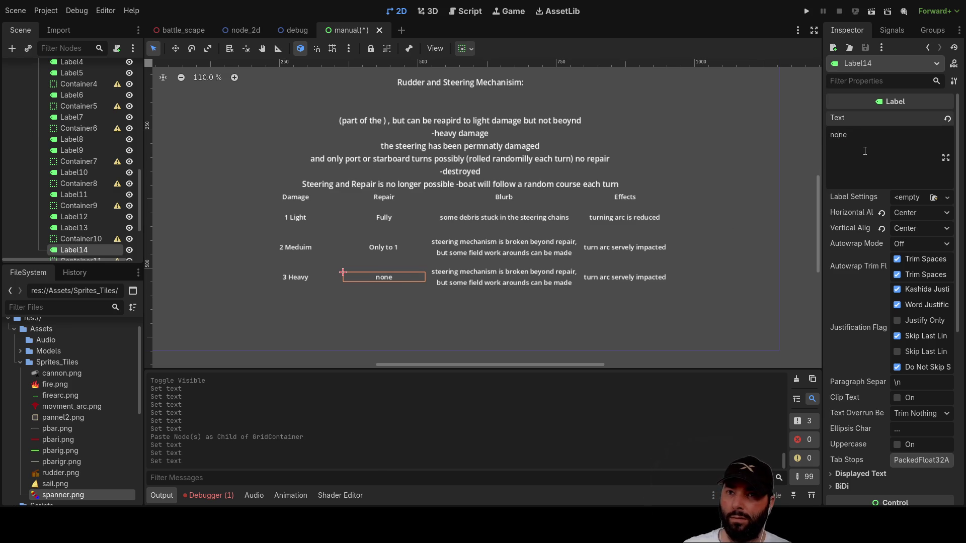
key("Delete")
type("N")
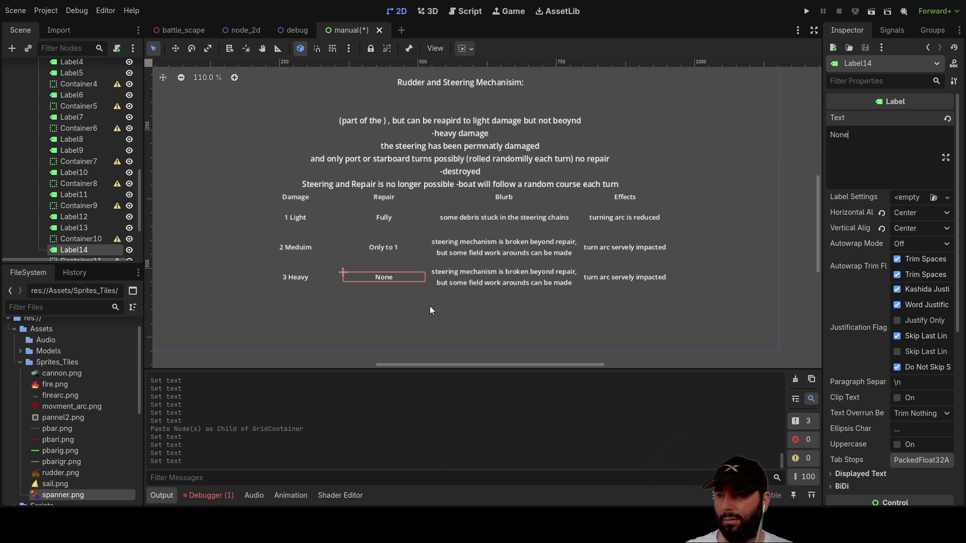
Move 'steering has been permnatly damaged' from the description into the third row's blurb label.
left_click(487, 274)
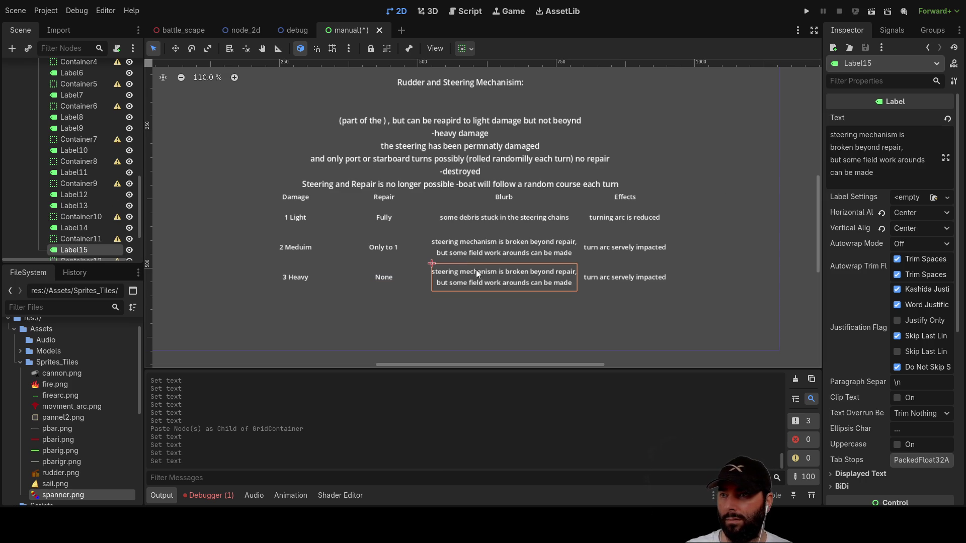
left_click(406, 145)
scroll(878, 160, "down", 3)
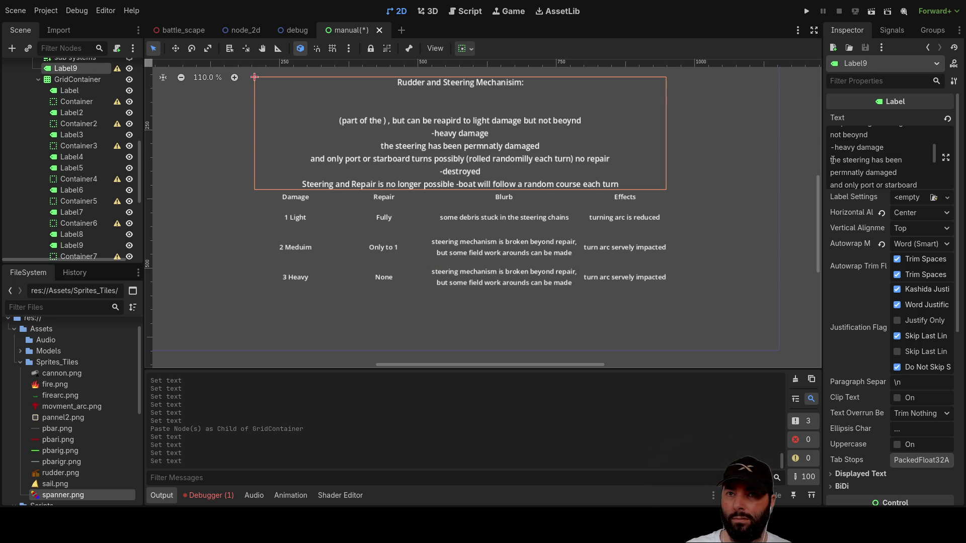
mouse_move(843, 160)
left_mouse_down()
mouse_move(906, 161)
mouse_move(904, 175)
left_mouse_up()
key("ctrl+c")
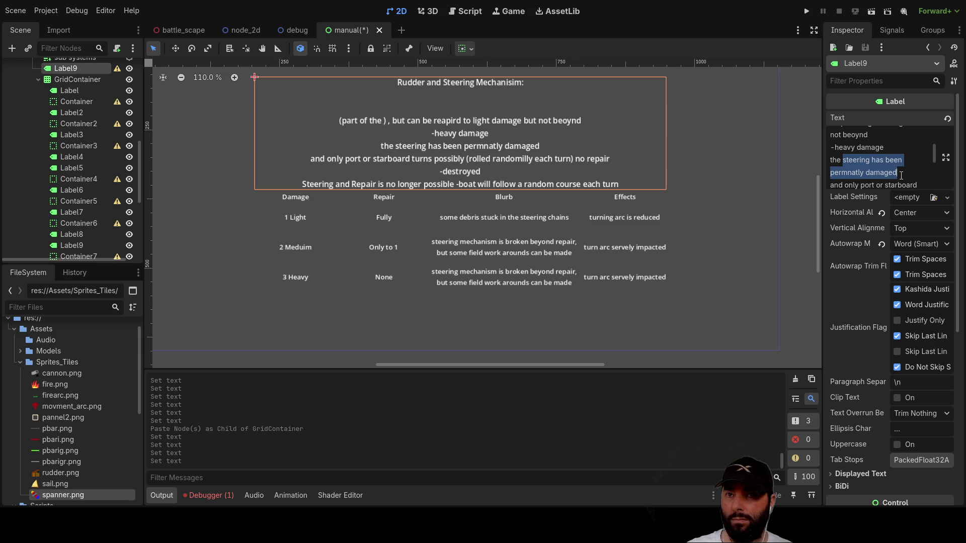
key("BackSpace")
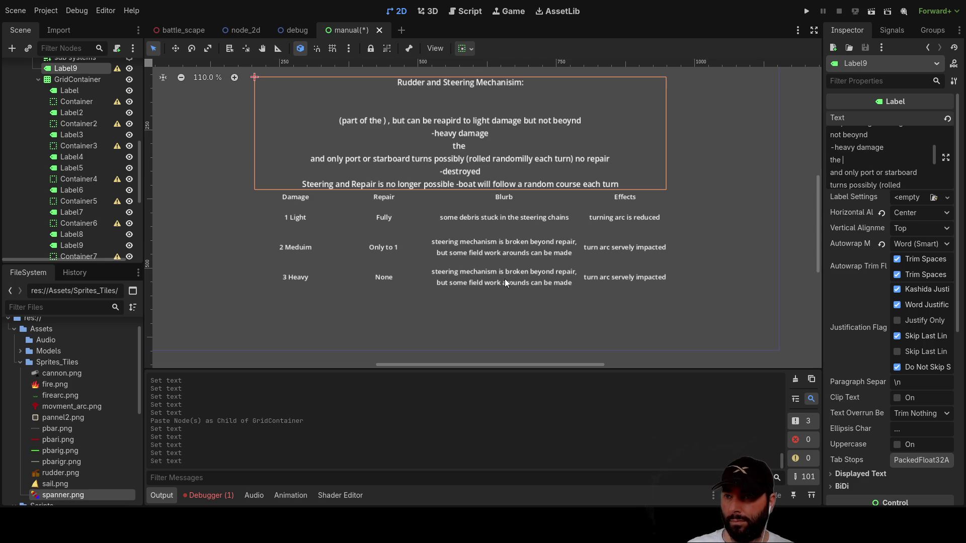
left_click(505, 278)
left_click(900, 172)
key("ctrl+a")
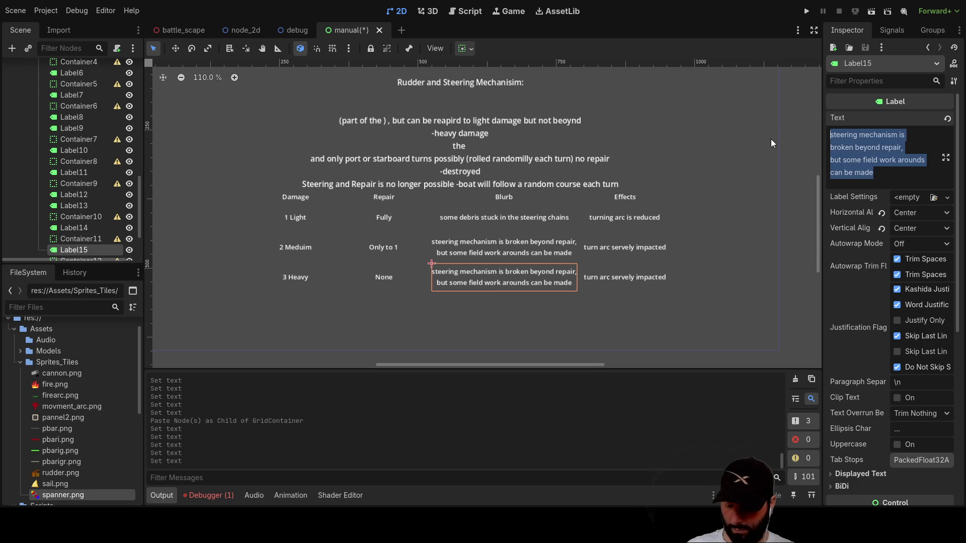
key("ctrl+v")
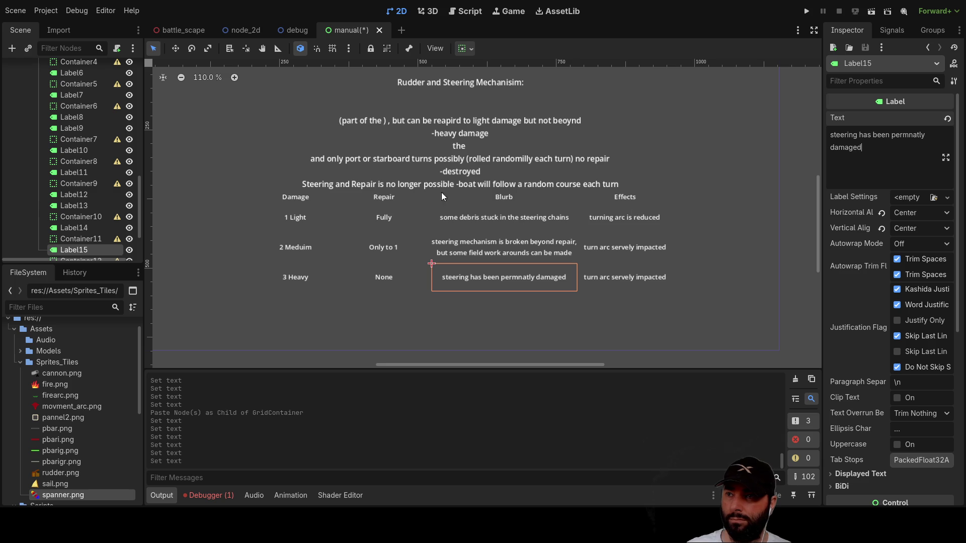
Cut the 'only port or starboard turns possibly' phrase from the description text.
left_click(379, 151)
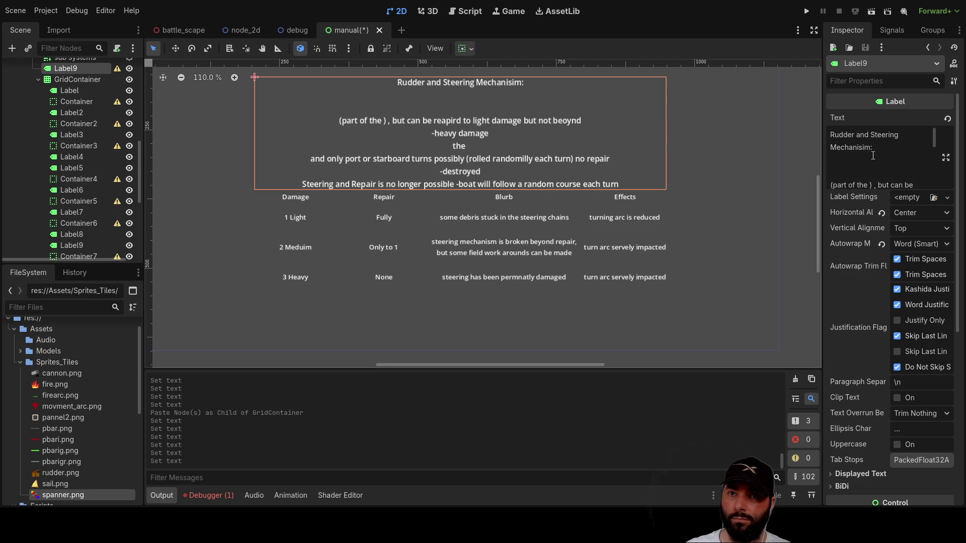
scroll(875, 156, "down", 2)
scroll(873, 164, "up", 2)
scroll(877, 163, "down", 4)
scroll(876, 164, "down", 2)
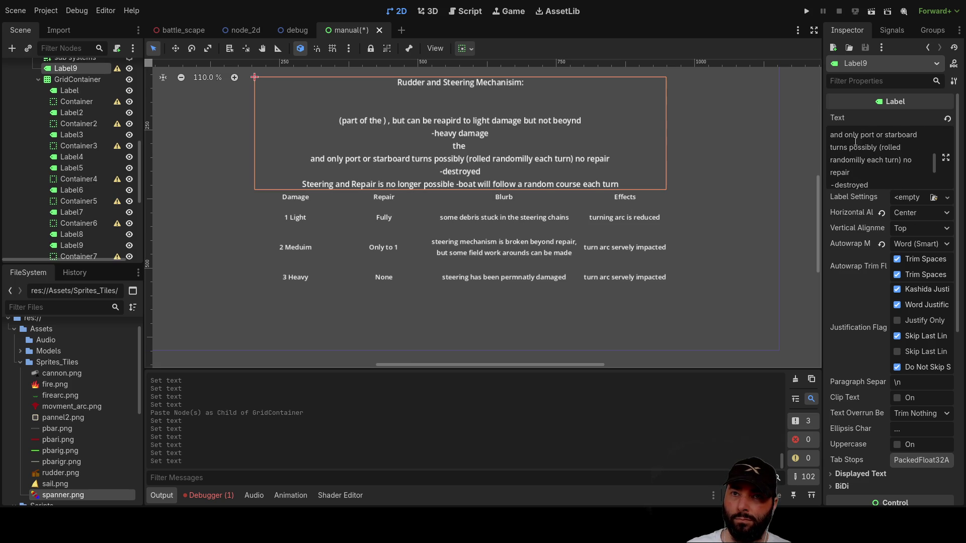
mouse_move(845, 135)
left_mouse_down()
mouse_move(888, 135)
mouse_move(849, 147)
mouse_move(902, 159)
left_mouse_up()
key("ctrl+c")
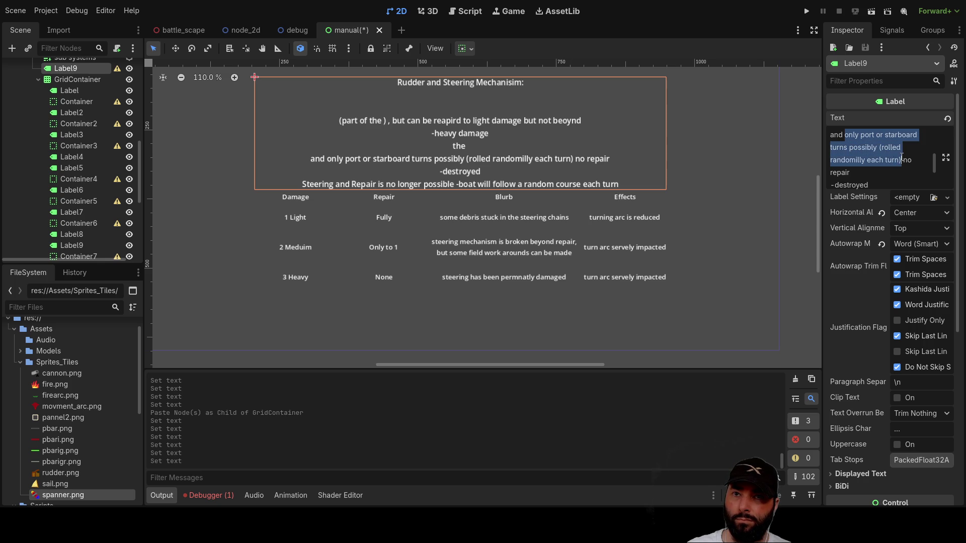
key("BackSpace")
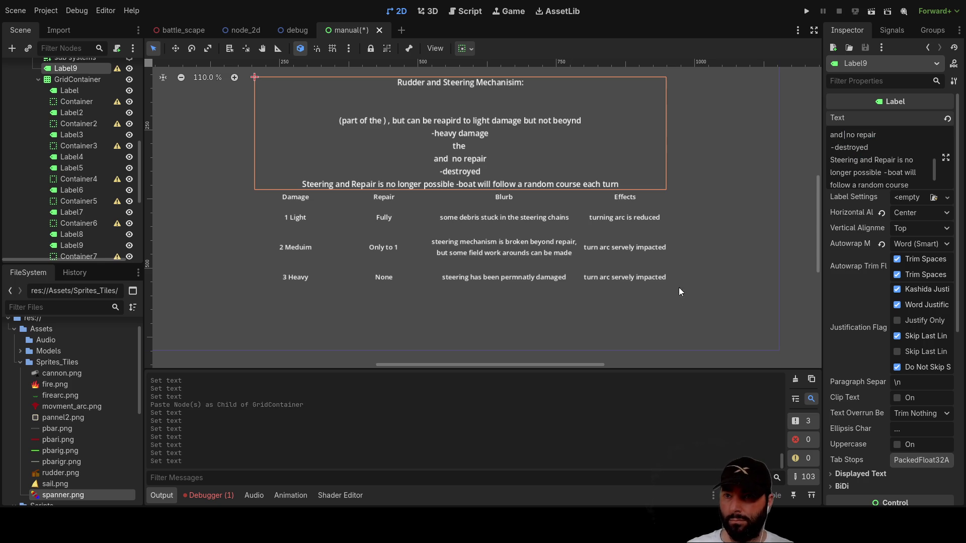
left_click(601, 276)
Paste the port or starboard turns phrase as the Heavy effect, breaking it after 'possibly'.
left_click_drag(916, 156, 767, 140)
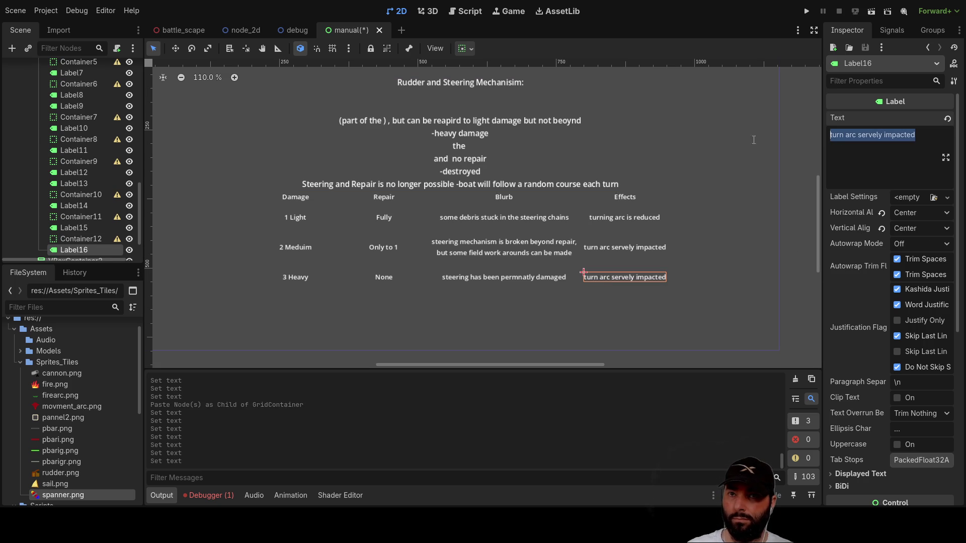
key("ctrl+v")
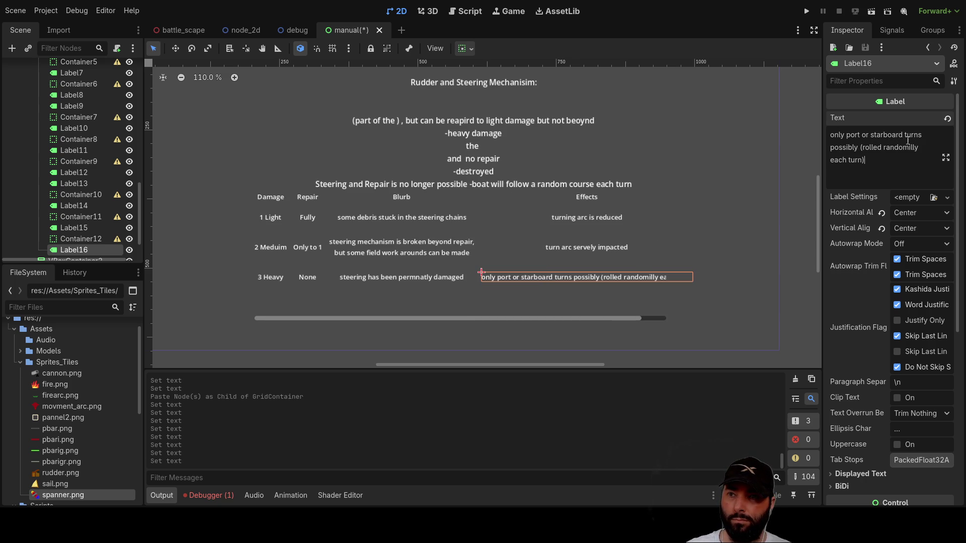
left_click(860, 148)
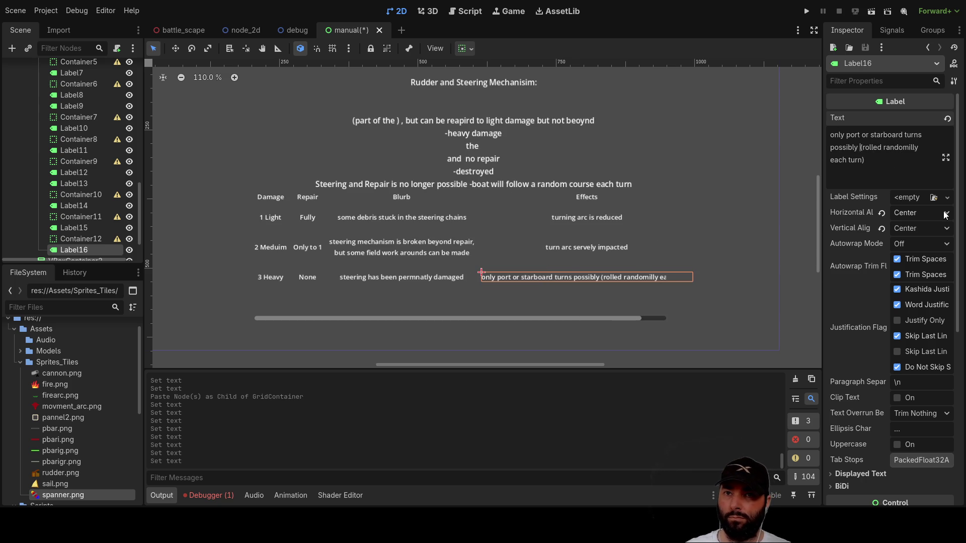
key("Return")
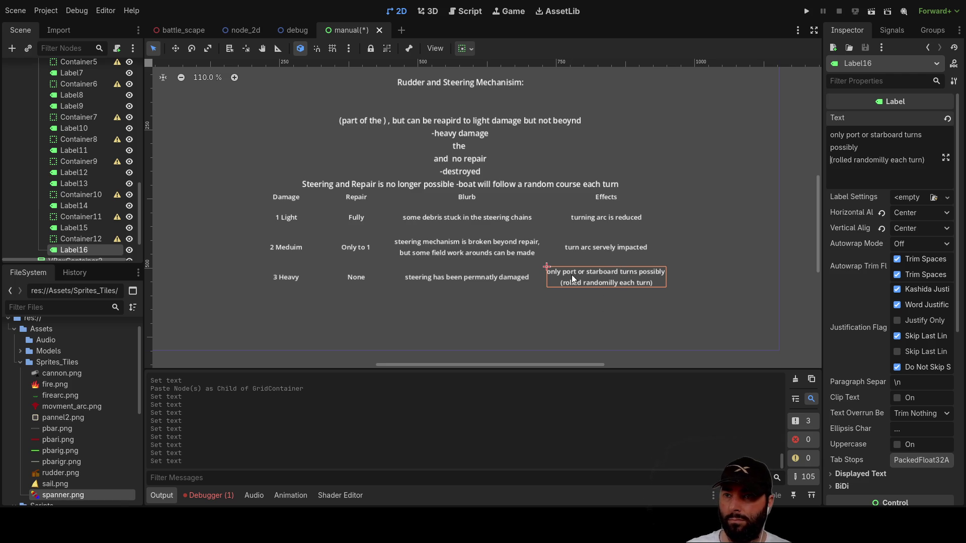
Append a new line 'with Arc Impacted as above' to the Heavy effect text.
left_click(926, 162)
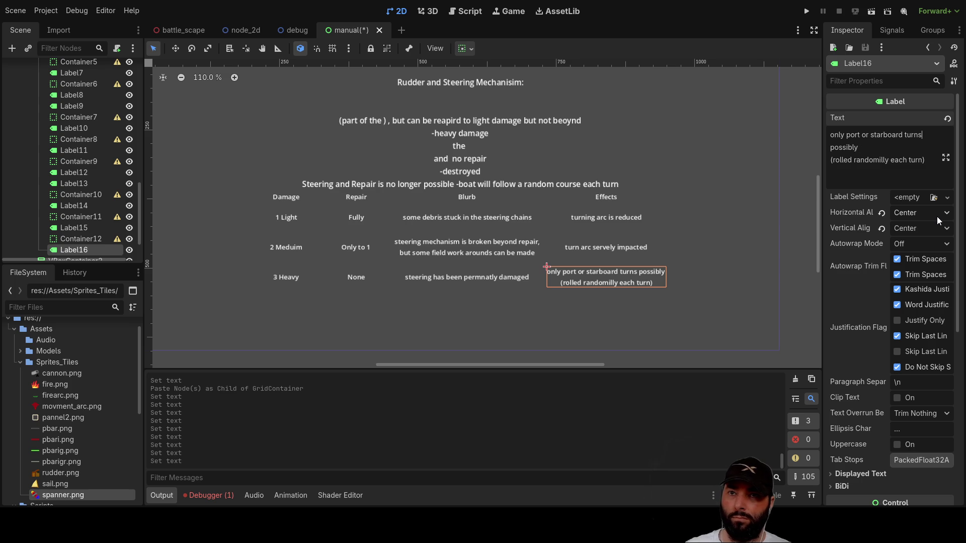
key("Return")
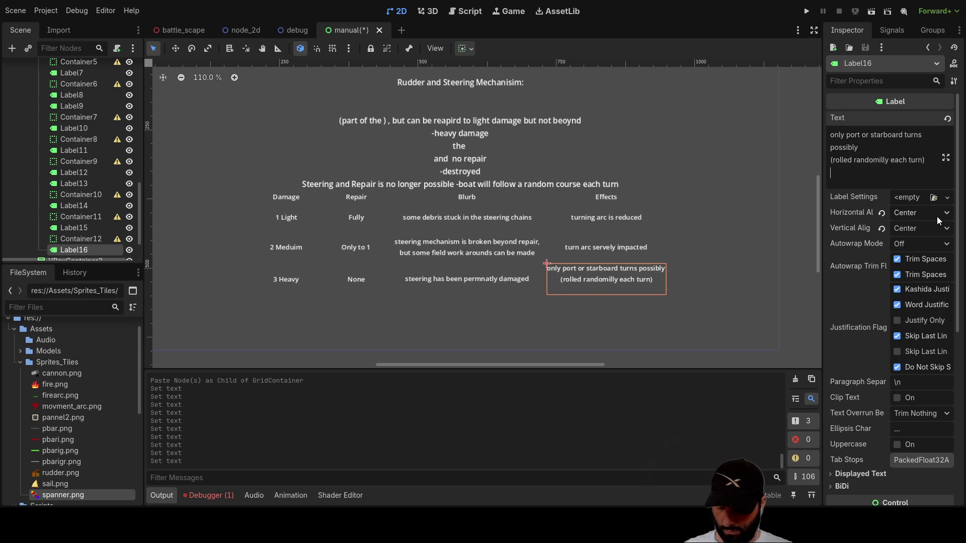
type("with ")
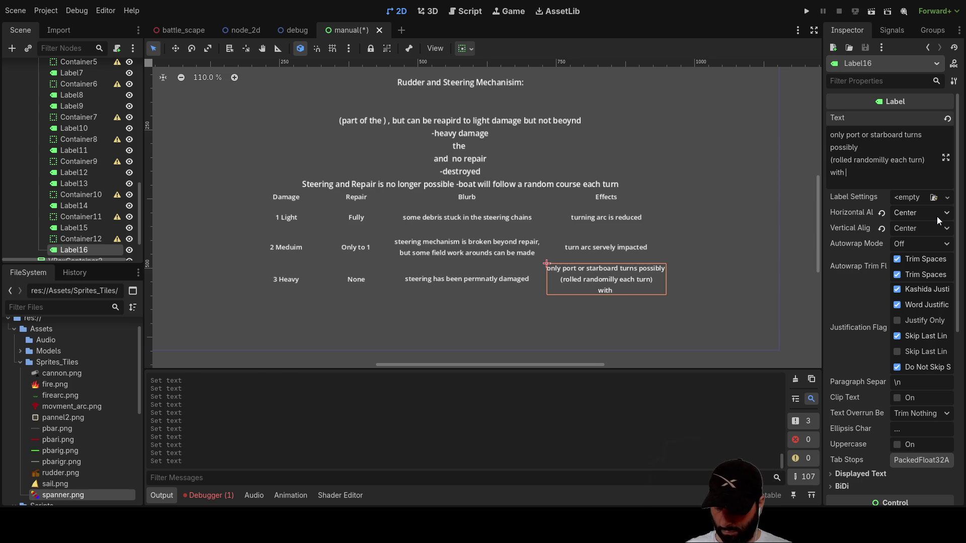
type("Arc Impacted as ")
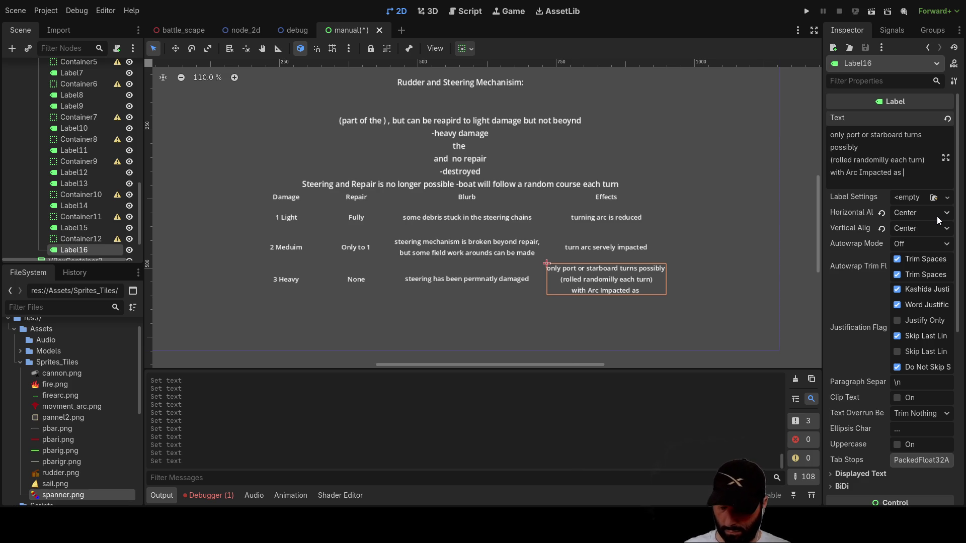
type("above")
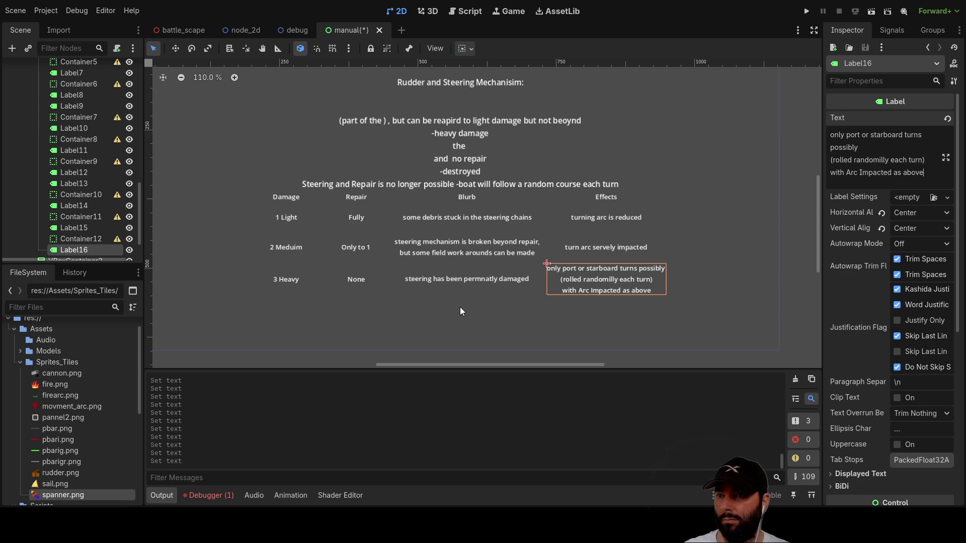
left_click(498, 301)
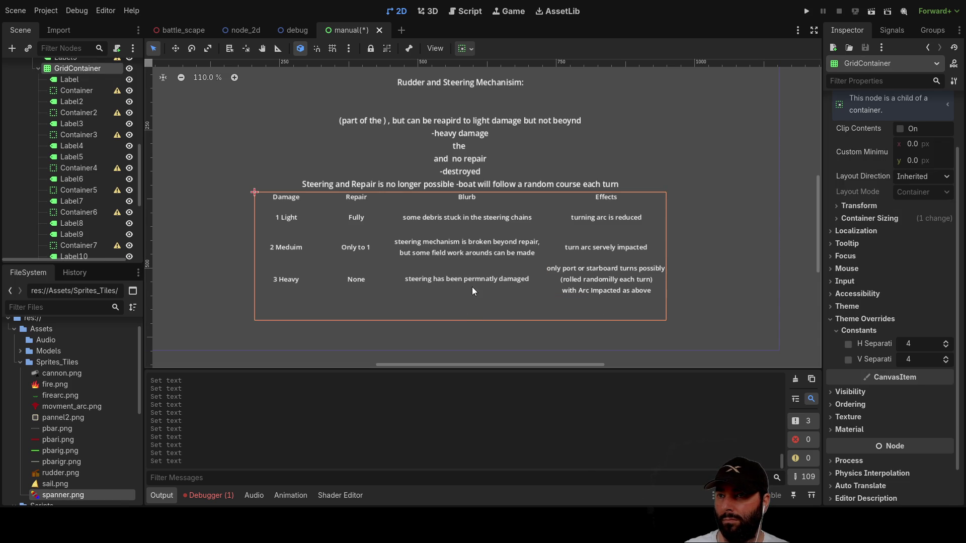
Delete the heavy damage, no-repair and partial-repair note lines and blank lines from Label9's text.
scroll(464, 168, "up", 1)
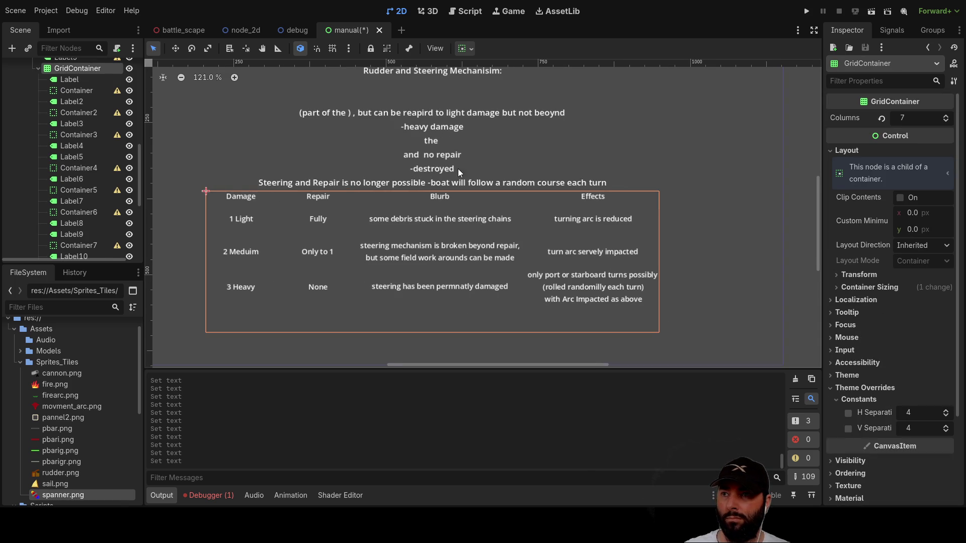
left_click(447, 168)
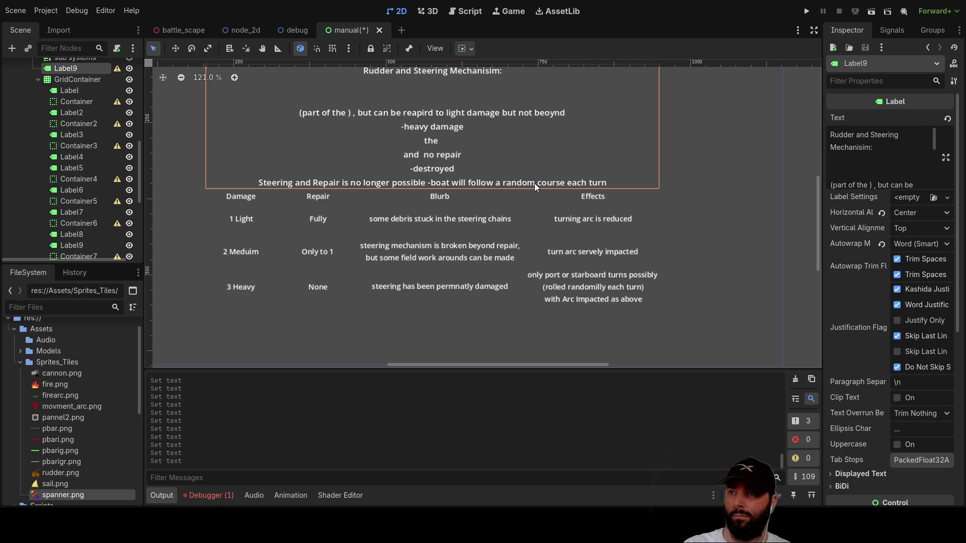
left_click_drag(831, 185, 896, 183)
key("shift+Up")
key("shift+Up")
key("shift+Up")
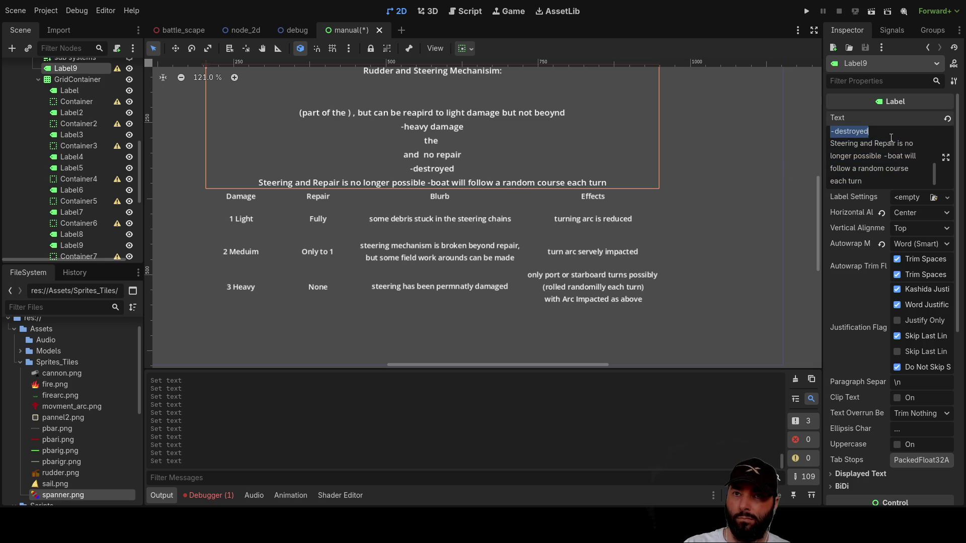
key("shift+Up")
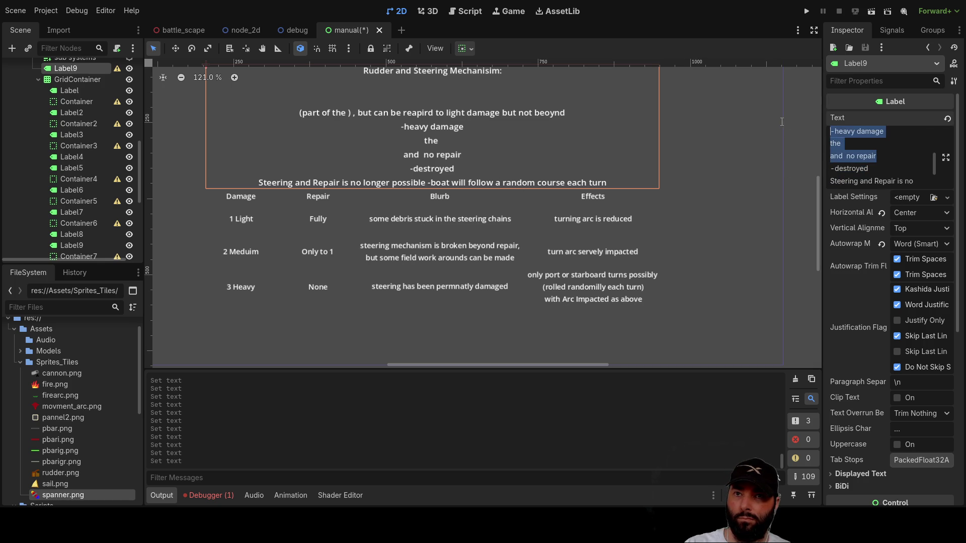
key("BackSpace")
scroll(868, 143, "up", 2)
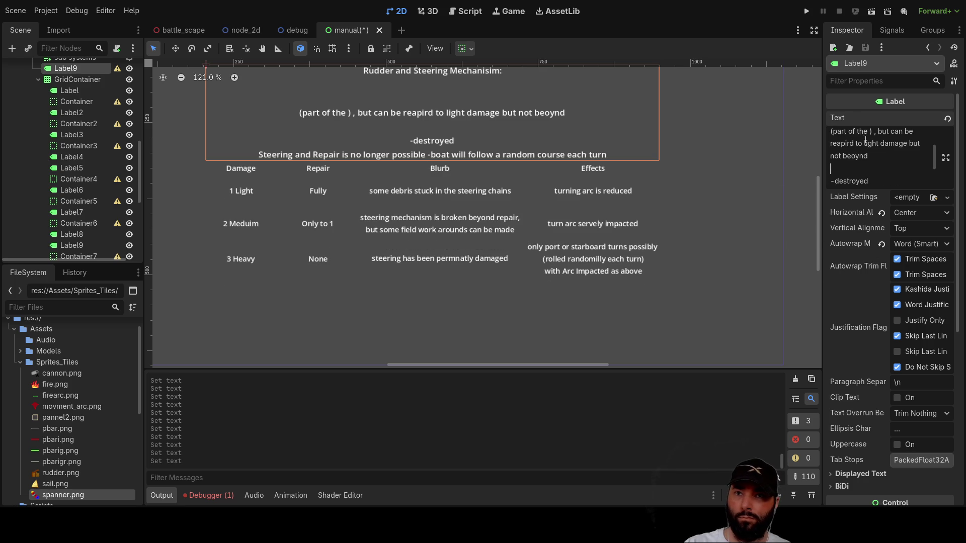
key("Delete")
key("shift+Up")
key("shift+Up")
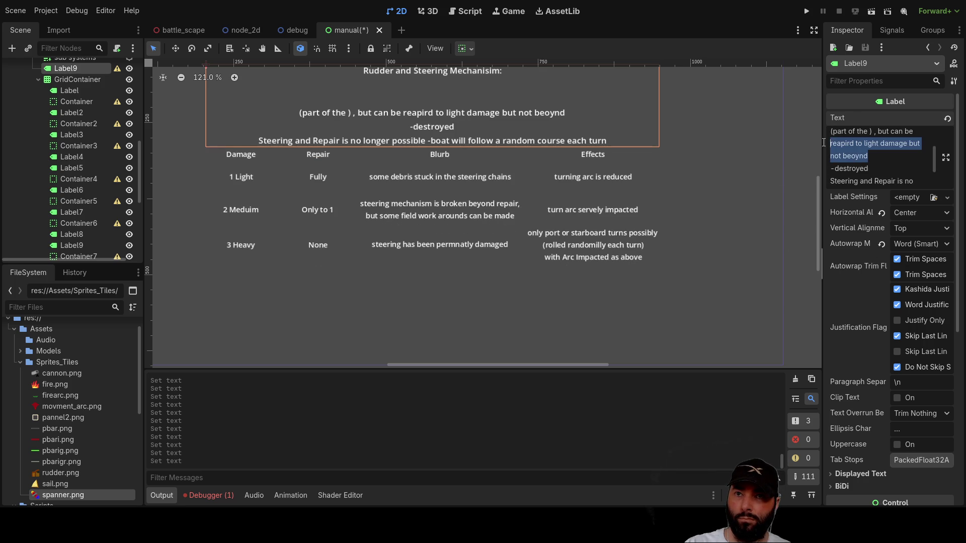
key("BackSpace")
scroll(857, 152, "up", 2)
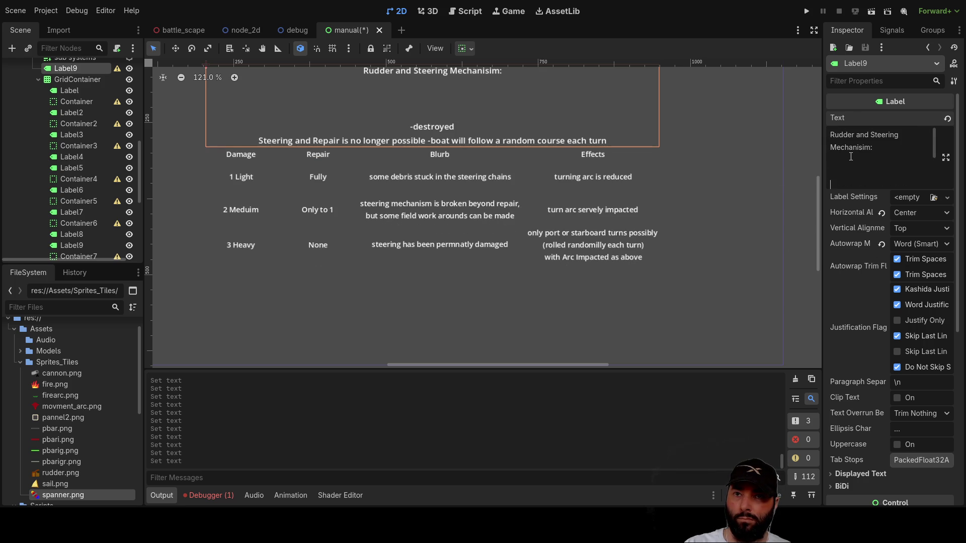
key("BackSpace")
key("BackSpace")
key("BackSpace")
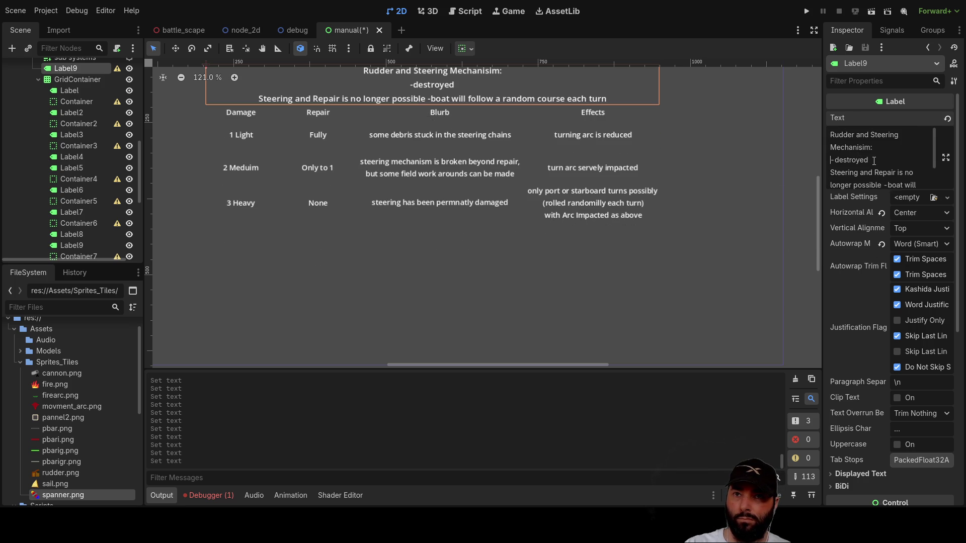
Remove the word 'destroyed', leaving a lone dash above the steering line.
left_click_drag(874, 161, 834, 160)
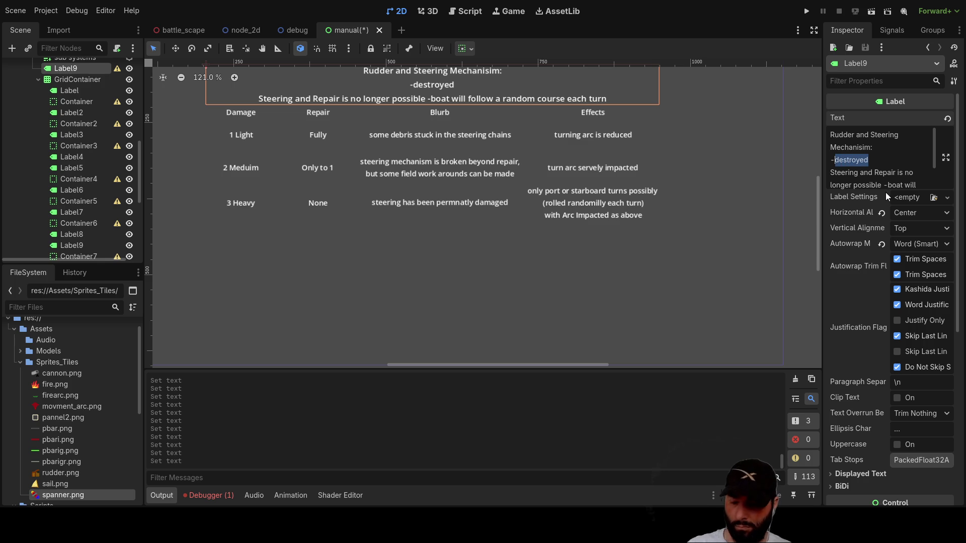
key("BackSpace")
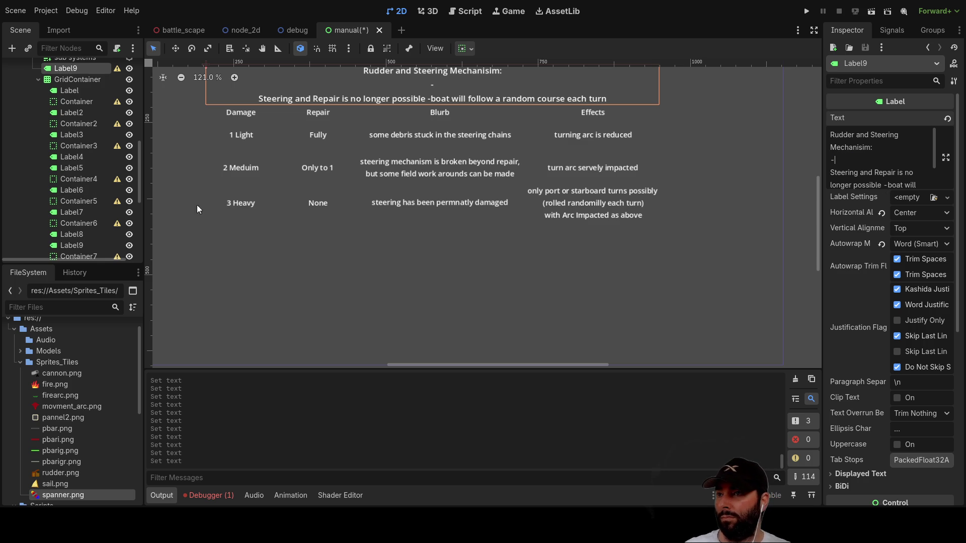
scroll(88, 152, "down", 5)
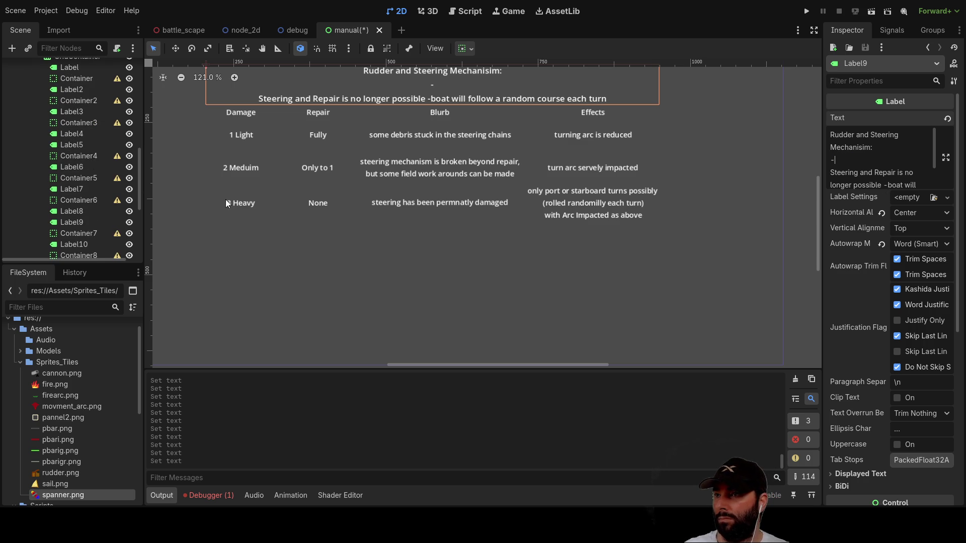
left_click(237, 204)
scroll(96, 200, "down", 2)
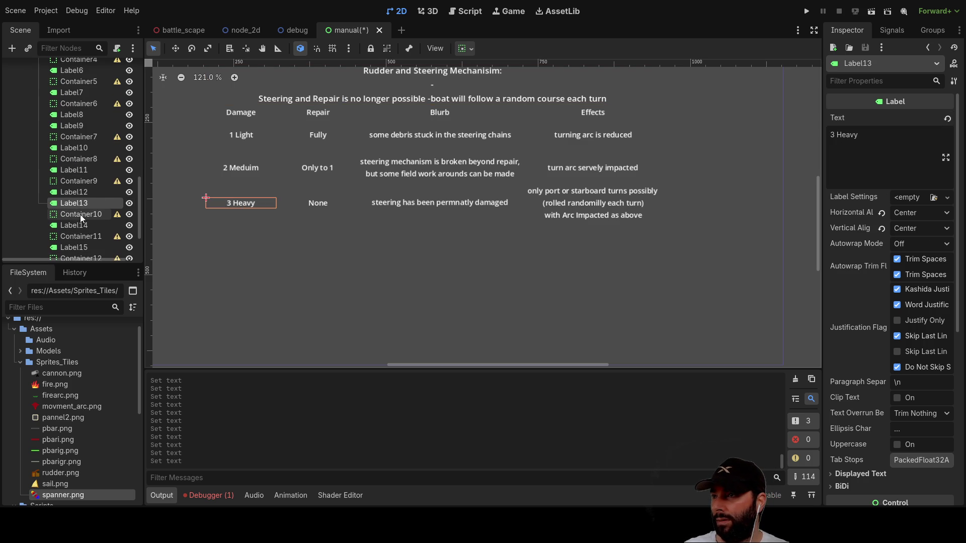
left_click(86, 214, "shift")
Copy the Heavy row's cells and paste them as a new fourth table row.
left_click(80, 225, "shift")
left_click(79, 237, "shift")
scroll(77, 224, "down", 1)
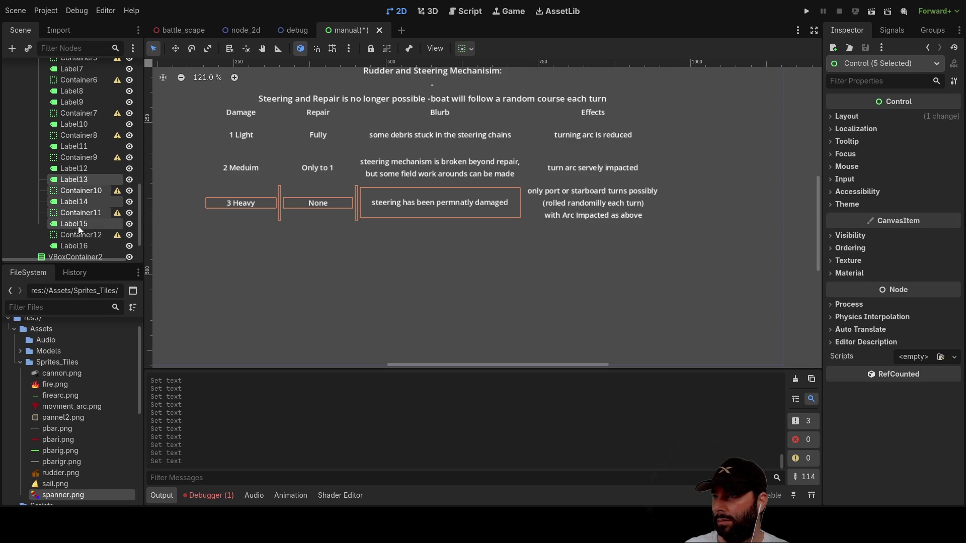
left_click(74, 245, "shift")
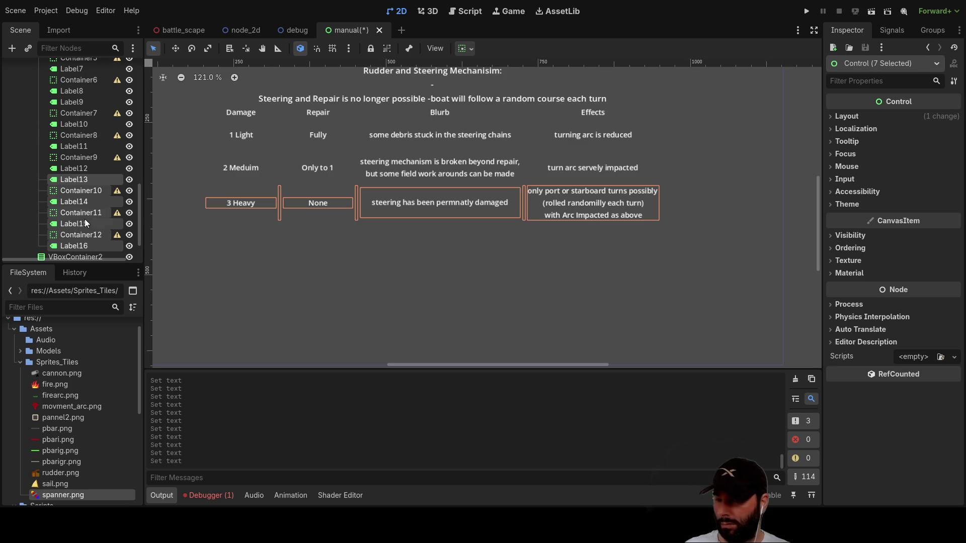
scroll(79, 187, "up", 5)
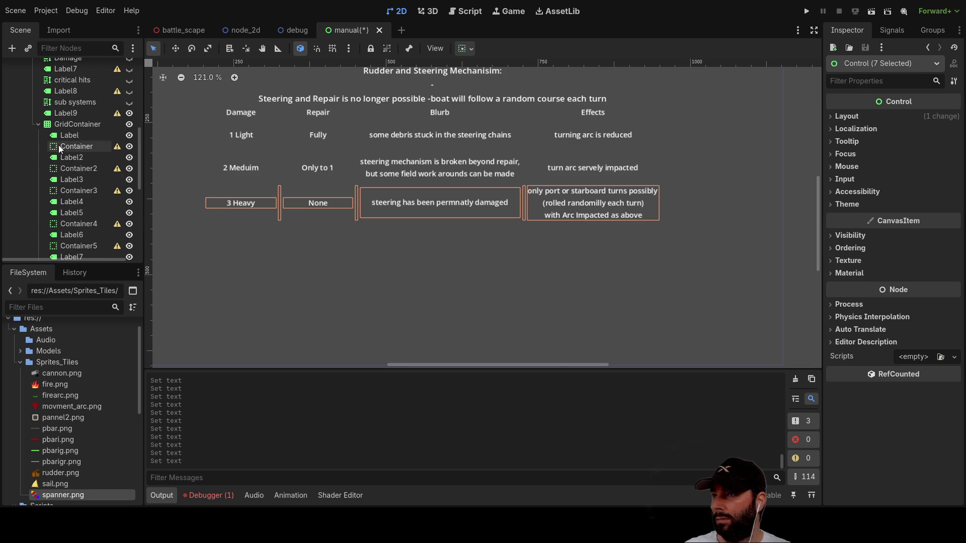
left_click(68, 126)
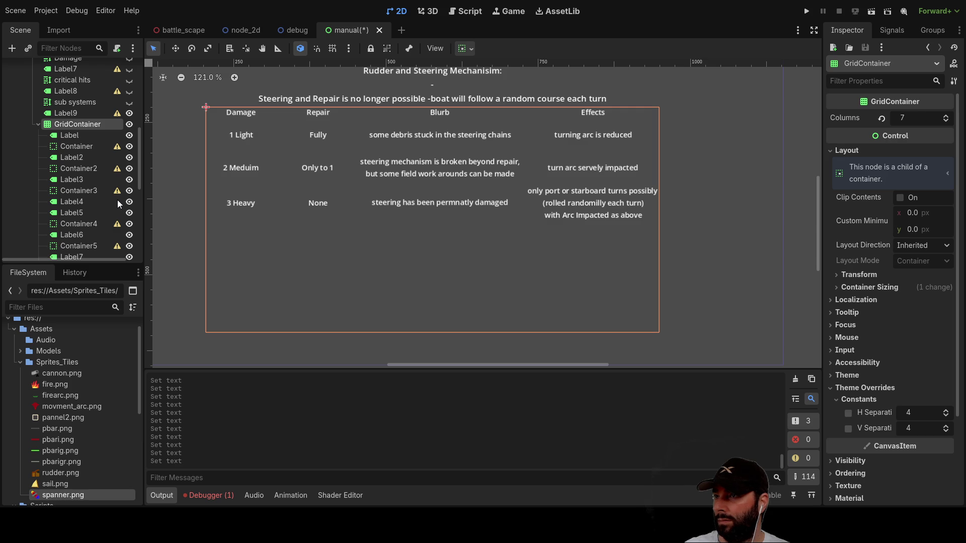
key("ctrl+v")
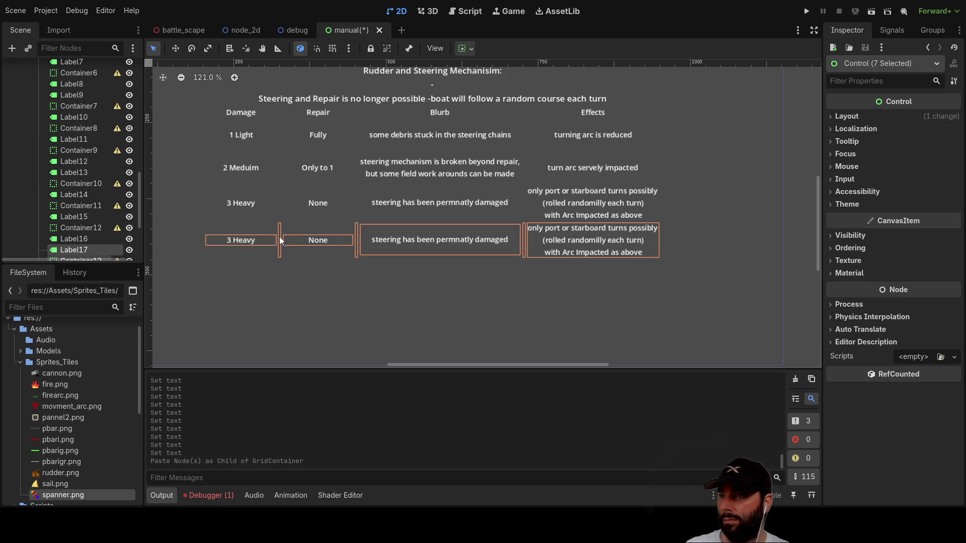
Relabel the new row from '3 Heavy' to '4 Destroyed'.
left_click(243, 234)
left_click(240, 240)
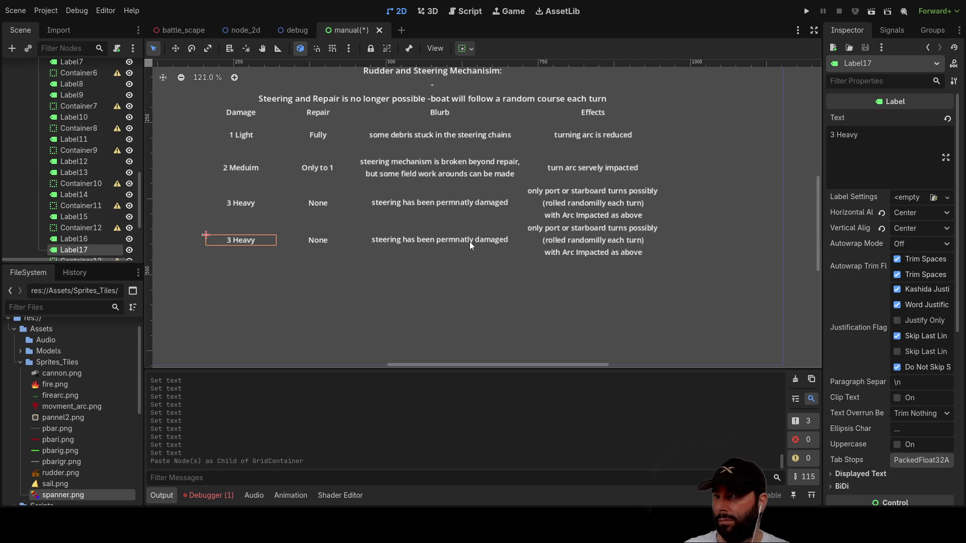
left_click(836, 135)
key("BackSpace")
type("4")
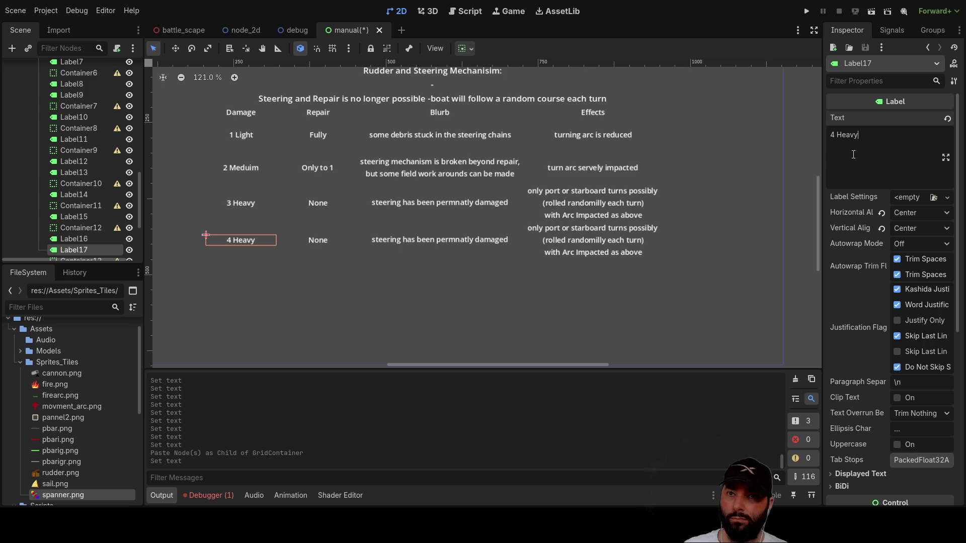
key("BackSpace")
key("BackSpace")
key("BackSpace")
type("Destroyed")
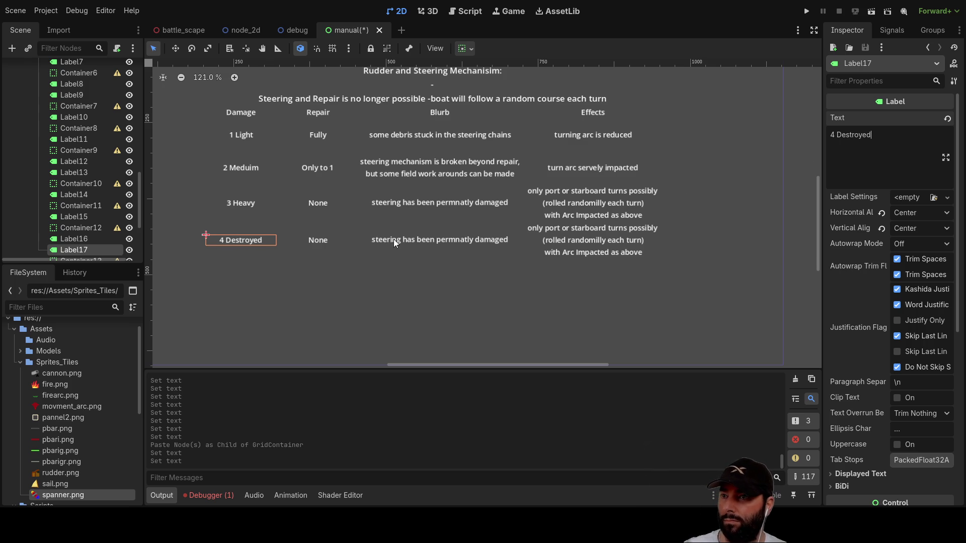
Change the new row's blurb to 'steering has been permnatly destroyed'.
left_click(410, 243)
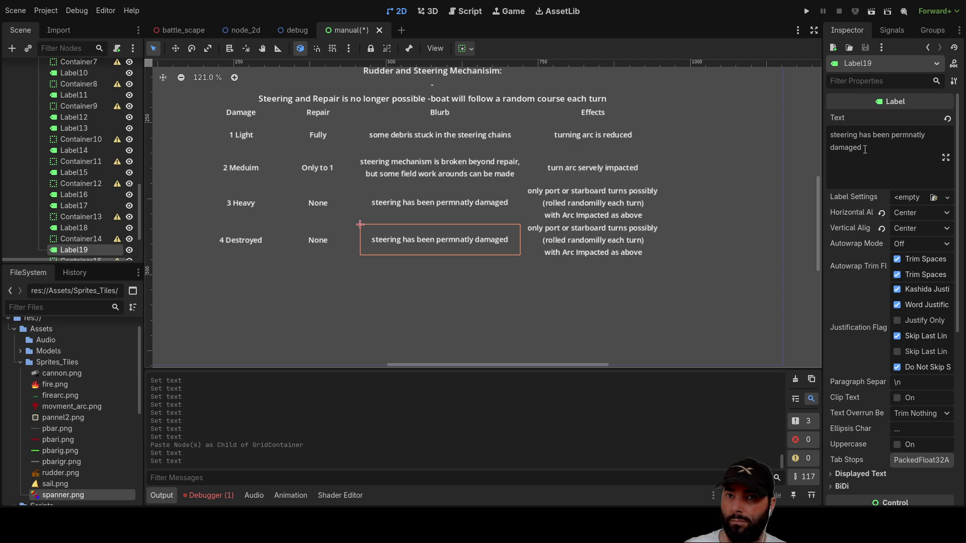
double_click(858, 151)
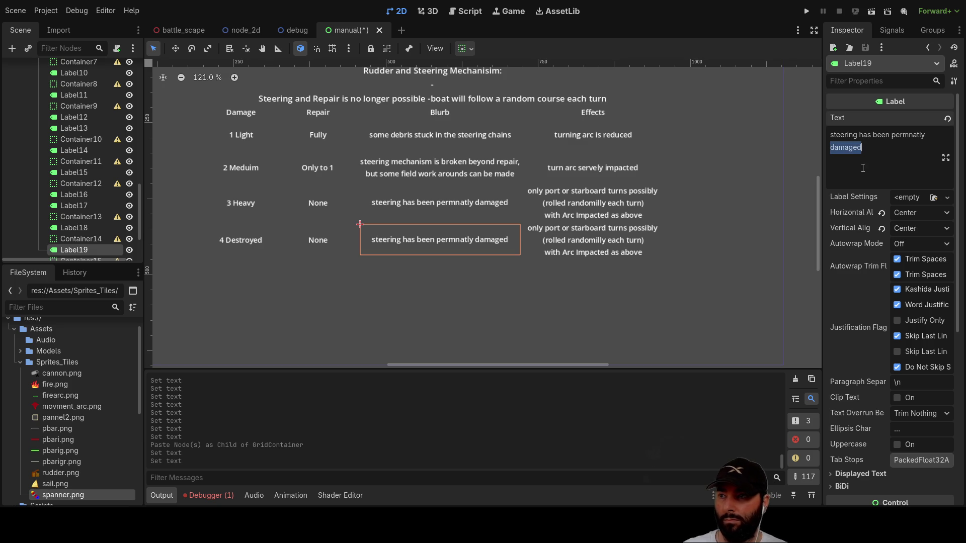
type("des")
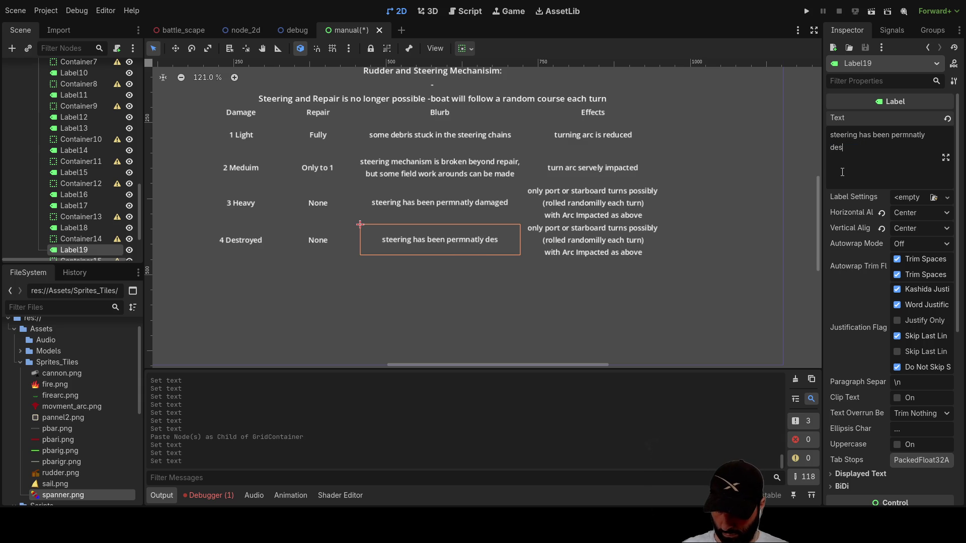
type("troyed")
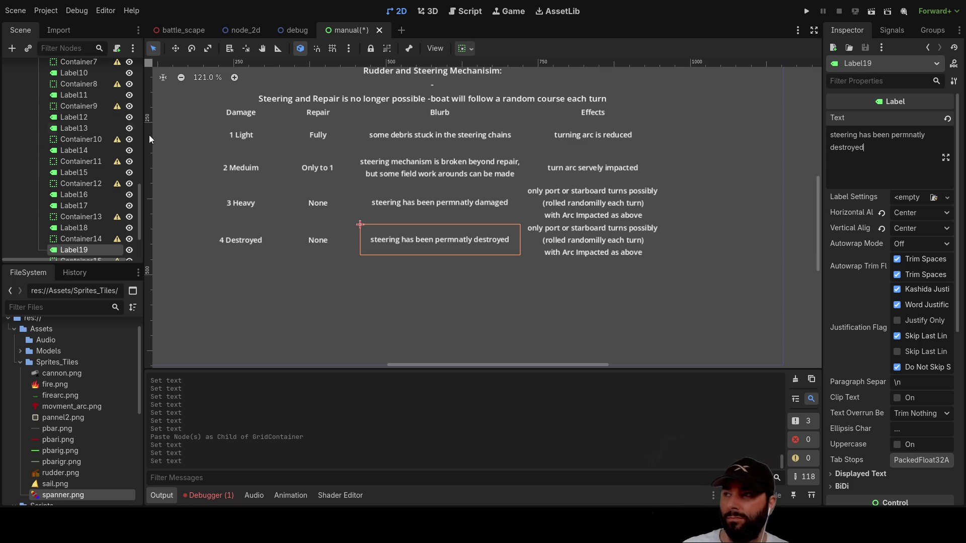
scroll(442, 215, "down", 2)
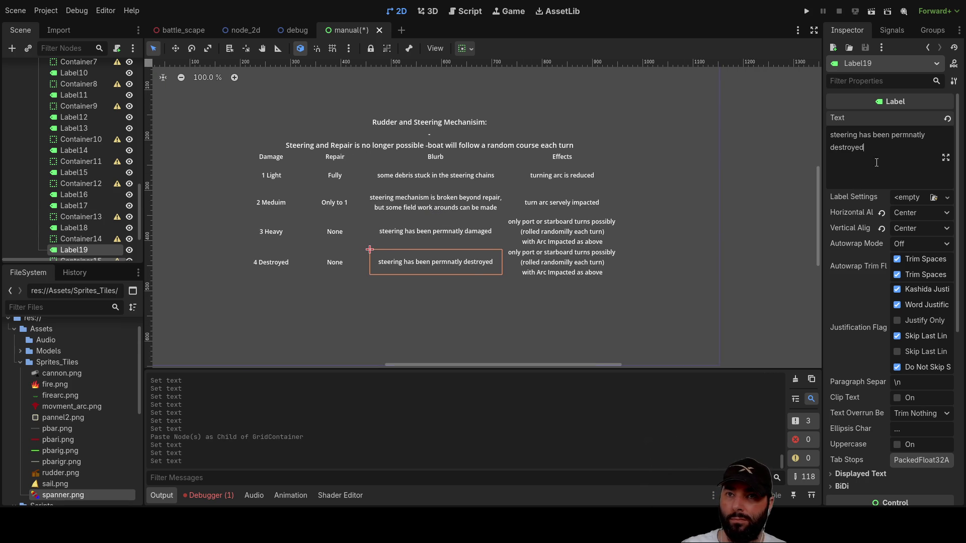
left_click(489, 149)
scroll(845, 173, "down", 2)
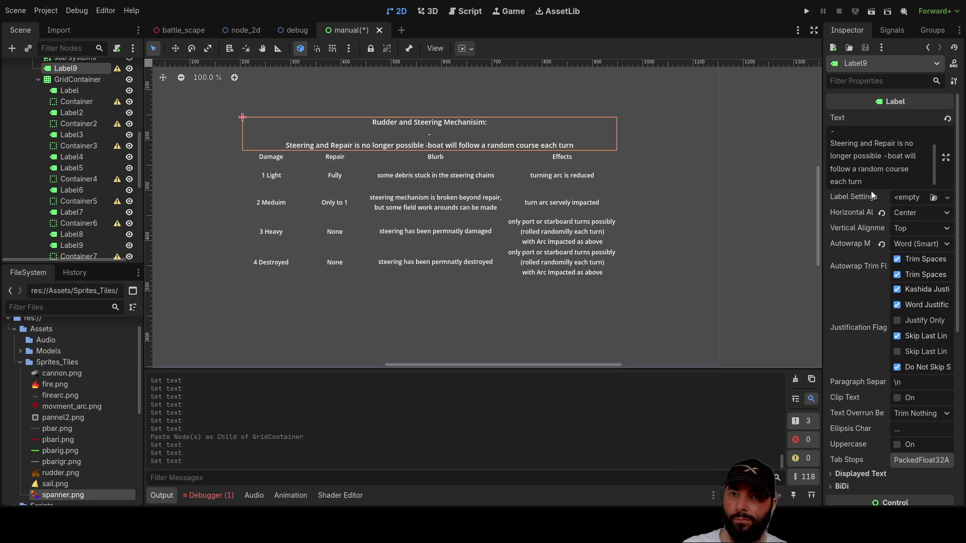
Remove the Steering and Repair sentence from the title label's text.
left_click(845, 145)
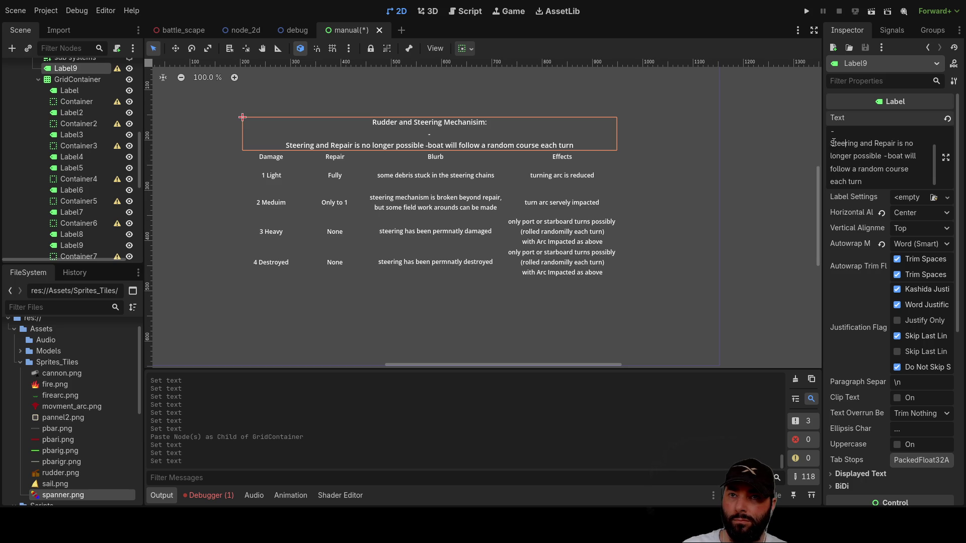
mouse_move(831, 144)
left_mouse_down()
mouse_move(891, 169)
mouse_move(886, 184)
left_mouse_up()
key("ctrl+c")
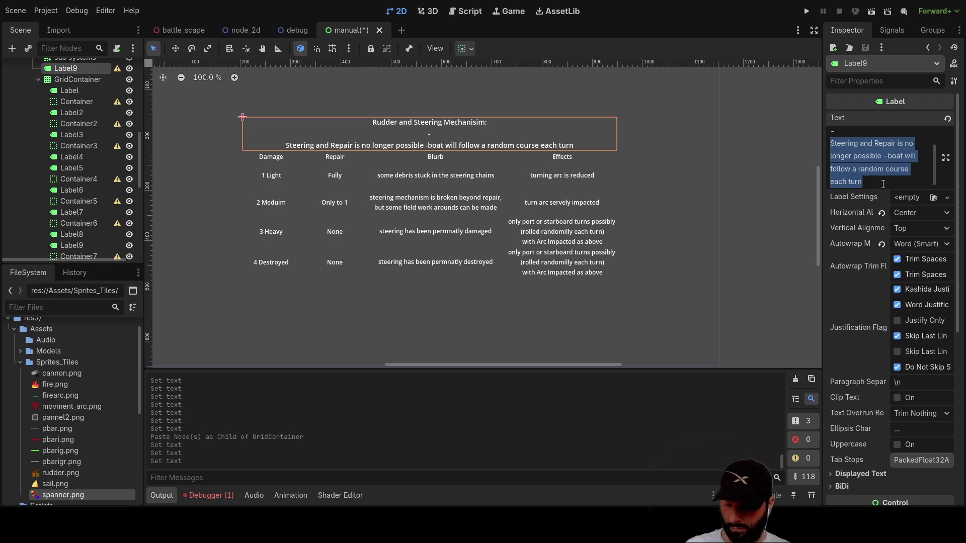
key("BackSpace")
Paste it over the Destroyed row's Effects text, dropping 'Repair and' and breaking after 'possible'.
left_click(563, 262)
left_click_drag(930, 172, 744, 120)
key("ctrl+v")
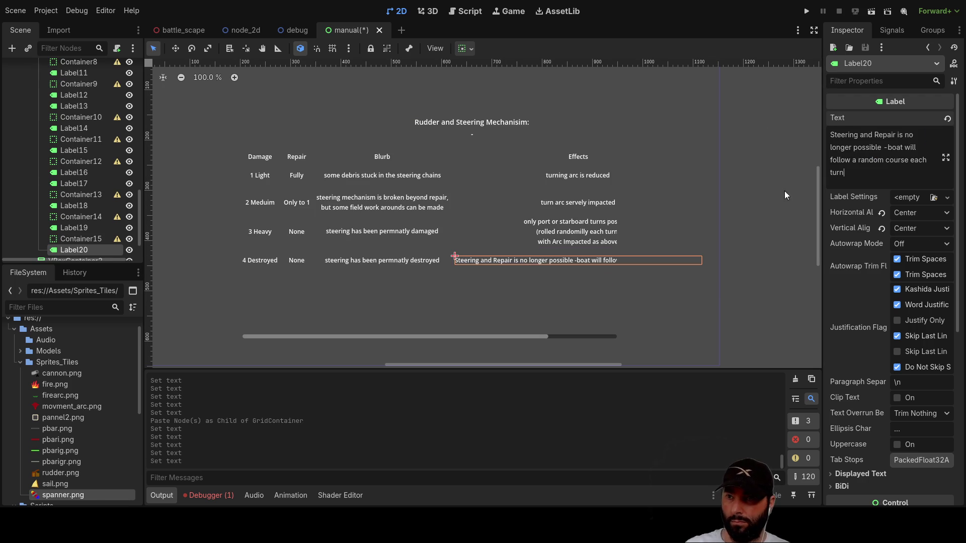
double_click(886, 135)
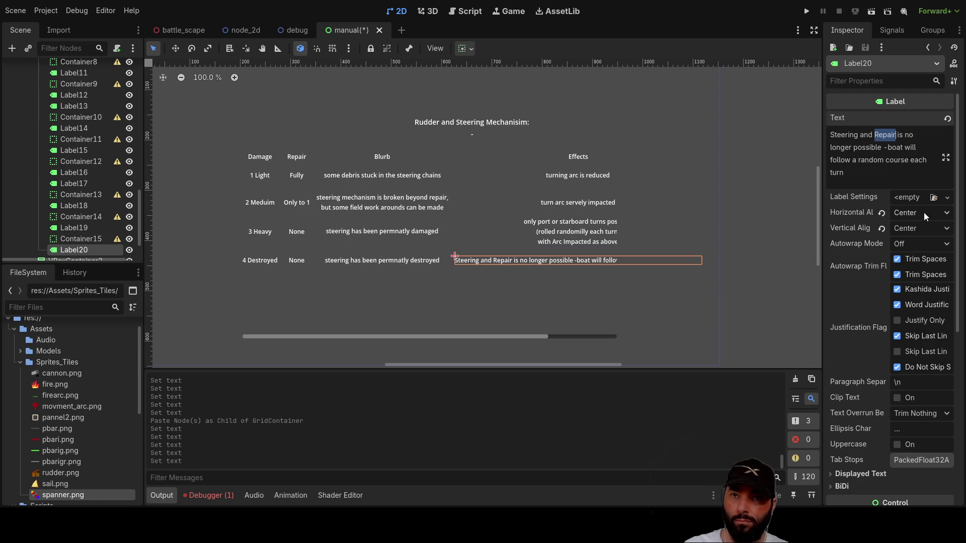
key("BackSpace")
key("BackSpace")
key("BackSpace")
key("BackSpace")
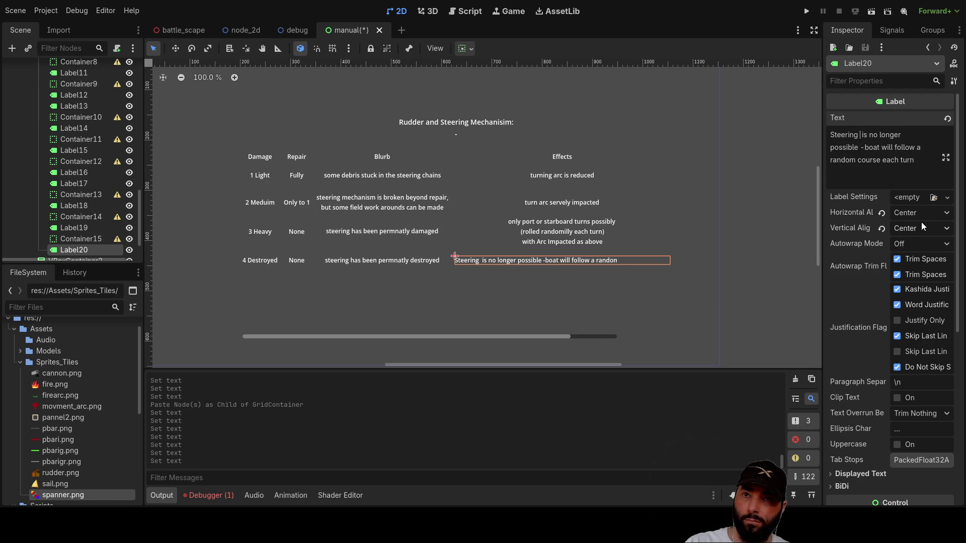
key("BackSpace")
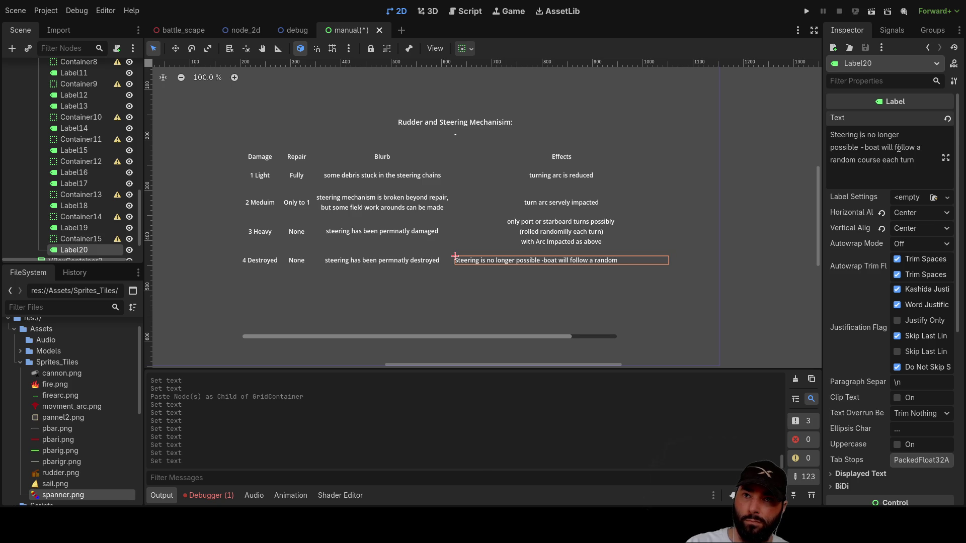
left_click(860, 147)
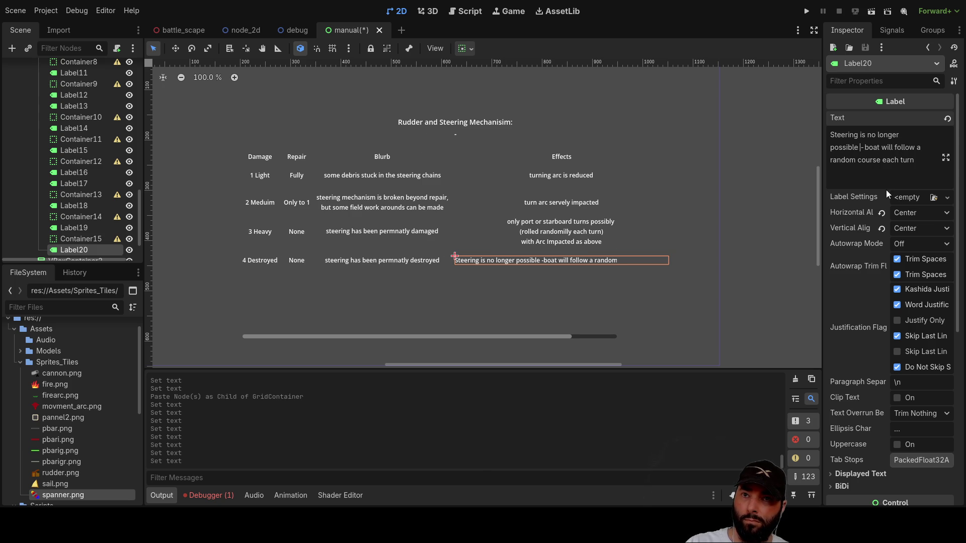
key("Return")
key("Delete")
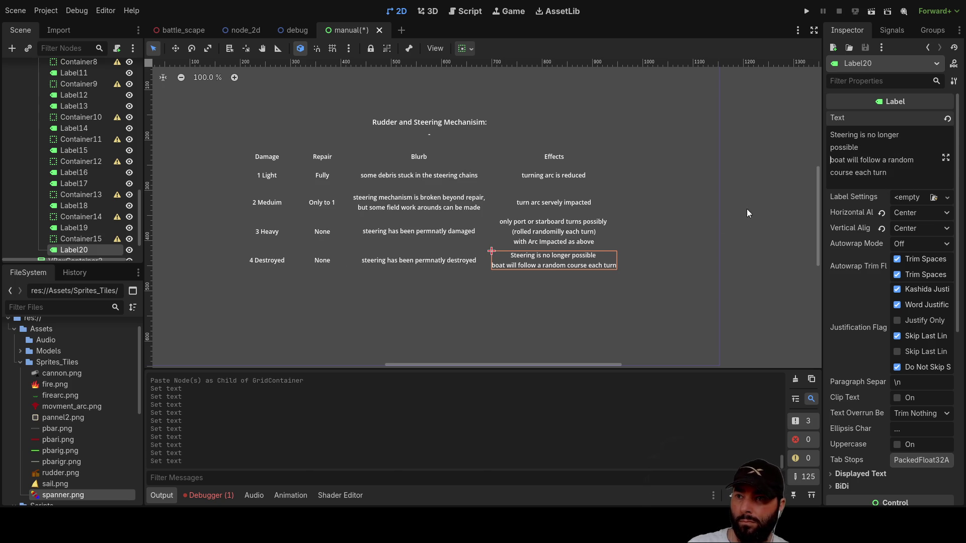
left_click(530, 337)
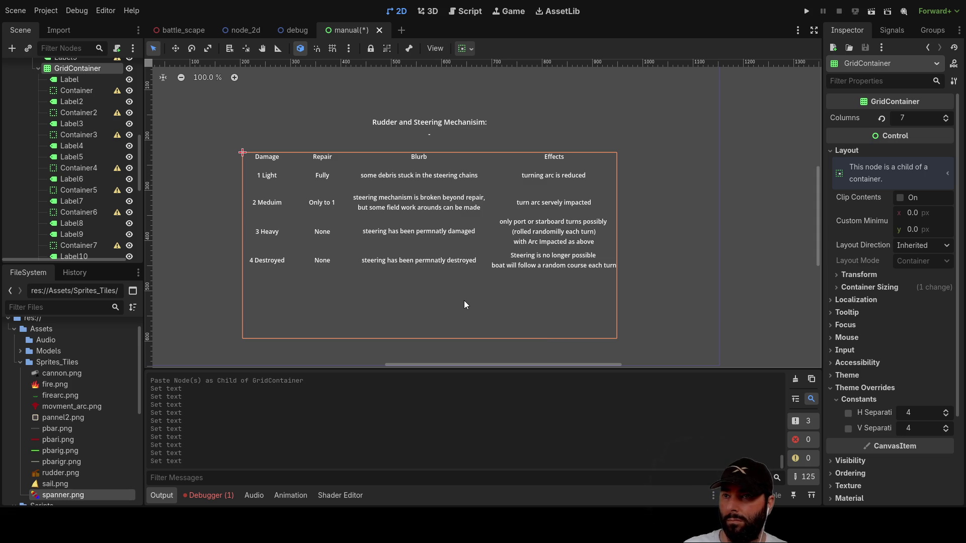
Delete the dash line and empty line from Label9, leaving 'Rudder and Steering Mechanisim:'.
scroll(89, 189, "down", 10)
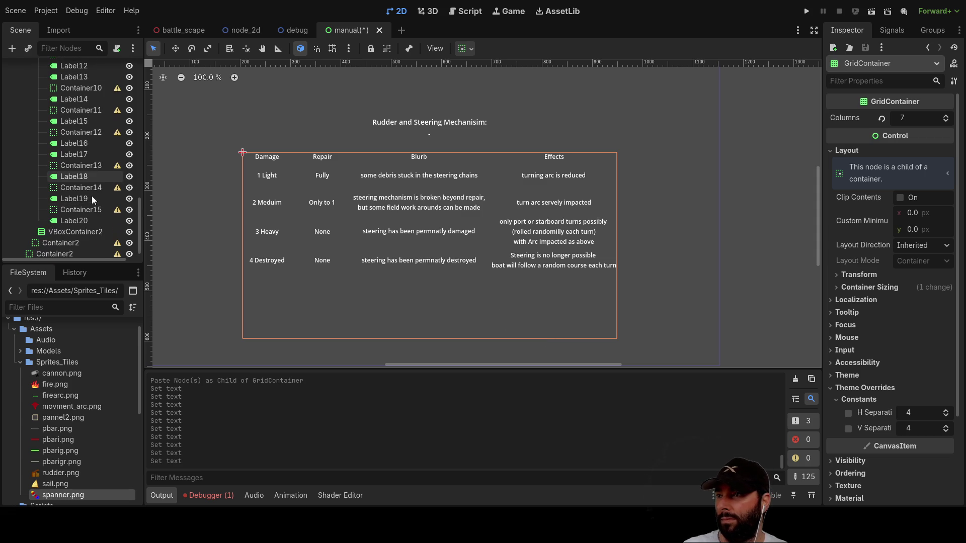
scroll(92, 193, "up", 10)
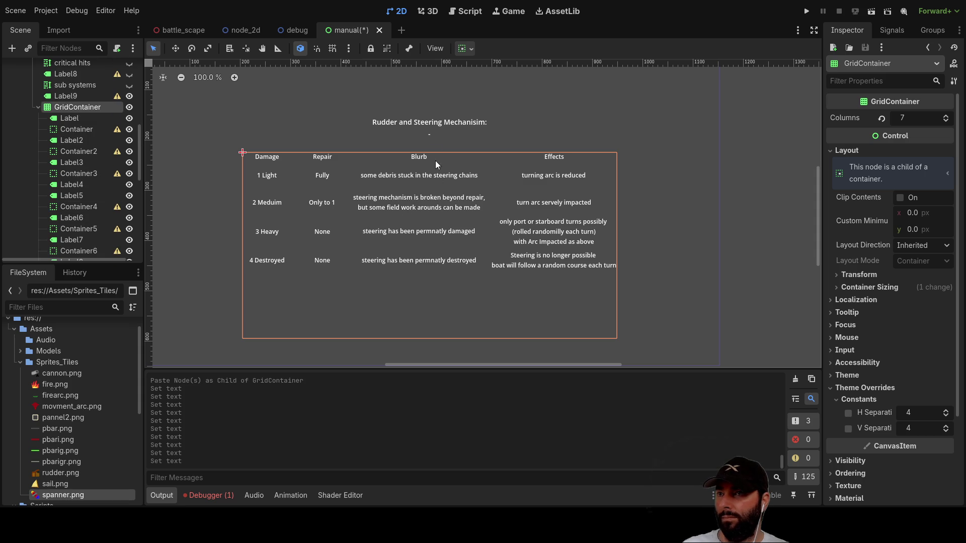
left_click(424, 119)
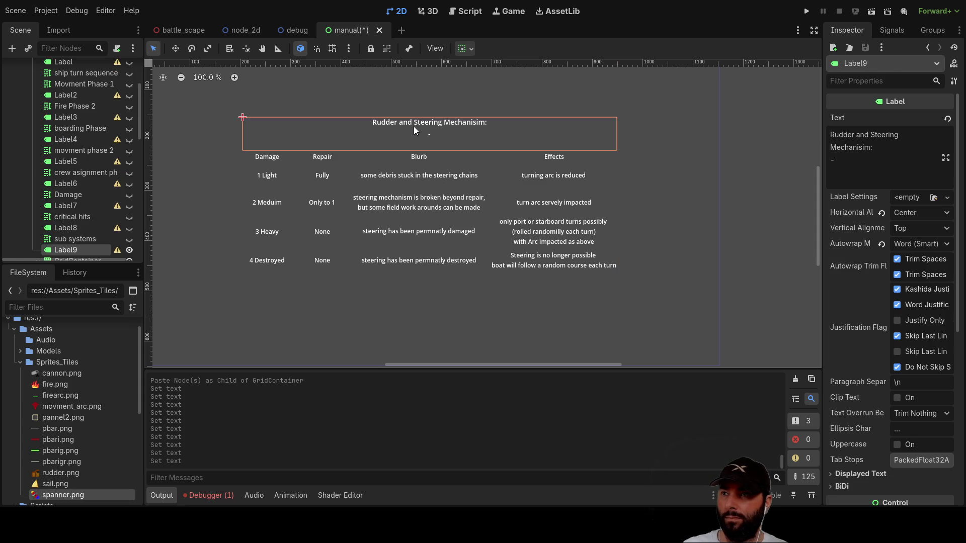
left_click(873, 168)
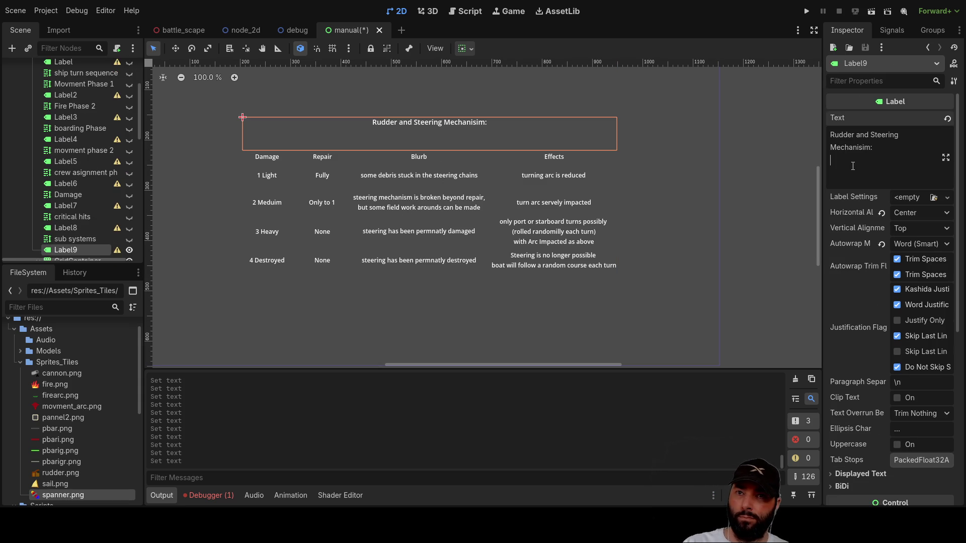
key("BackSpace")
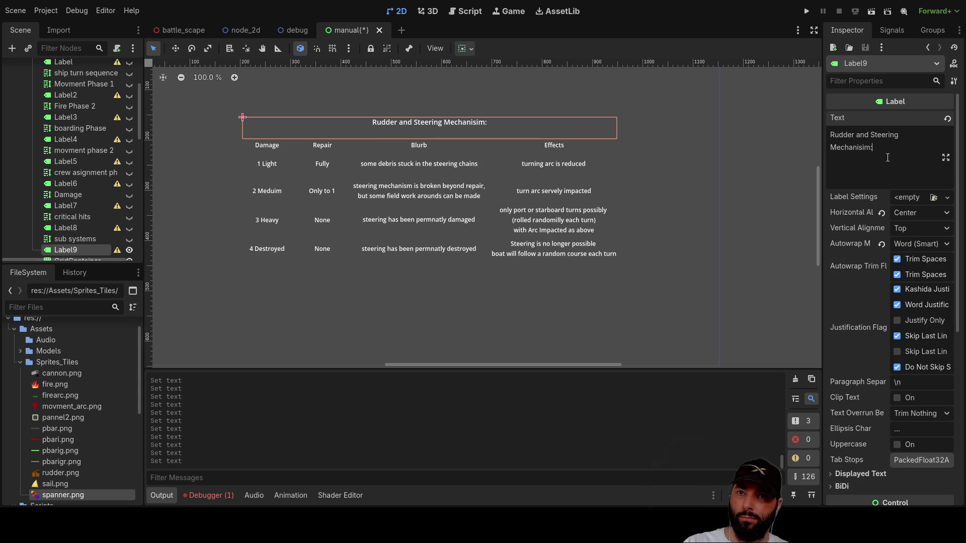
key("Delete")
left_click(416, 281)
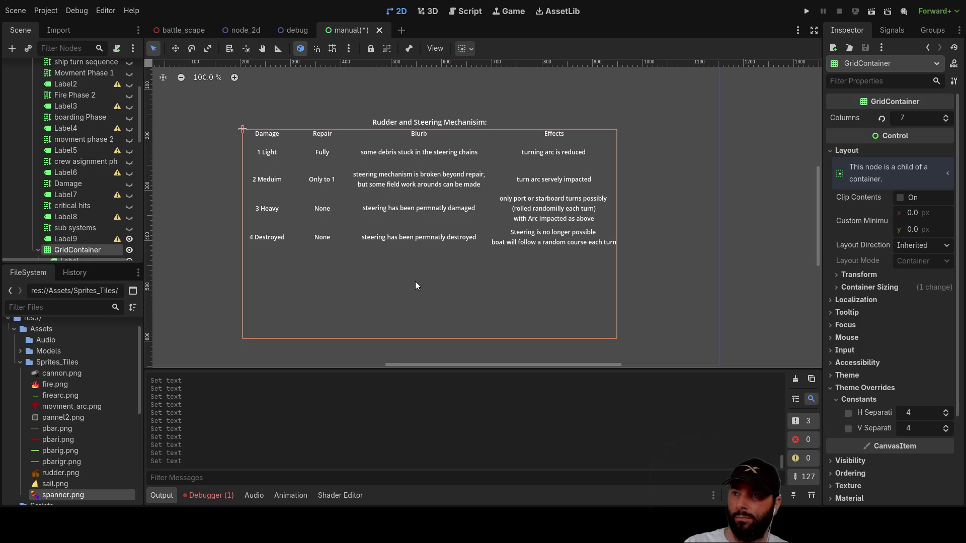
left_click(669, 230)
scroll(513, 170, "left", 3)
scroll(514, 171, "up", 3)
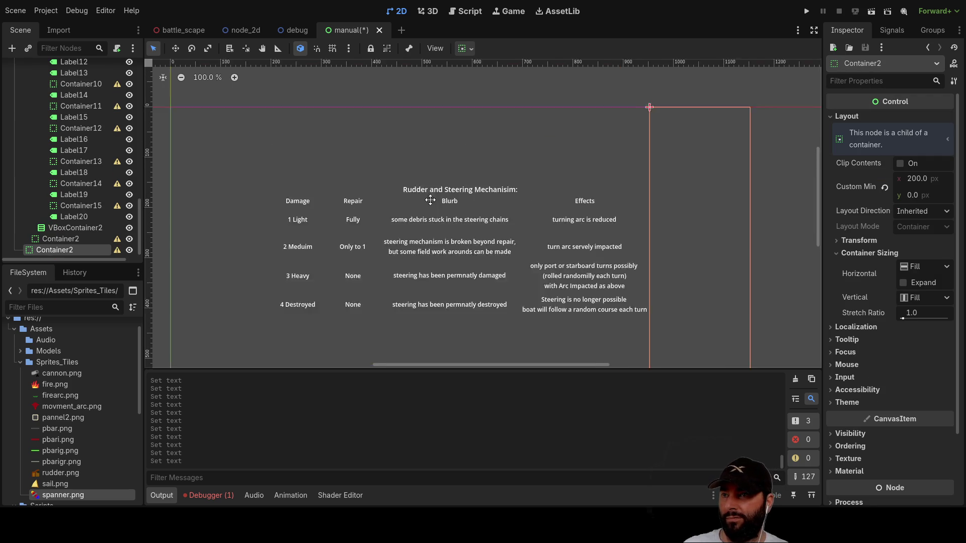
Unhide the manual's text sections, Label8 and the sub systems heading.
scroll(49, 160, "up", 5)
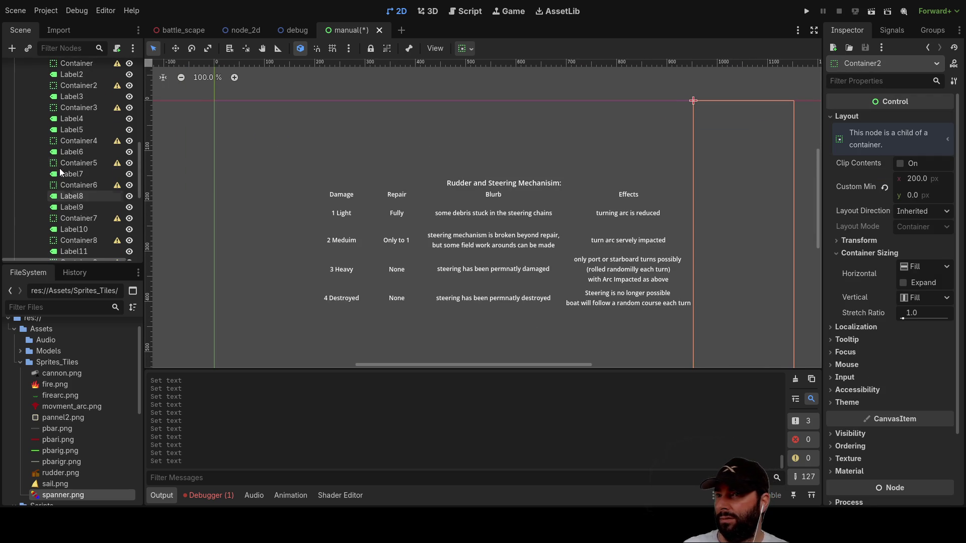
scroll(93, 182, "up", 5)
left_click(130, 78)
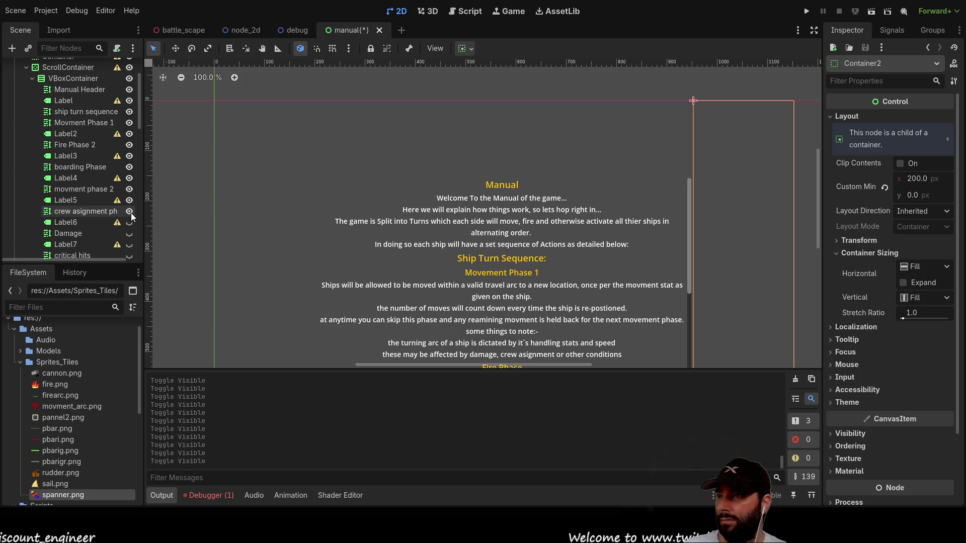
scroll(130, 211, "down", 3)
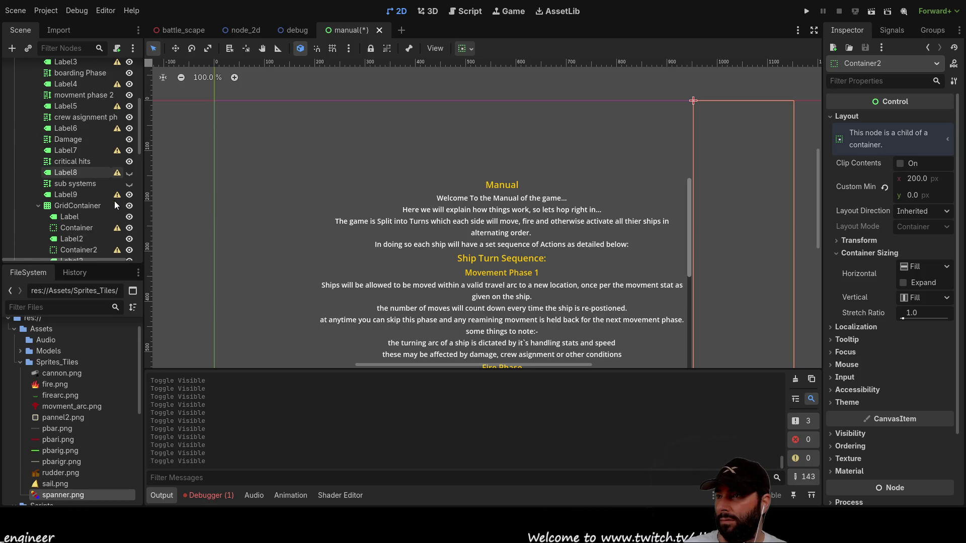
left_click(129, 172)
left_click(130, 184)
Switch to the battle_scape scene.
scroll(273, 158, "down", 4)
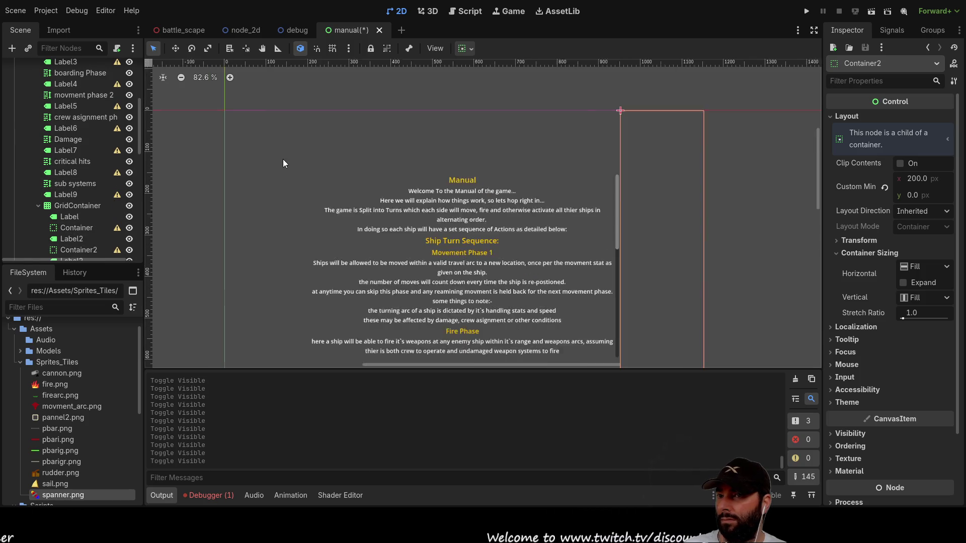
scroll(478, 173, "up", 1)
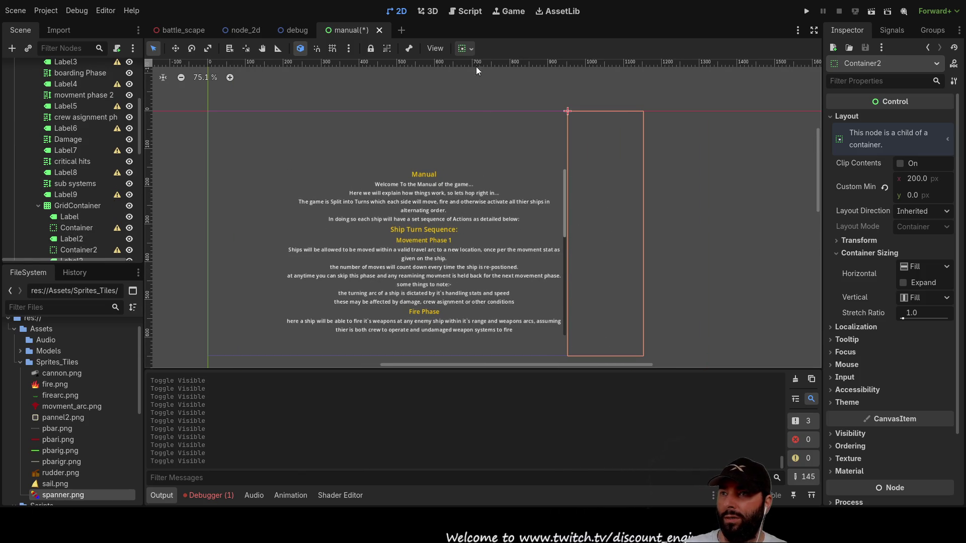
left_click(181, 31)
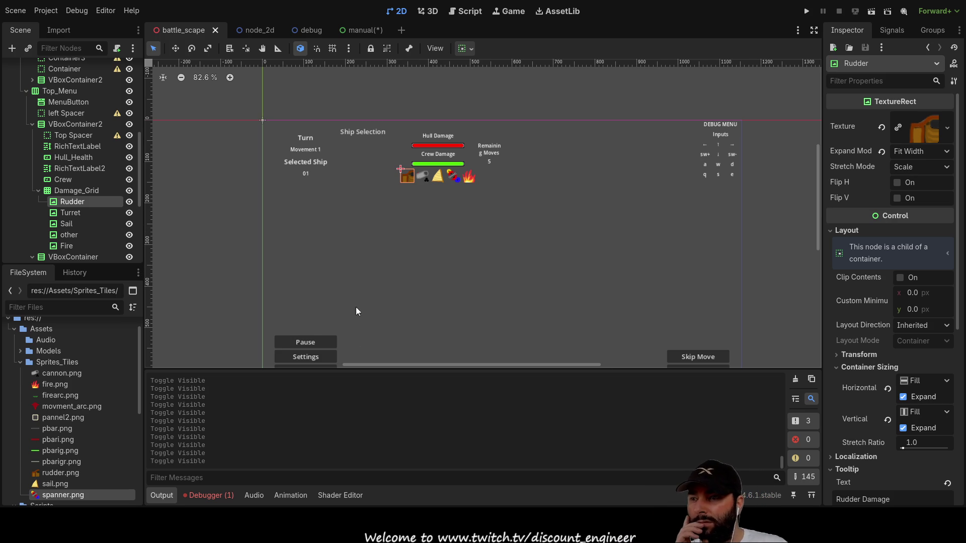
Inspect the Guide, pause and Settings button nodes in battle_scape.
scroll(356, 322, "down", 1)
scroll(342, 251, "down", 3)
scroll(322, 237, "up", 4)
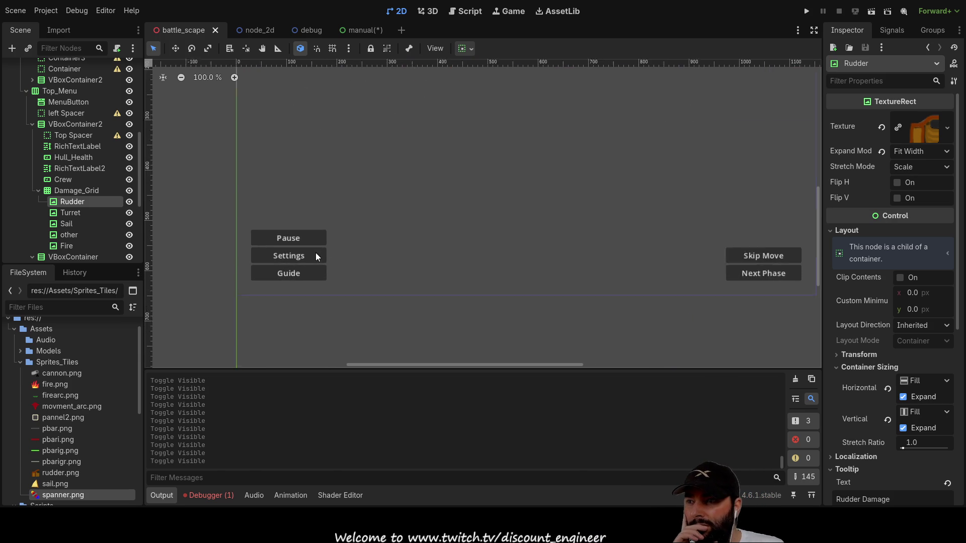
left_click(281, 280)
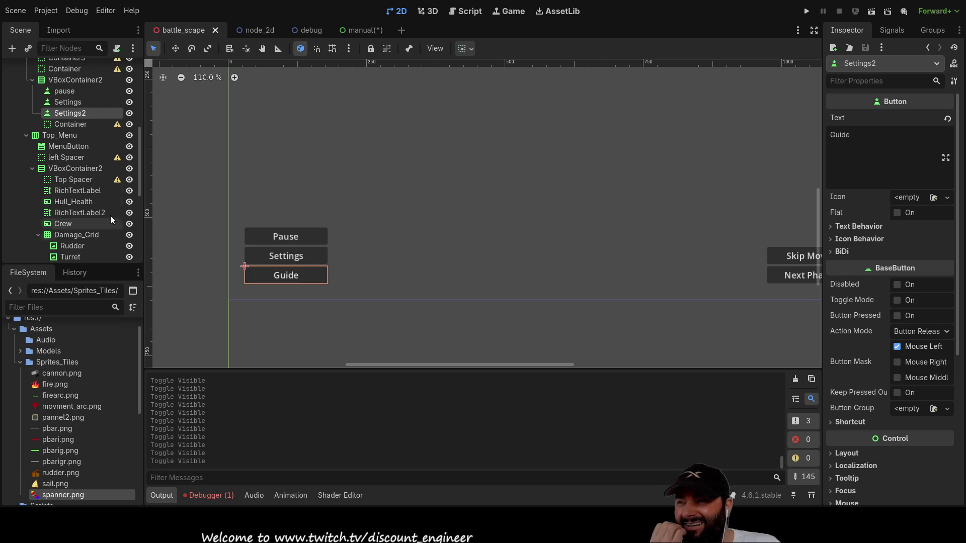
scroll(94, 187, "down", 8)
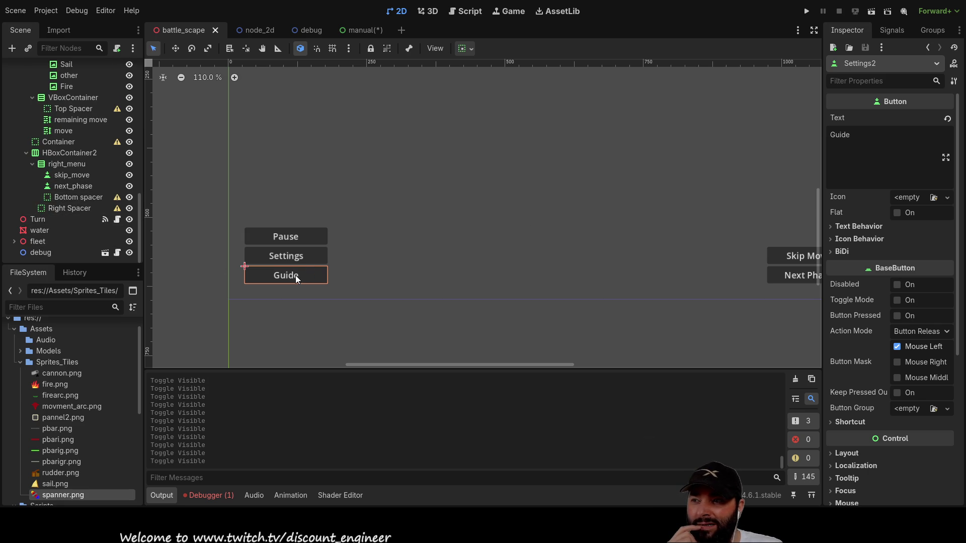
scroll(70, 177, "up", 8)
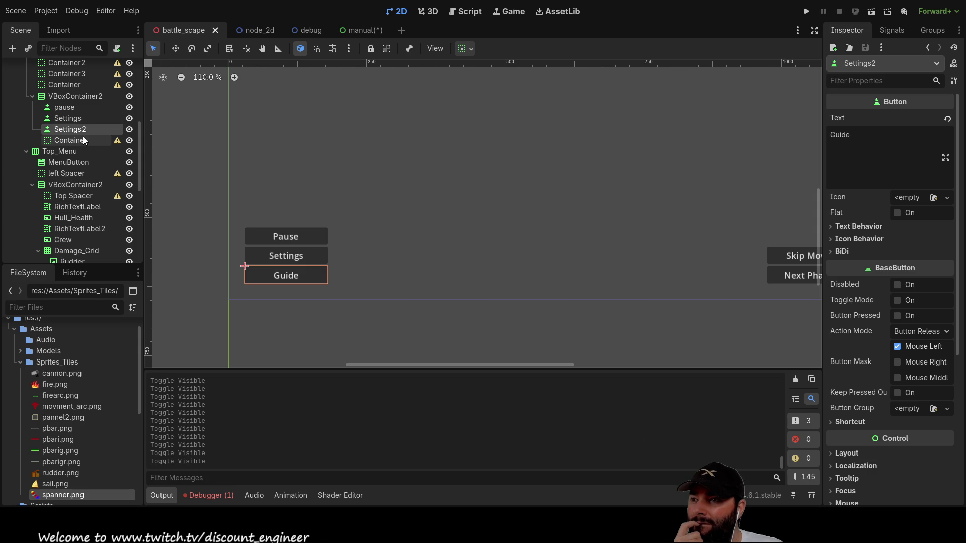
left_click(73, 107)
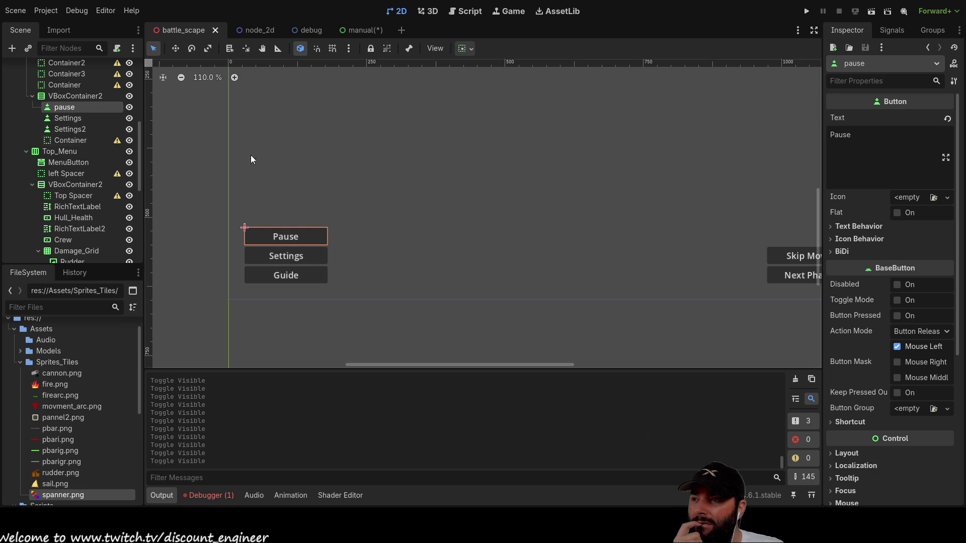
scroll(494, 252, "up", 4)
scroll(492, 299, "down", 2)
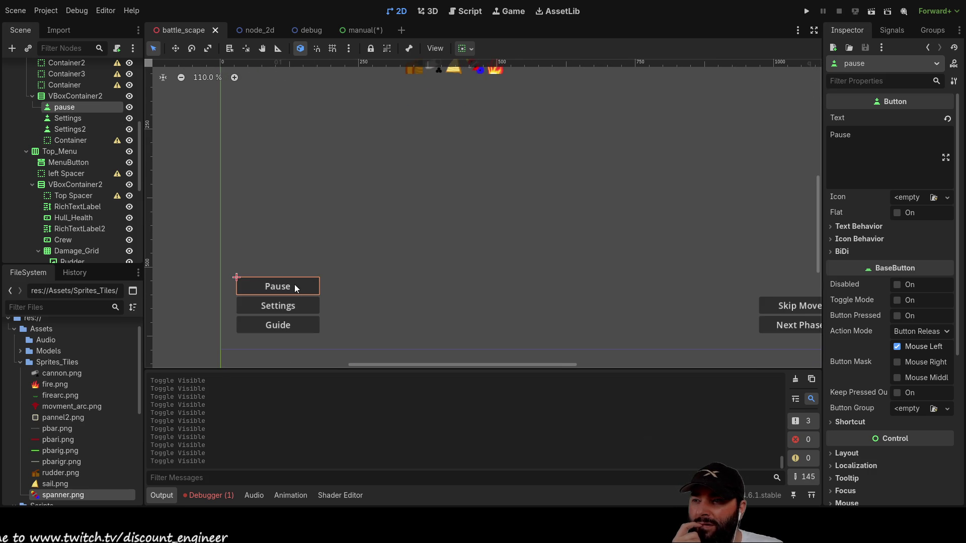
left_click(82, 120)
left_click(70, 107)
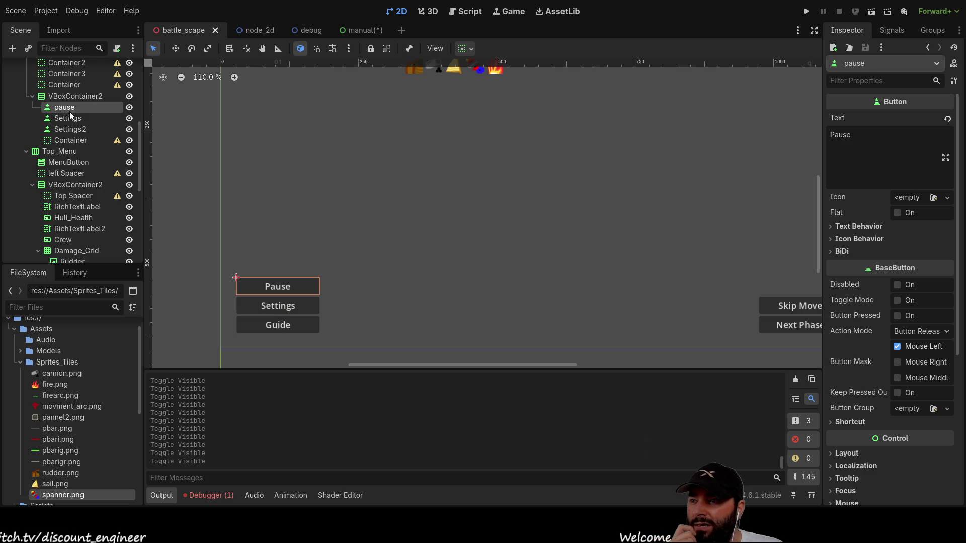
Rename the Guide button's node from Settings2 to 'guide'.
left_click(73, 130)
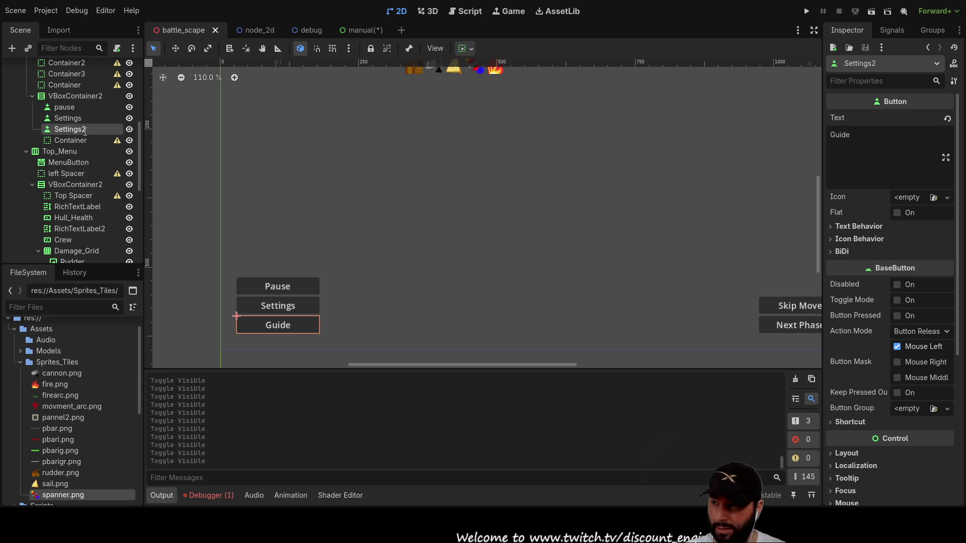
type("guide")
key("Return")
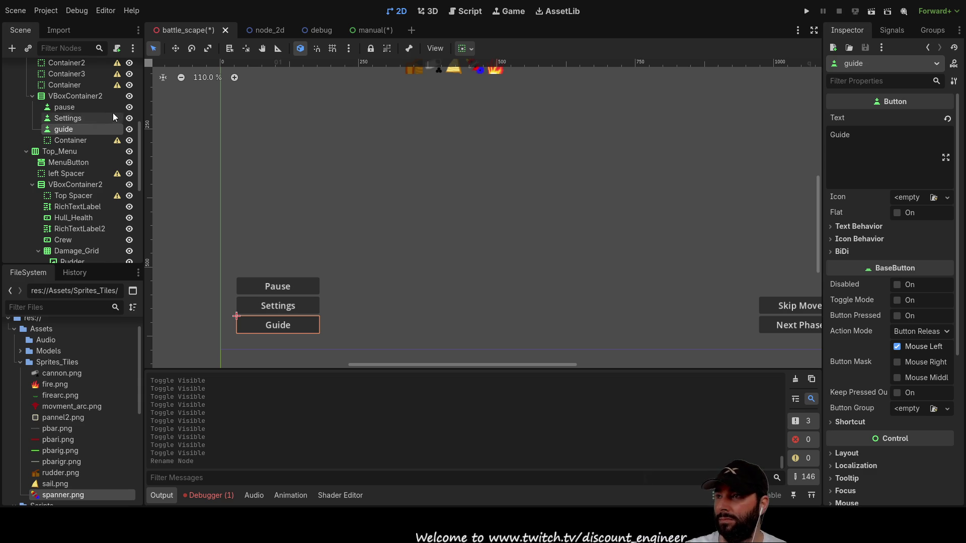
scroll(94, 151, "up", 5)
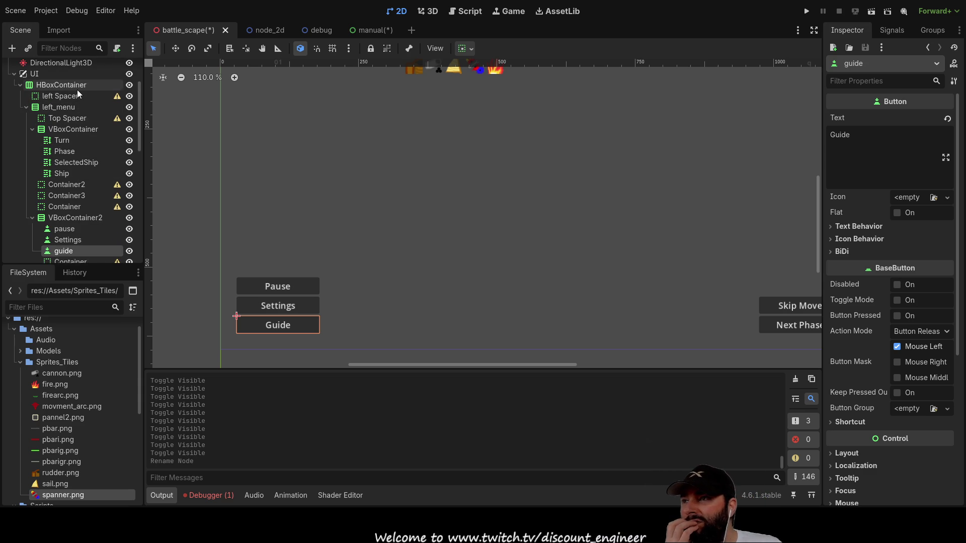
left_click(77, 89)
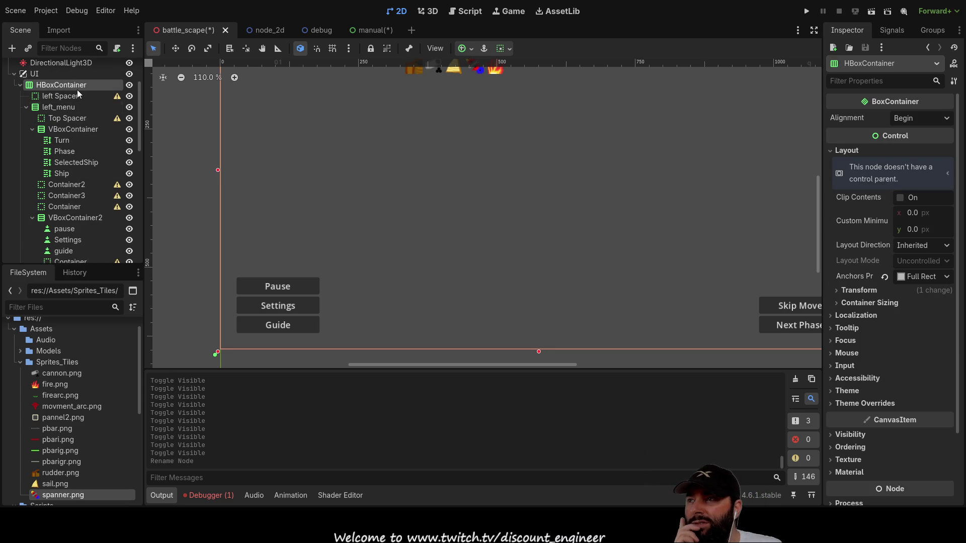
Frame the whole HUD on the canvas and select the Remaining Moves label.
left_click_drag(407, 174, 377, 289)
scroll(377, 289, "down", 3)
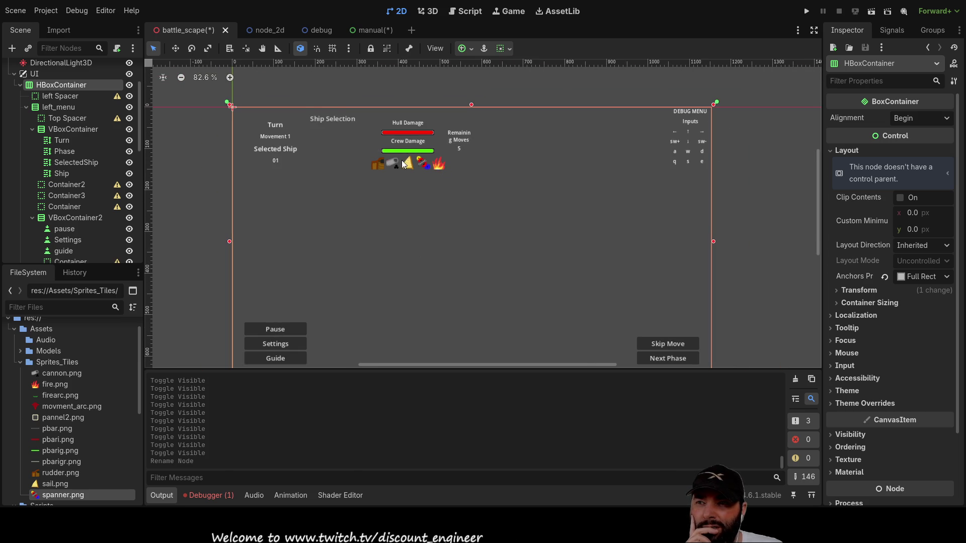
scroll(457, 226, "down", 3)
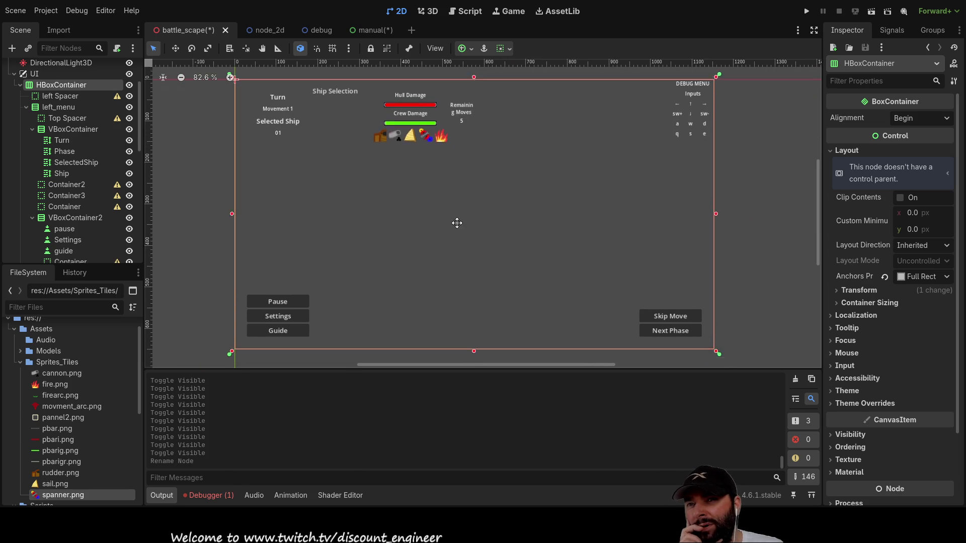
mouse_move(424, 200)
left_mouse_down()
mouse_move(431, 226)
mouse_move(448, 227)
left_mouse_up()
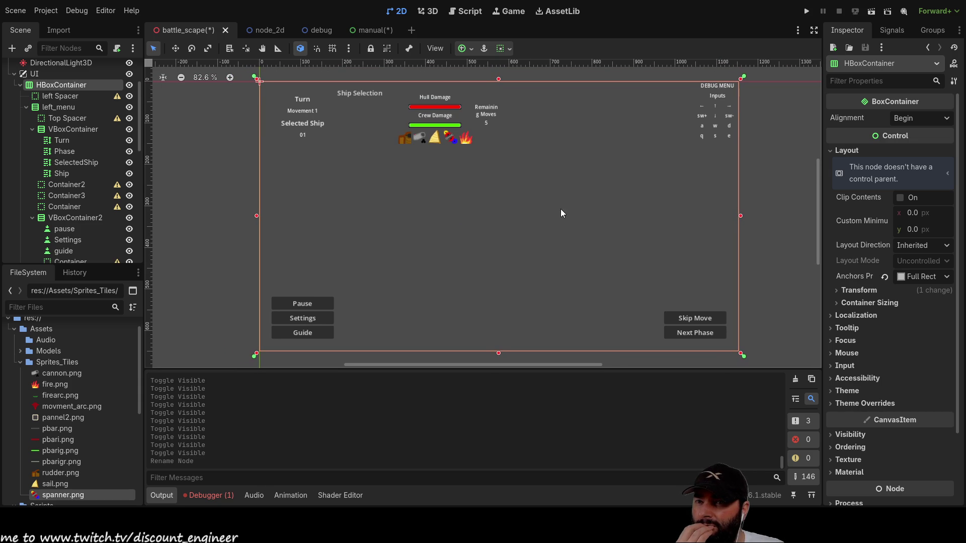
left_click_drag(513, 207, 441, 191)
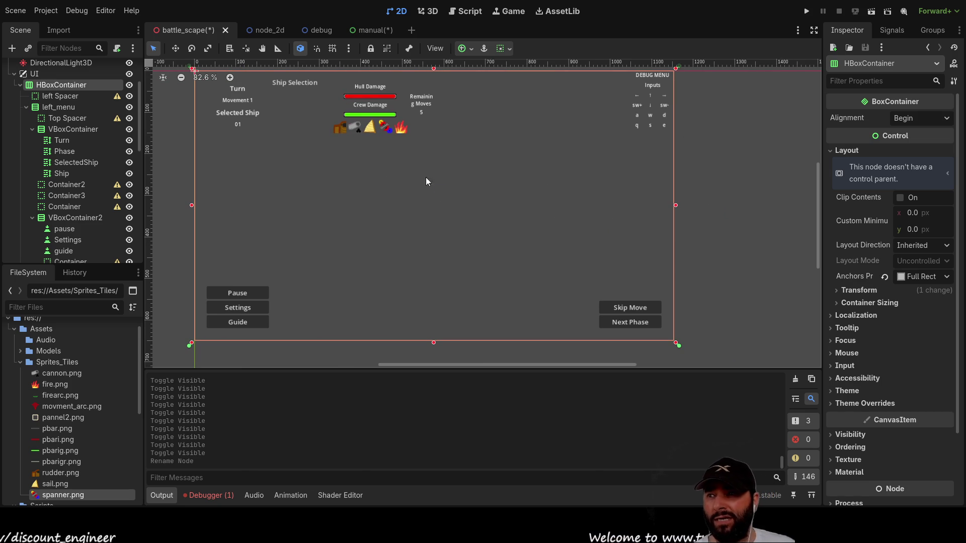
left_click(423, 100)
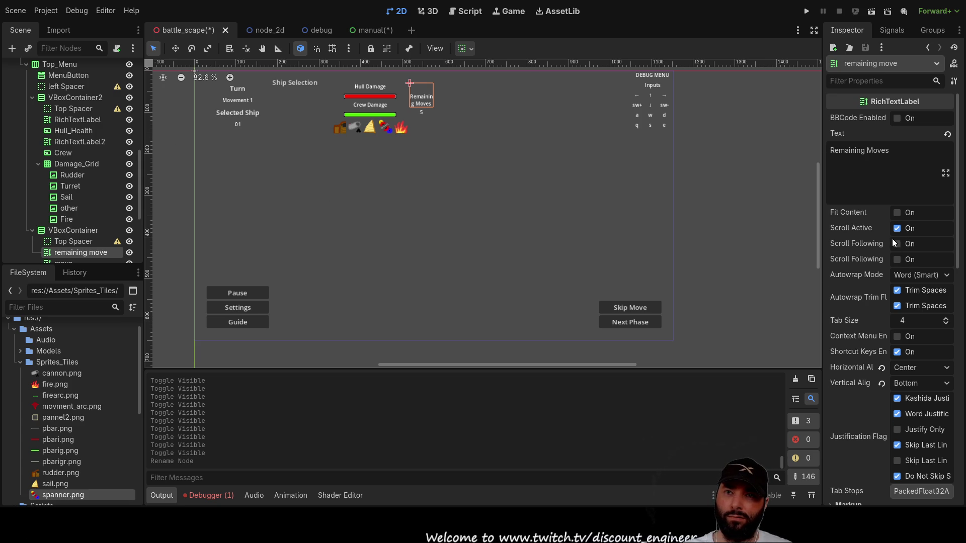
scroll(894, 243, "down", 4)
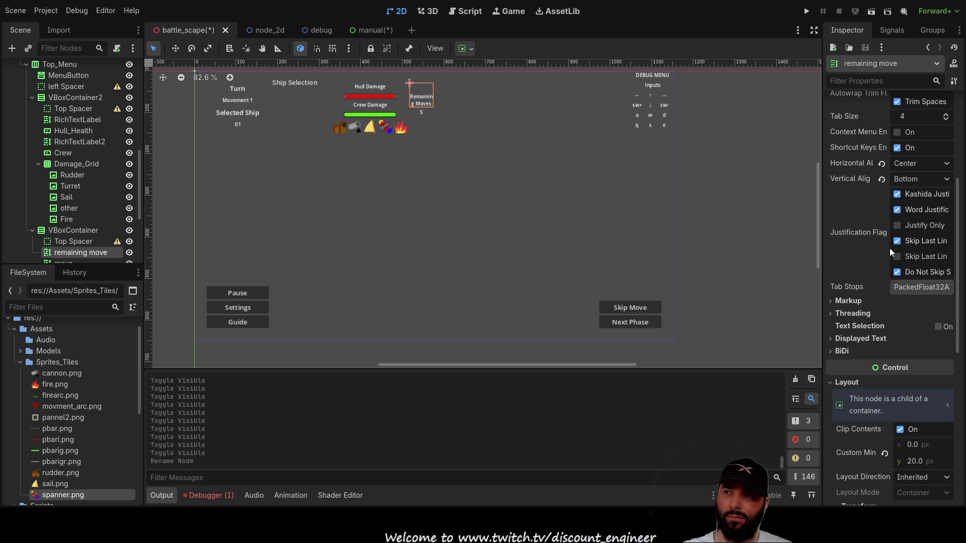
scroll(889, 210, "up", 5)
scroll(888, 210, "down", 6)
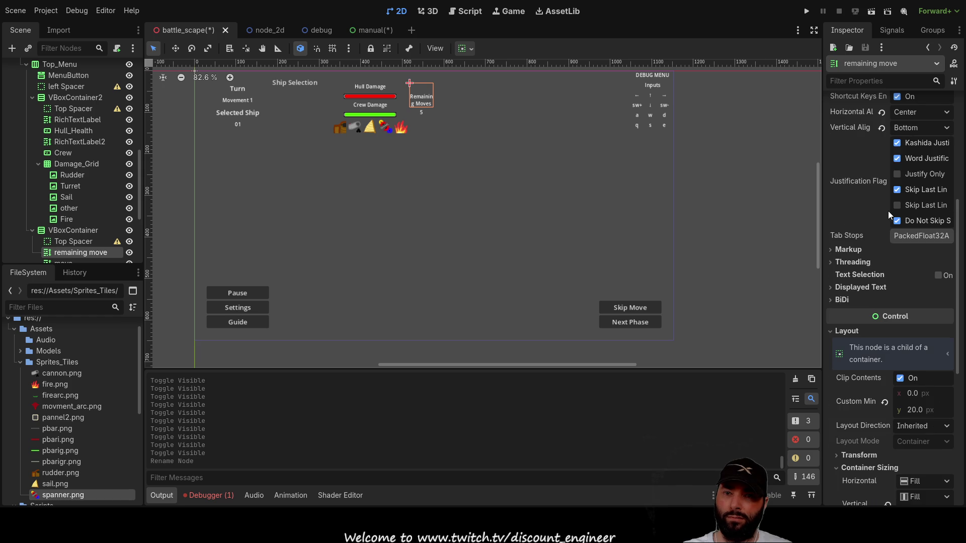
Lower the Remaining Moves label's Normal Font Size override from 12 to 11 px.
scroll(869, 400, "down", 3)
scroll(871, 403, "down", 3)
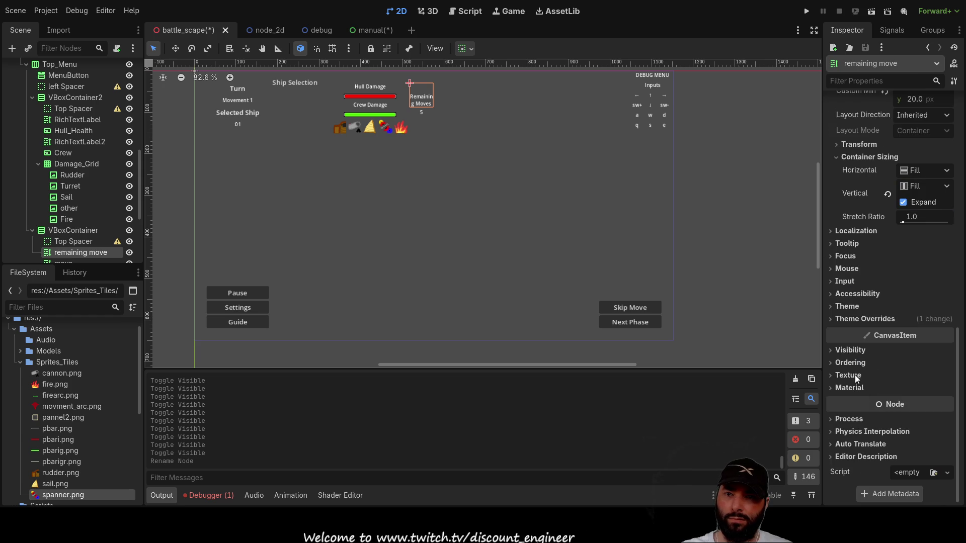
left_click(830, 319)
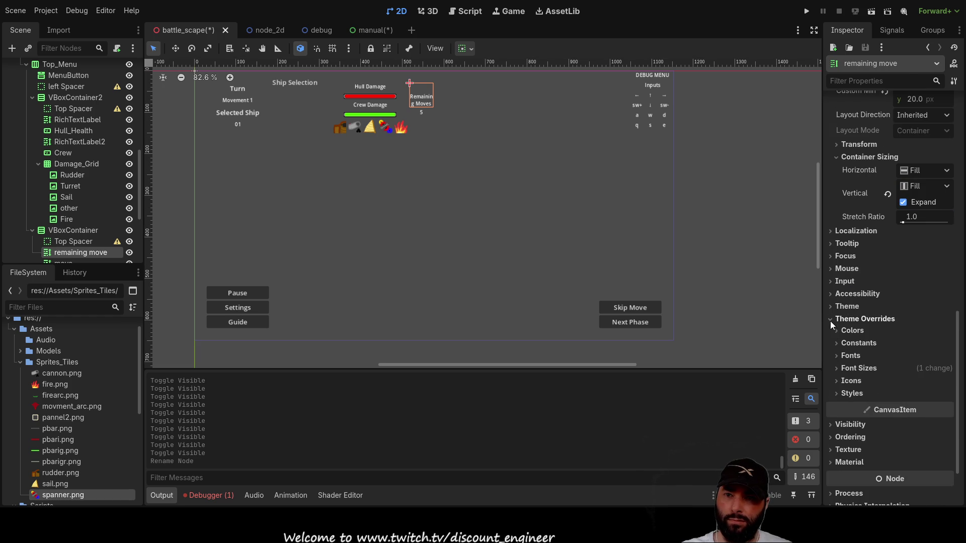
left_click(837, 369)
left_click(947, 386)
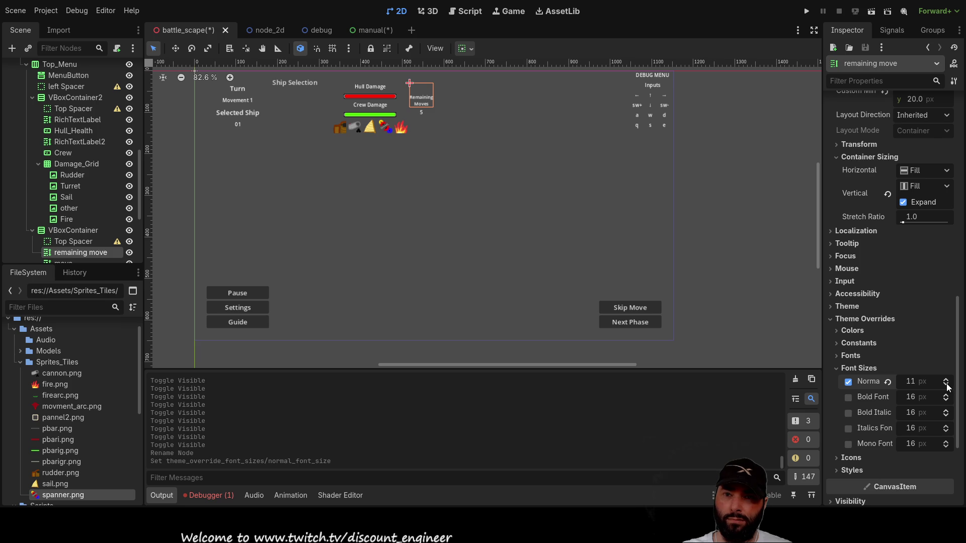
left_click(725, 302)
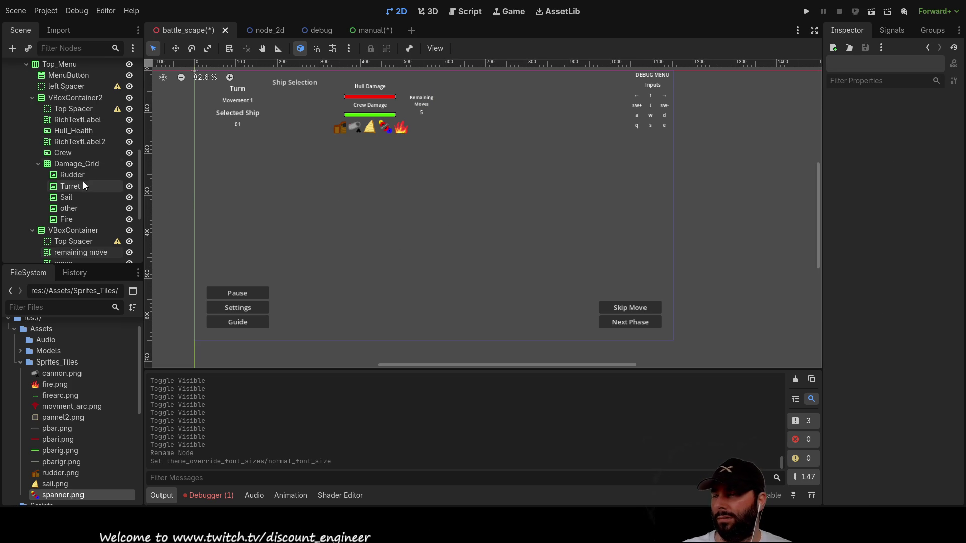
mouse_move(291, 184)
left_mouse_down()
mouse_move(332, 218)
mouse_move(289, 189)
left_mouse_up()
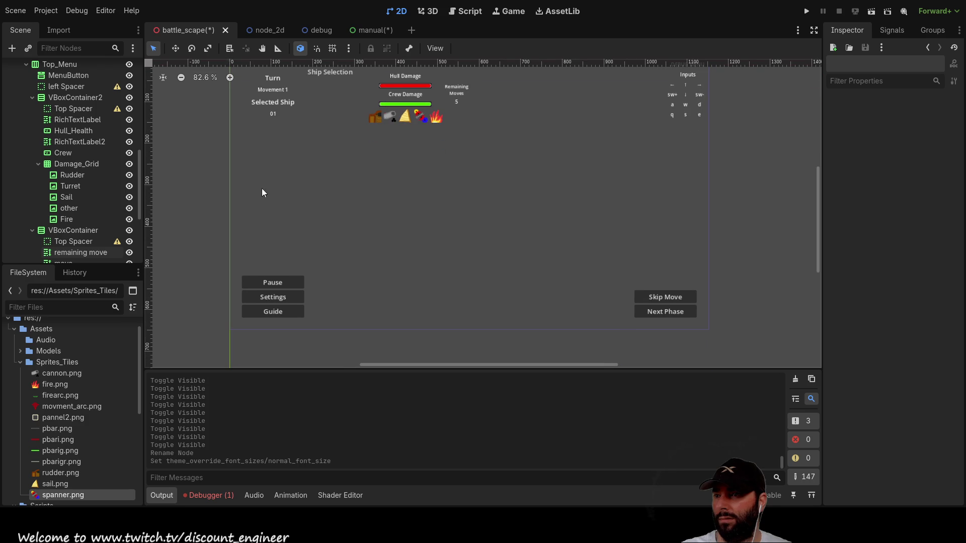
scroll(87, 165, "up", 2)
scroll(88, 161, "up", 8)
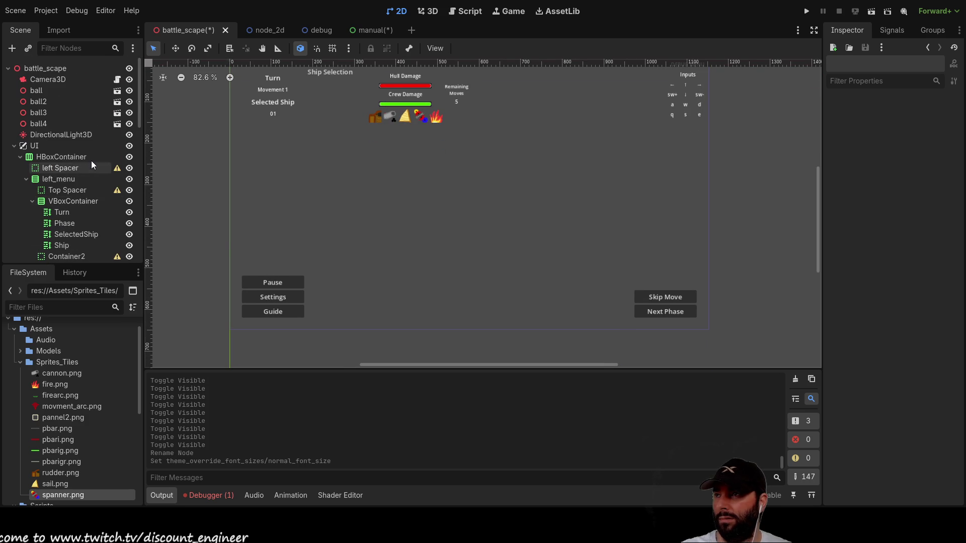
Attach a new ui.gd script to the UI canvas layer node.
left_click(38, 146)
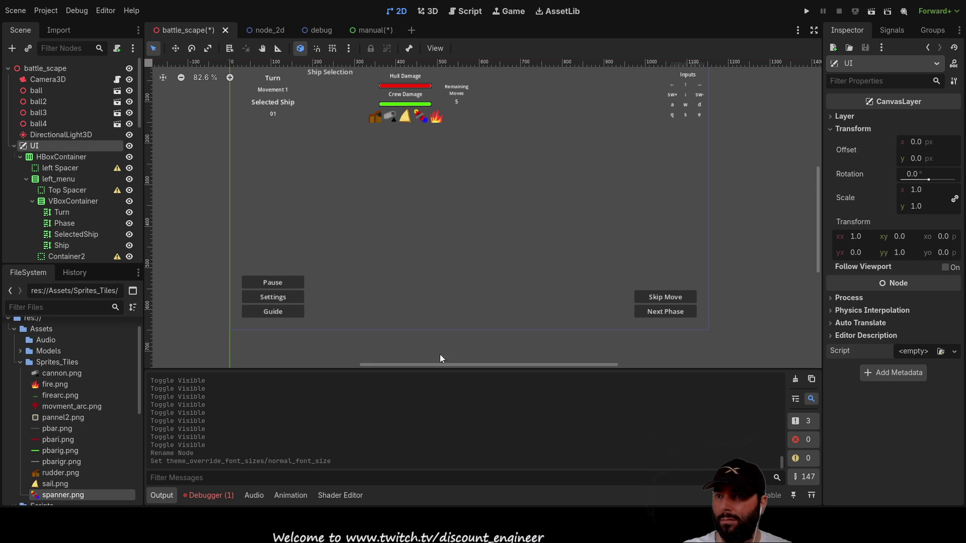
left_click(441, 374)
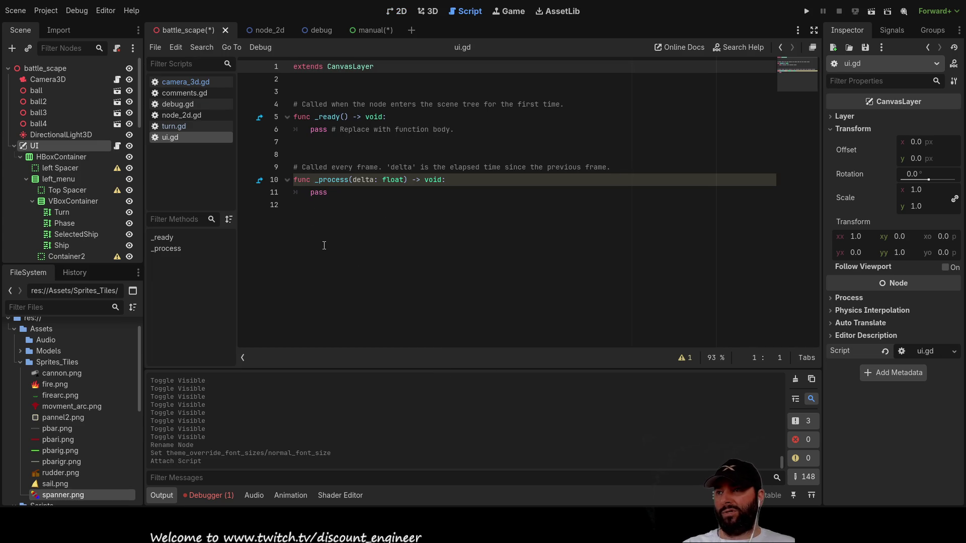
scroll(68, 236, "down", 3)
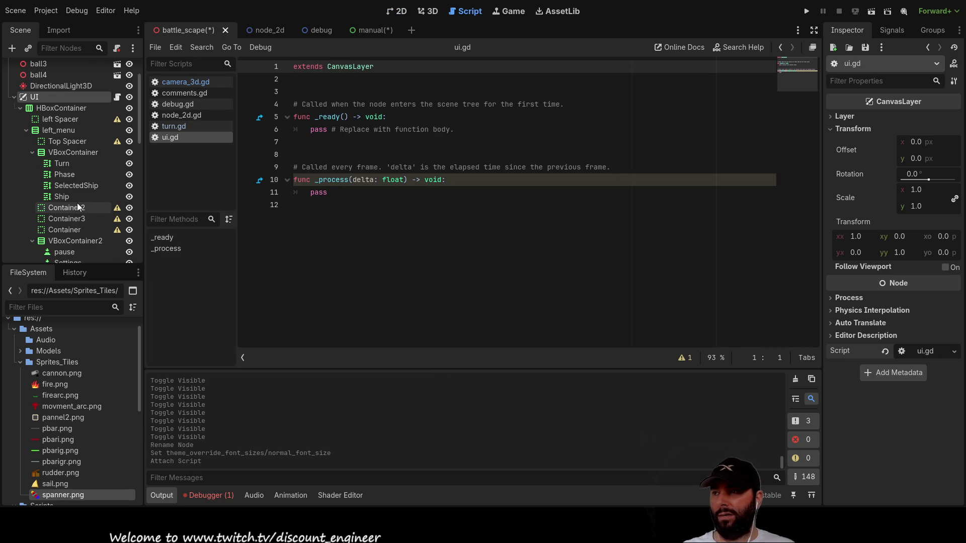
scroll(76, 201, "down", 5)
scroll(86, 217, "down", 3)
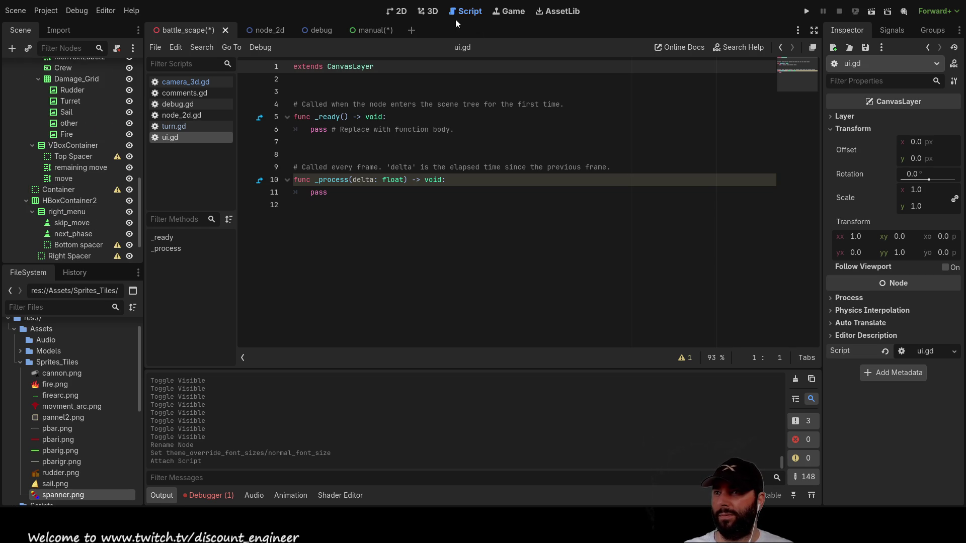
Connect the guide button's pressed signal to _on_guide_pressed in ui.gd.
left_click(399, 12)
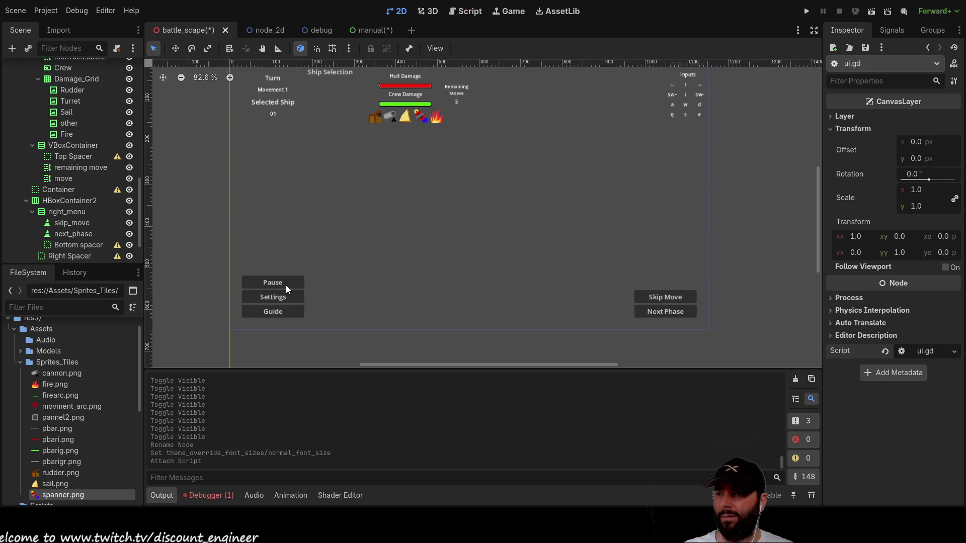
left_click(281, 310)
left_click(895, 31)
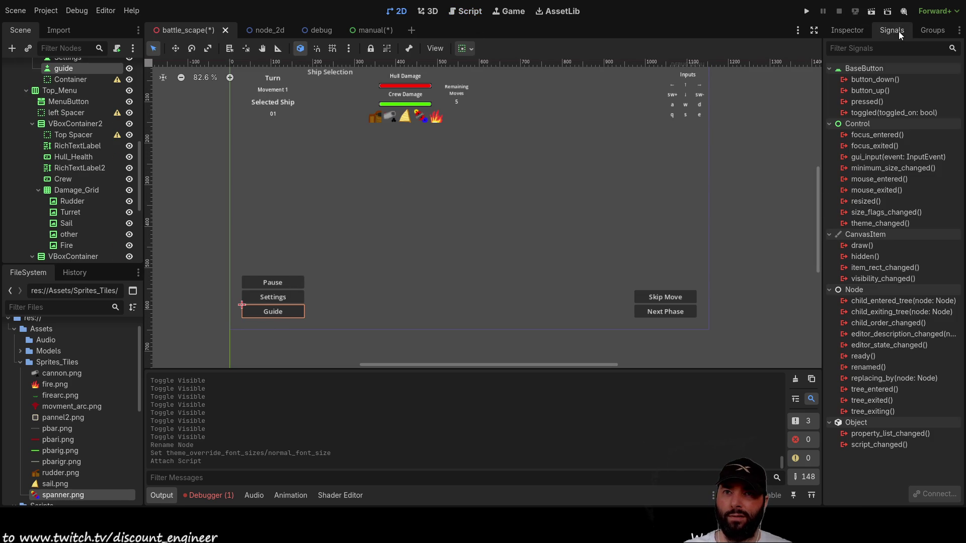
left_click(871, 101)
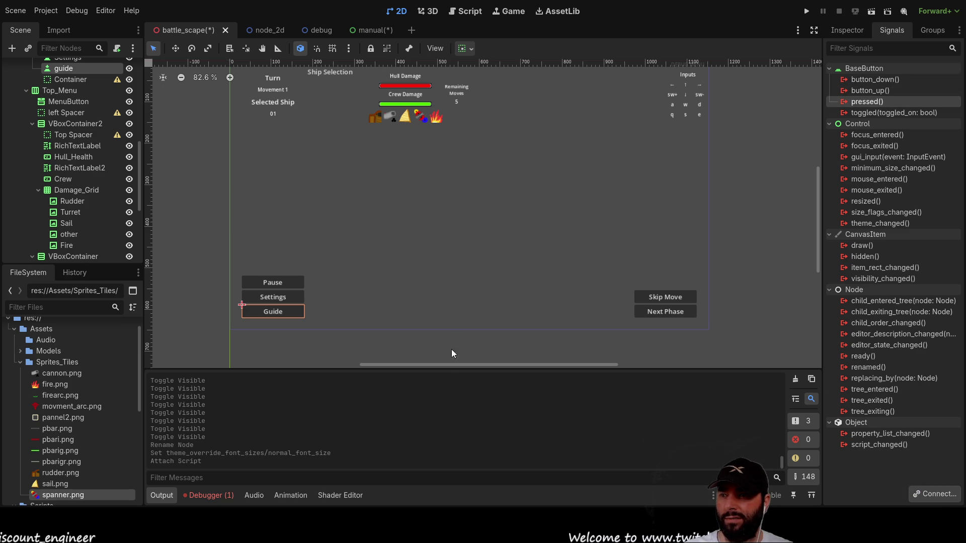
left_click(445, 370)
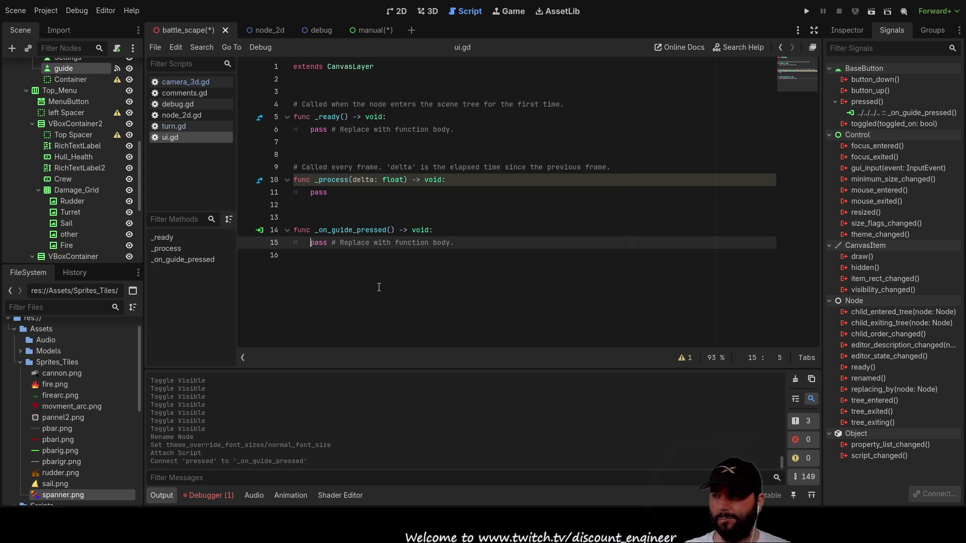
key("Return")
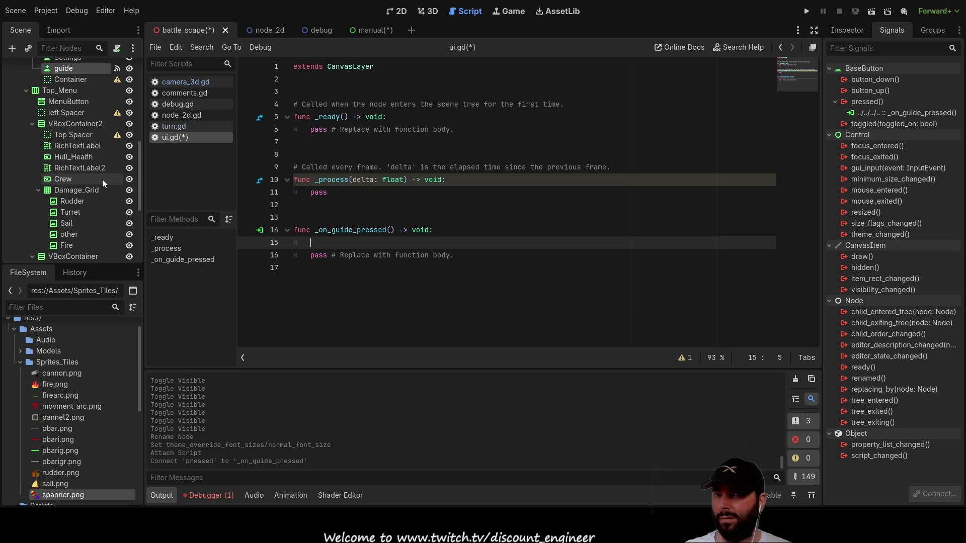
Collapse the UI branch, check the manual scene, then select battle_scape's root node.
scroll(101, 179, "down", 1)
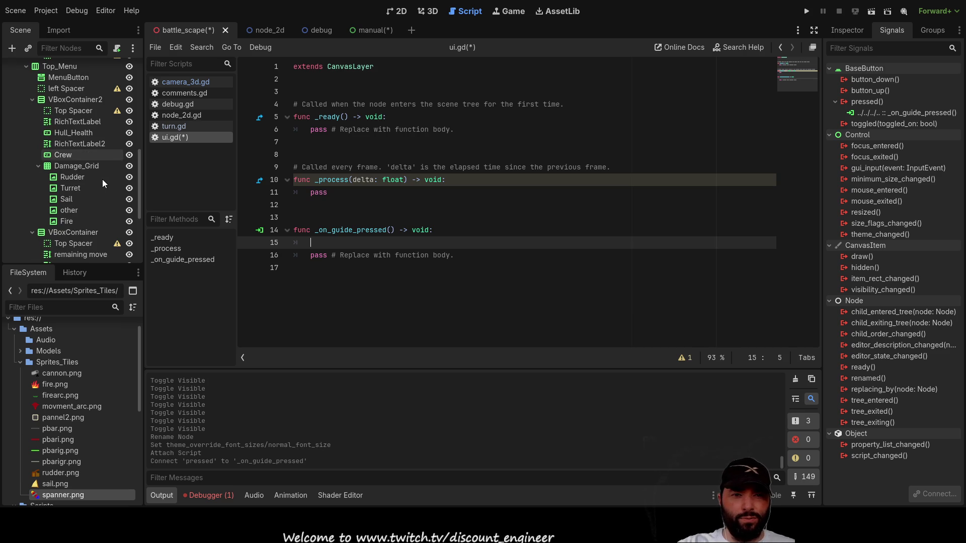
scroll(102, 181, "down", 2)
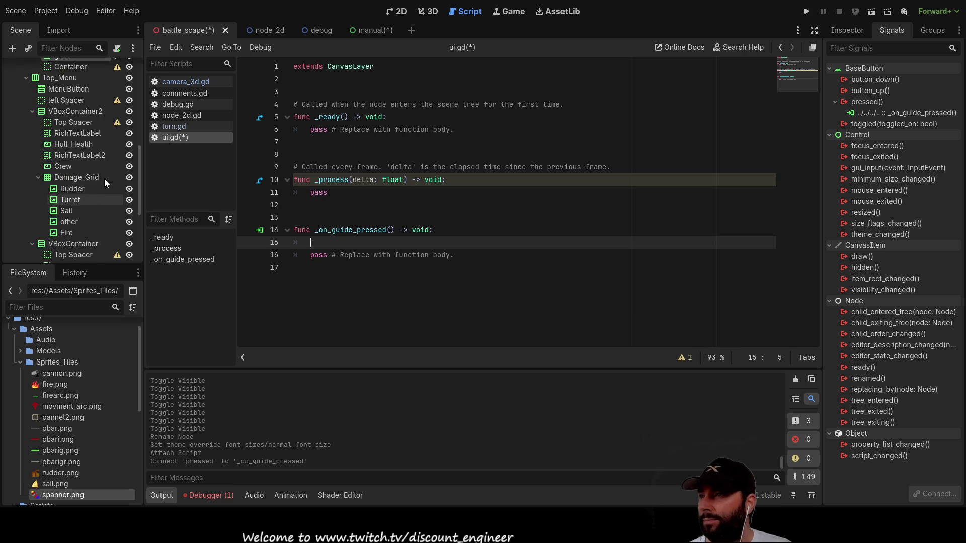
scroll(104, 179, "up", 3)
scroll(83, 137, "up", 2)
scroll(85, 150, "up", 2)
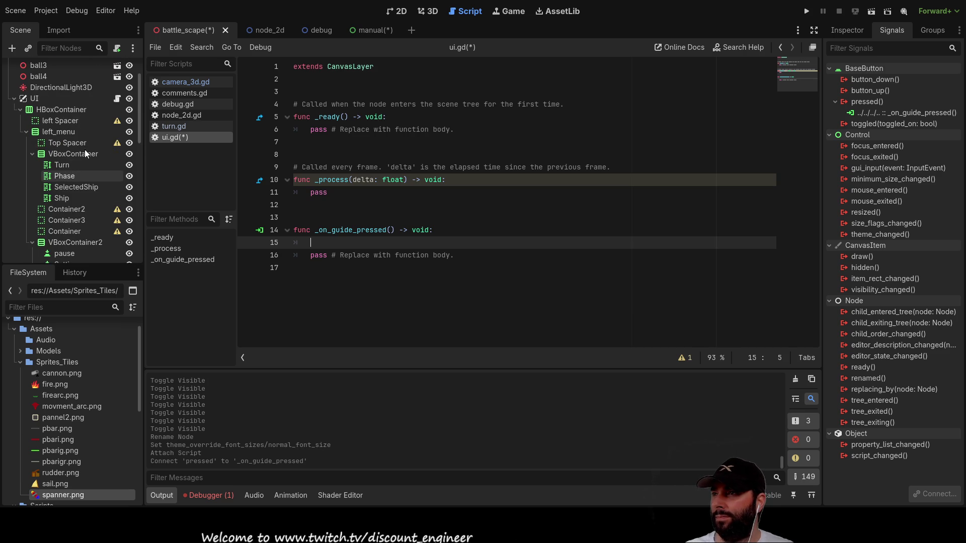
scroll(85, 150, "down", 8)
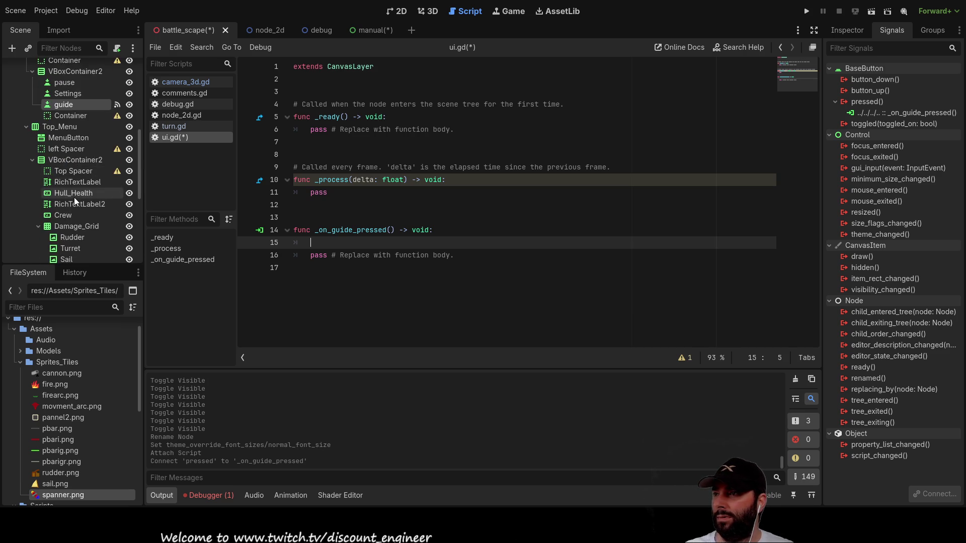
scroll(74, 197, "up", 5)
left_click(12, 105)
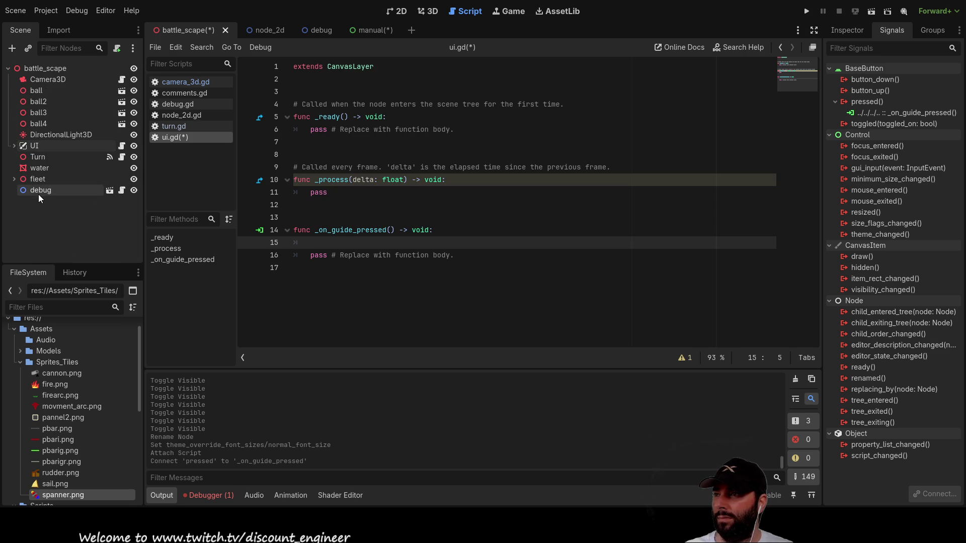
left_click(370, 34)
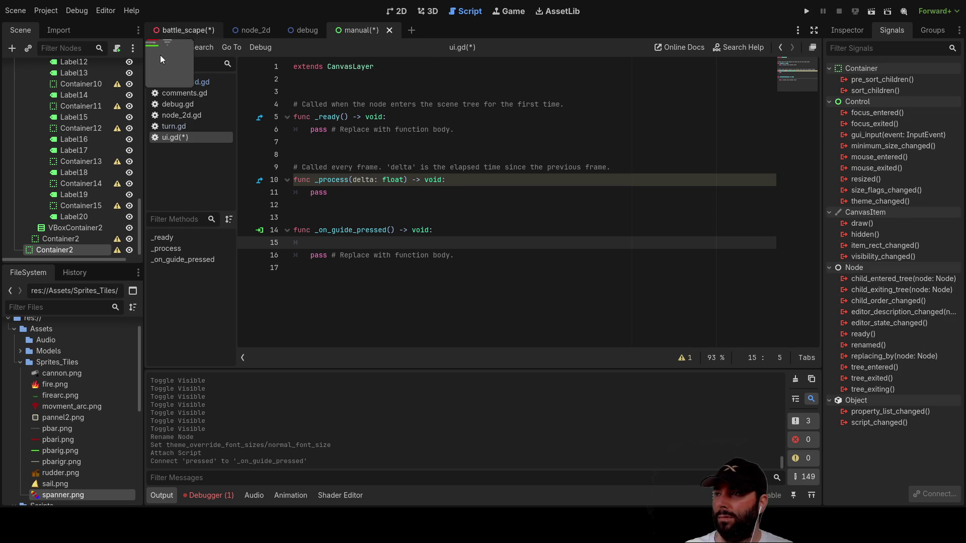
left_click(174, 33)
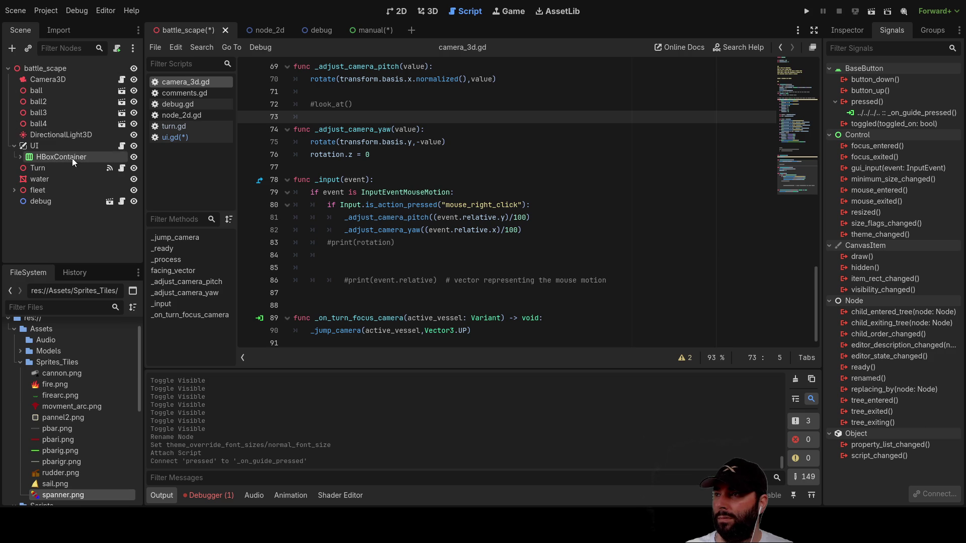
left_click(35, 146)
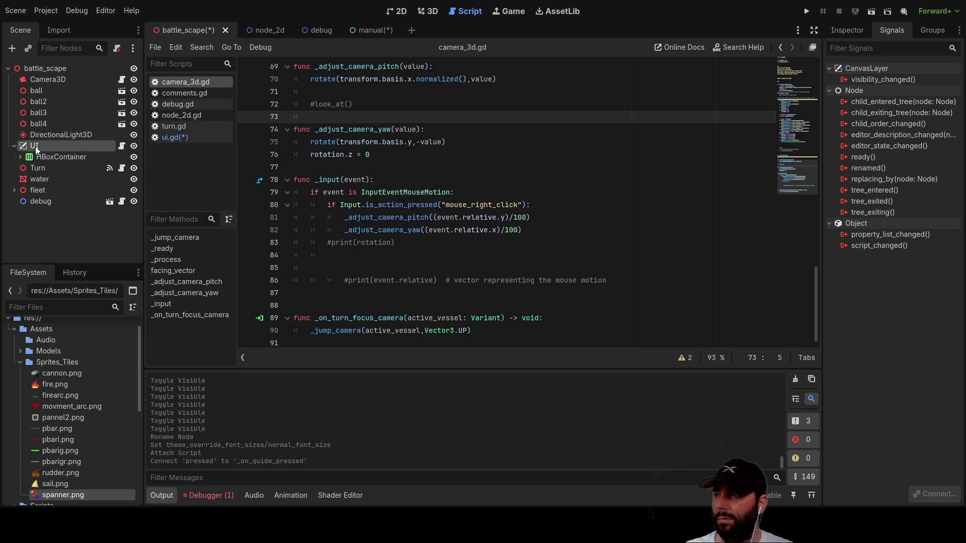
left_click(46, 69)
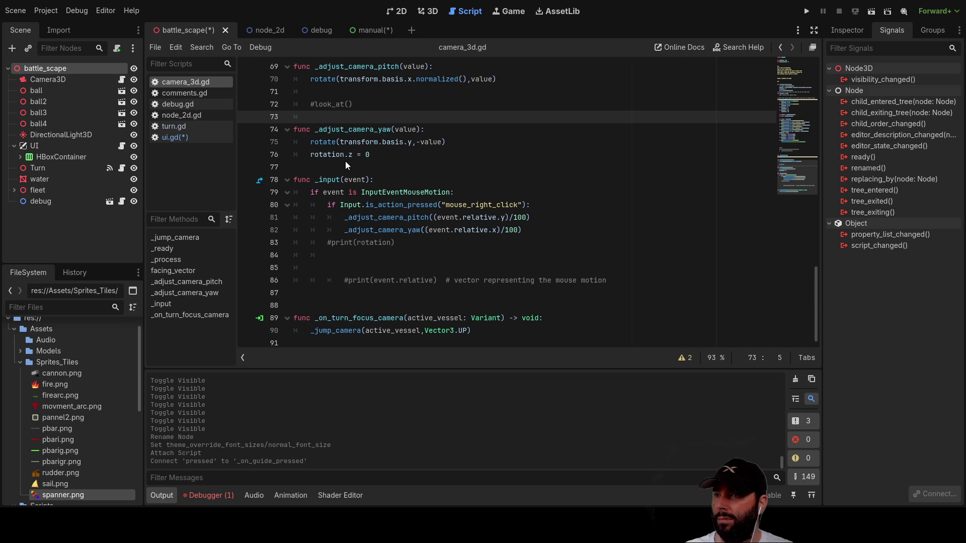
Hide the Manual node and move it between DirectionalLight3D and UI.
left_click(133, 213)
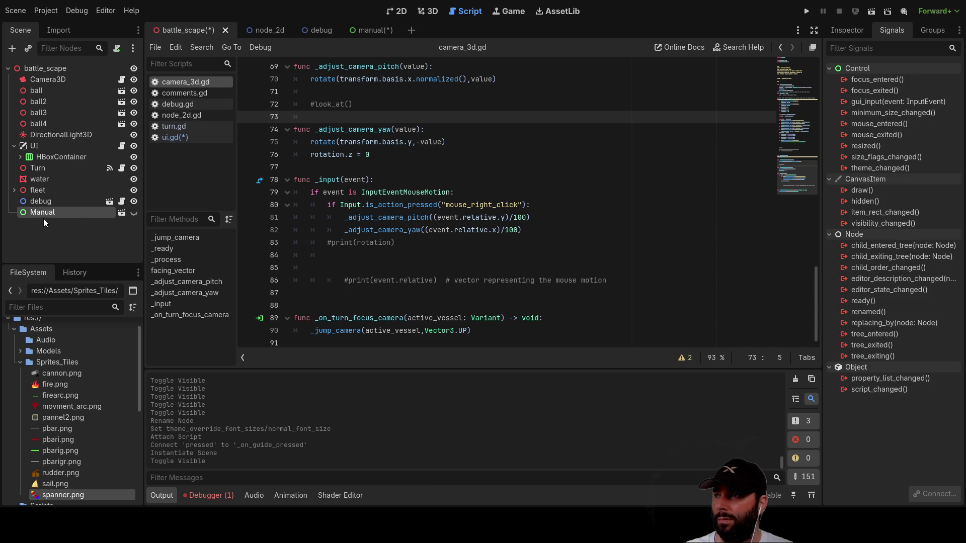
left_click_drag(35, 210, 48, 142)
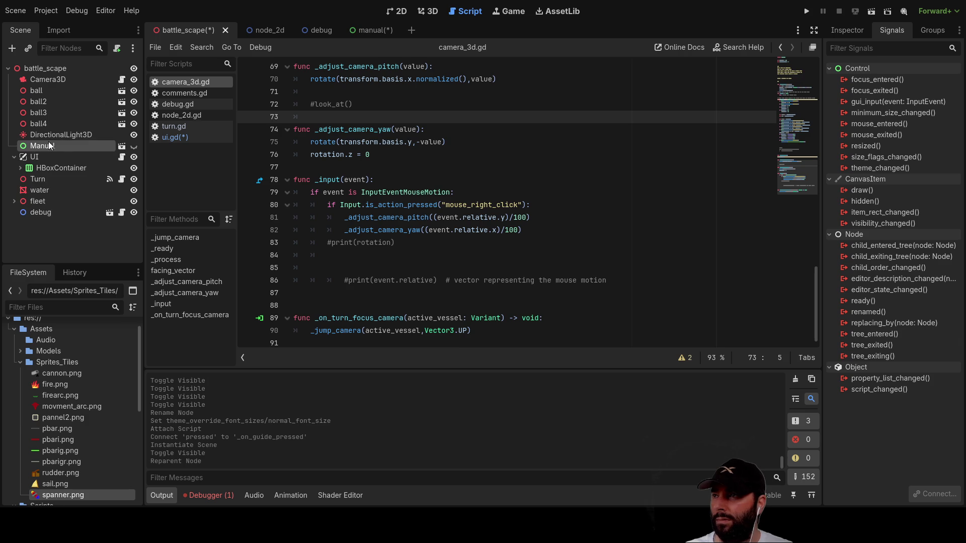
left_click(36, 156)
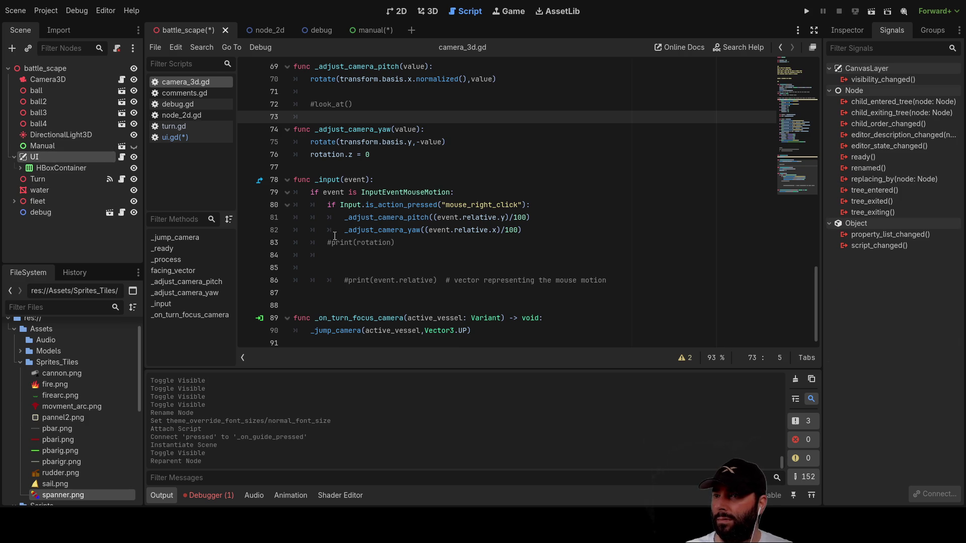
left_click(178, 143)
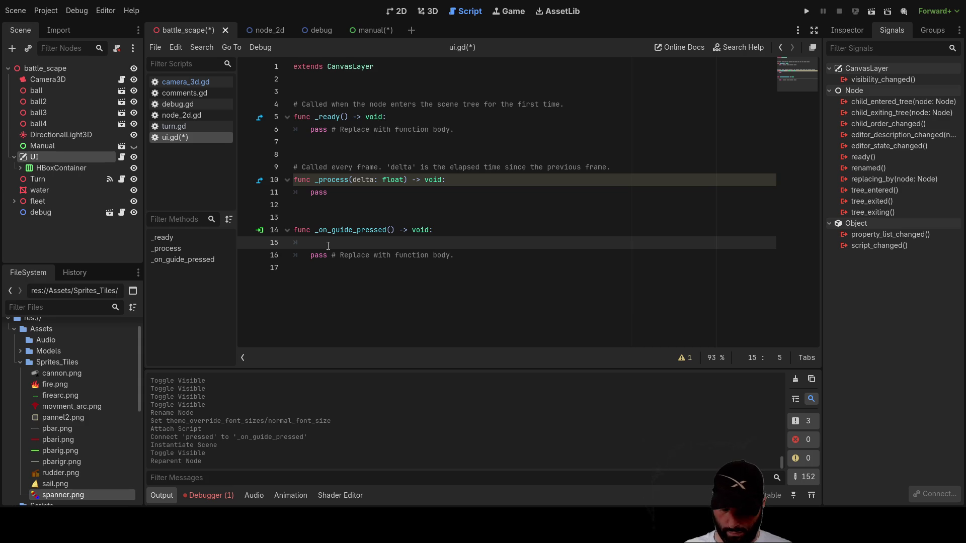
Write the condition line 'if $Manual.visible = true:' in _on_guide_pressed.
type("if")
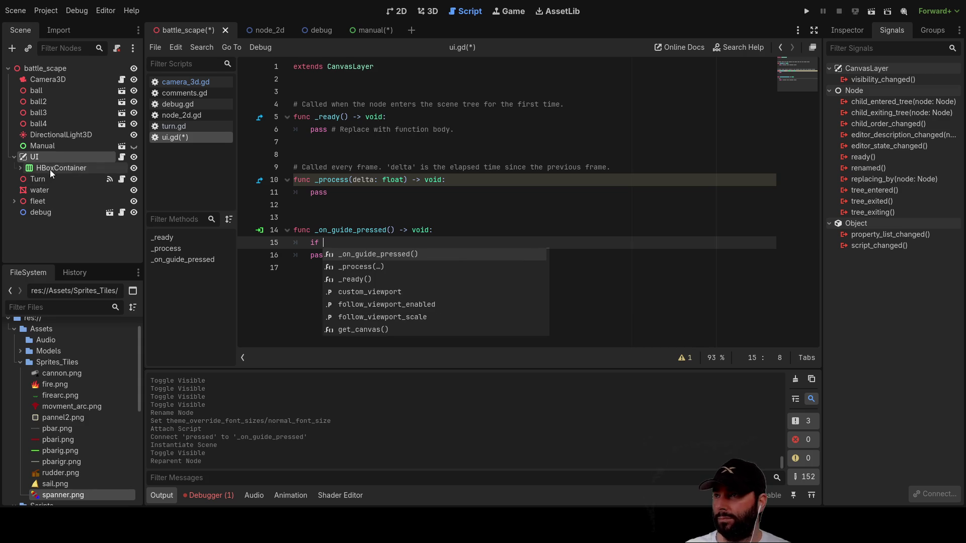
mouse_move(39, 145)
left_mouse_down()
mouse_move(346, 212)
mouse_move(334, 244)
left_mouse_up()
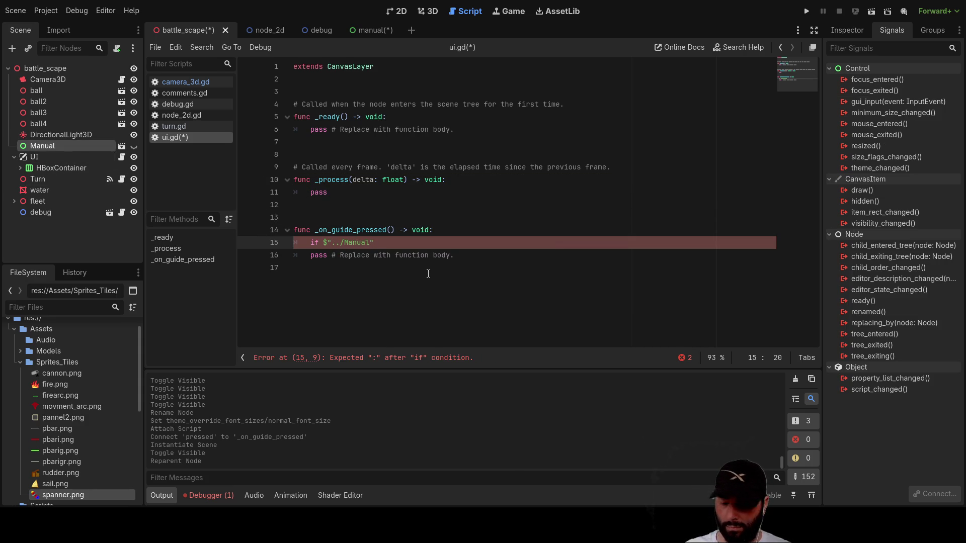
type(".viss")
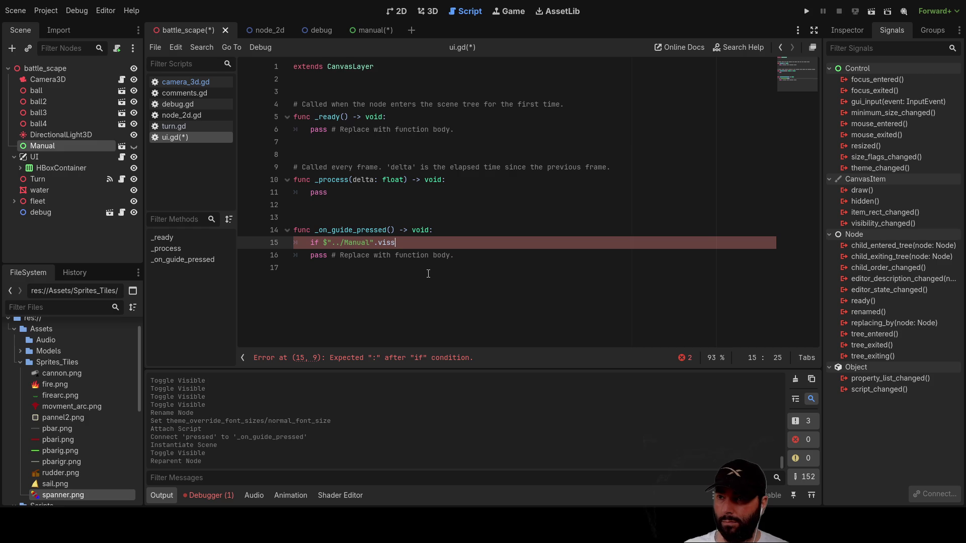
key("BackSpace")
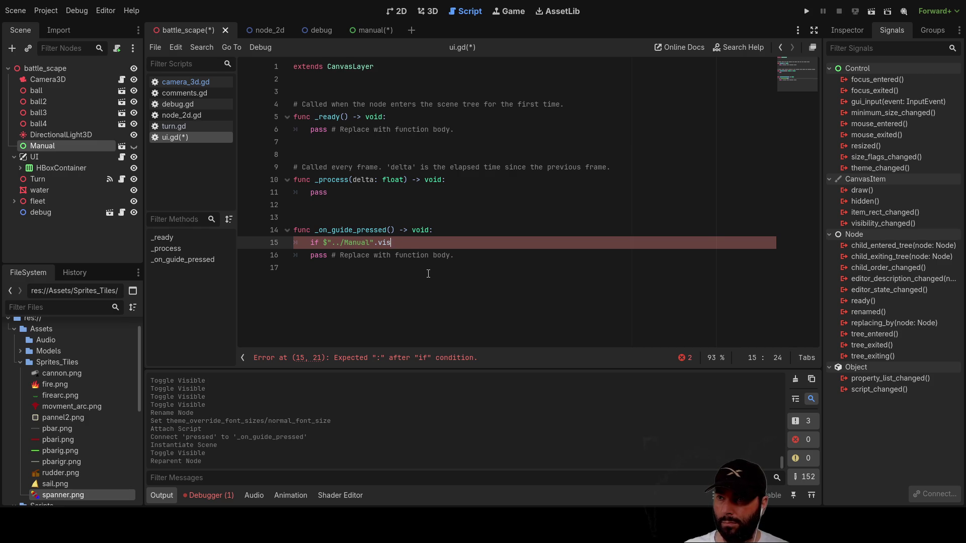
key("ctrl+space")
left_click(428, 273)
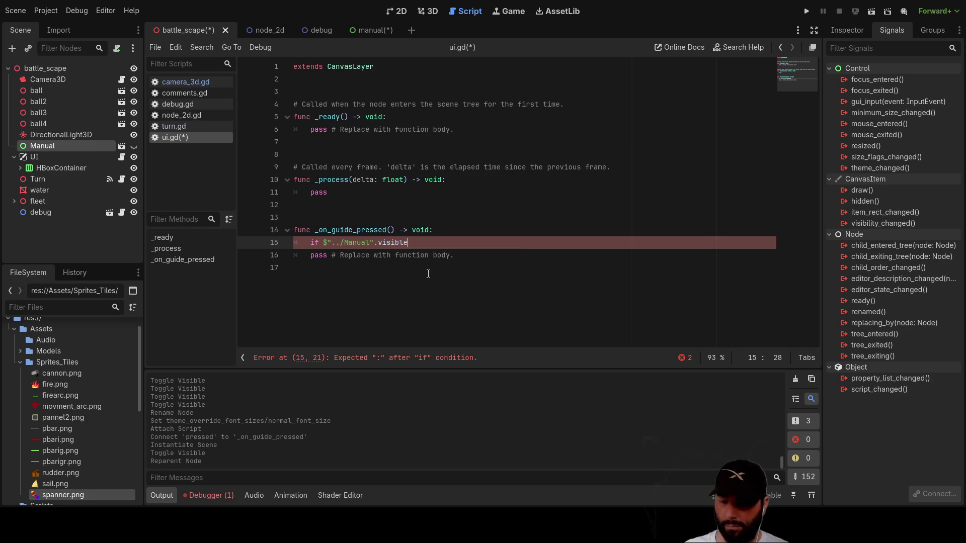
type(" = true")
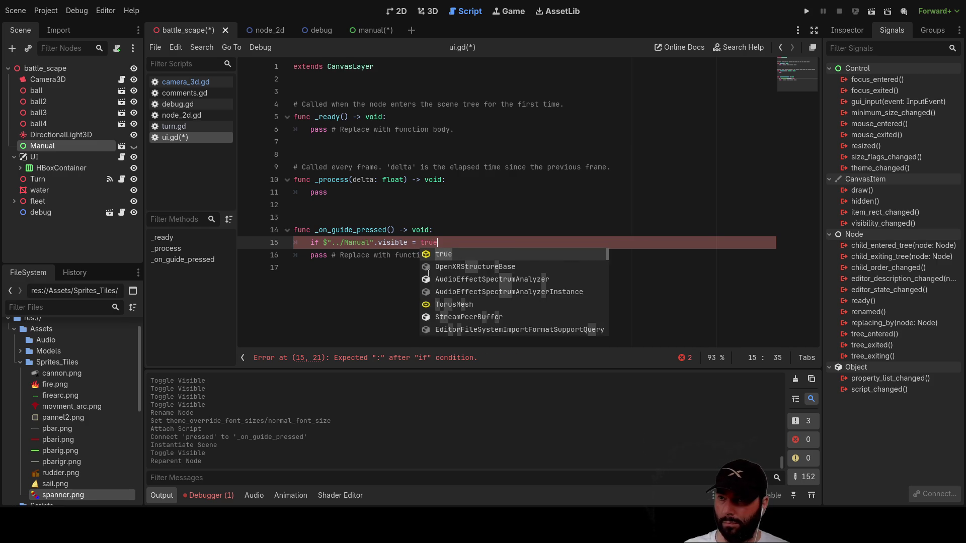
key("Return")
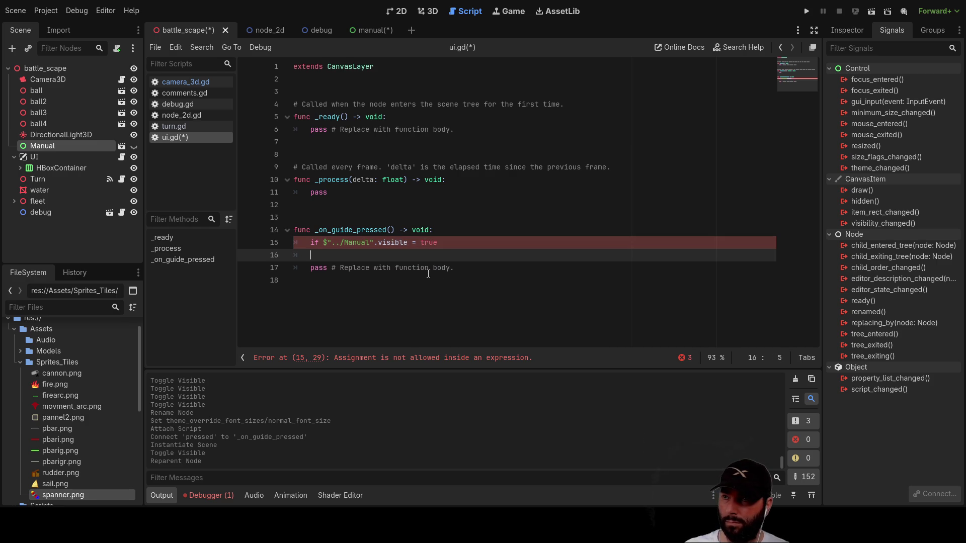
left_click(452, 245)
type(":")
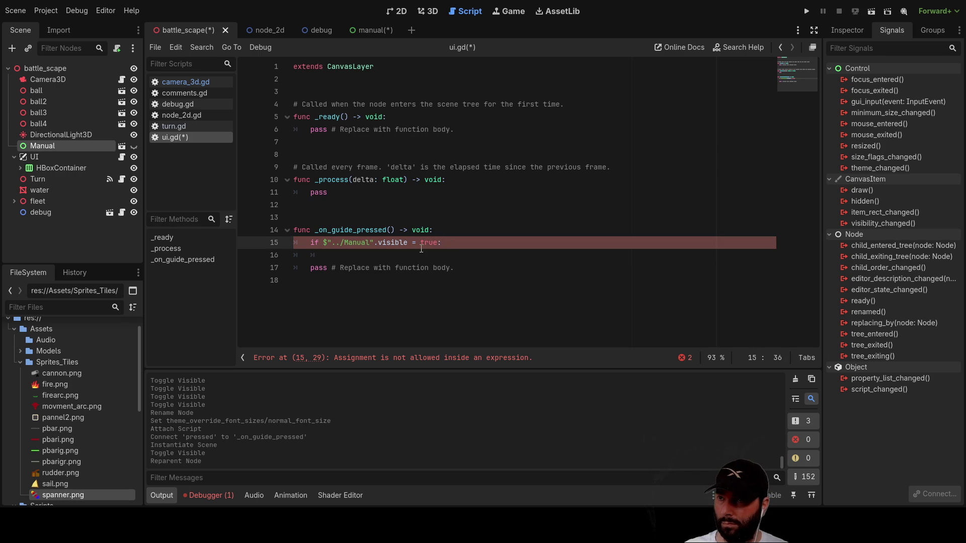
Copy the Manual visibility expression onto line 16 as false, and make line 15 compare with '=='.
left_click(416, 256)
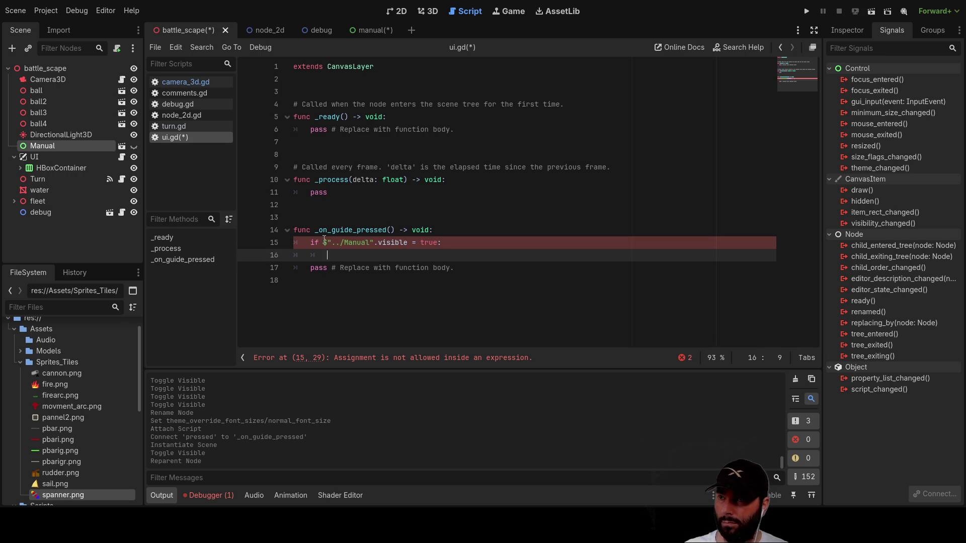
left_click_drag(324, 242, 438, 244)
key("ctrl+c")
key("Down")
key("ctrl+v")
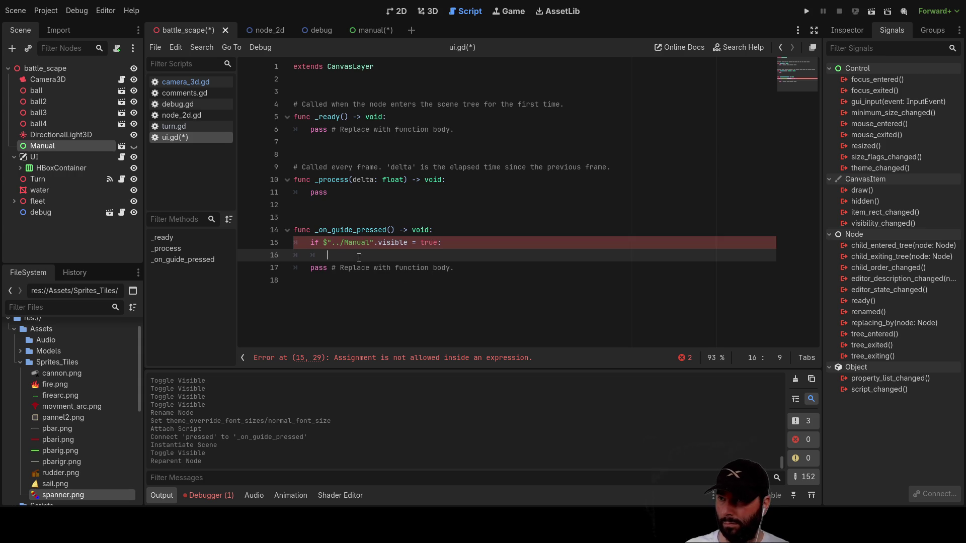
key("BackSpace")
key("BackSpace")
key("BackSpace")
type("fa")
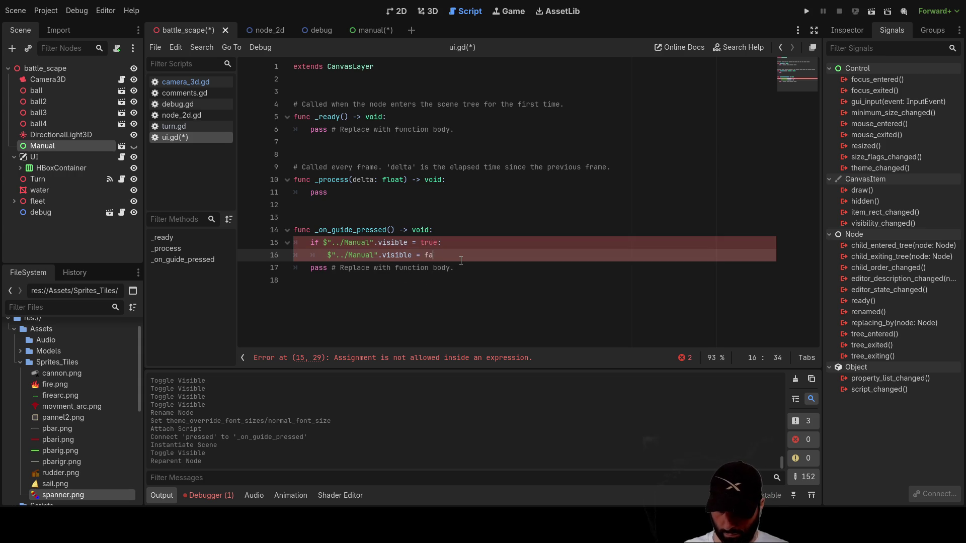
type("lse")
key("Up")
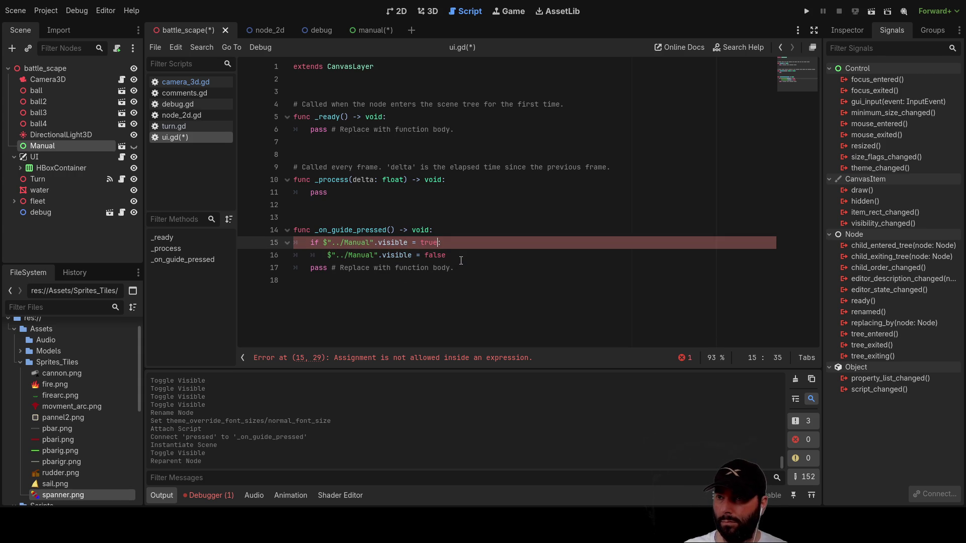
type("=")
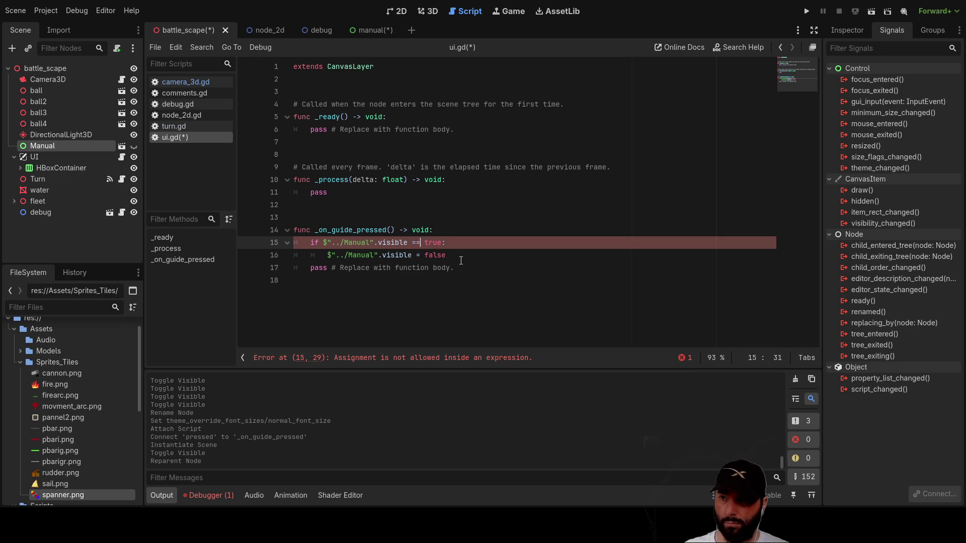
left_click(360, 286)
Add an else branch and paste the Manual visibility assignment under it.
left_click(310, 268)
key("Return")
key("Up")
type("else")
key("Return")
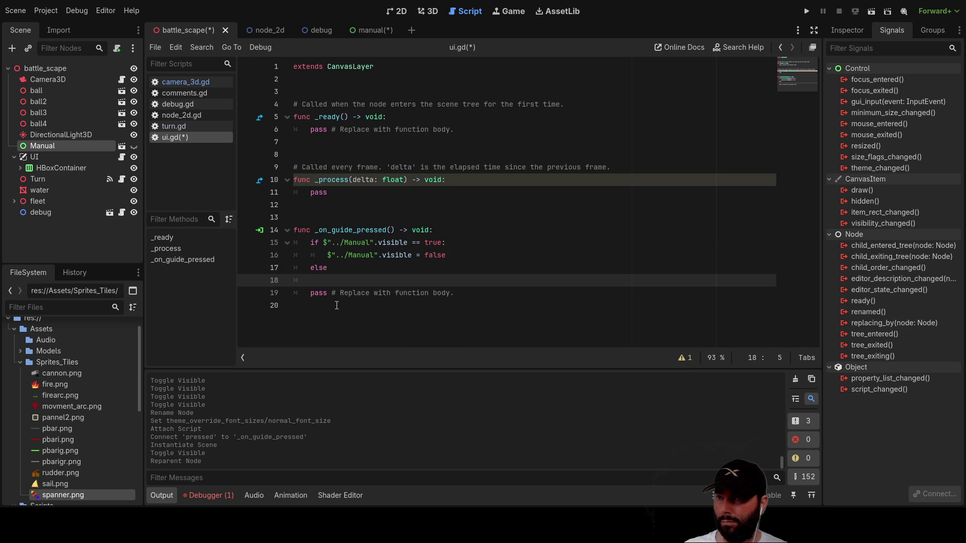
left_click(440, 244)
left_click_drag(440, 243, 324, 243)
left_click(443, 243)
left_click(336, 280)
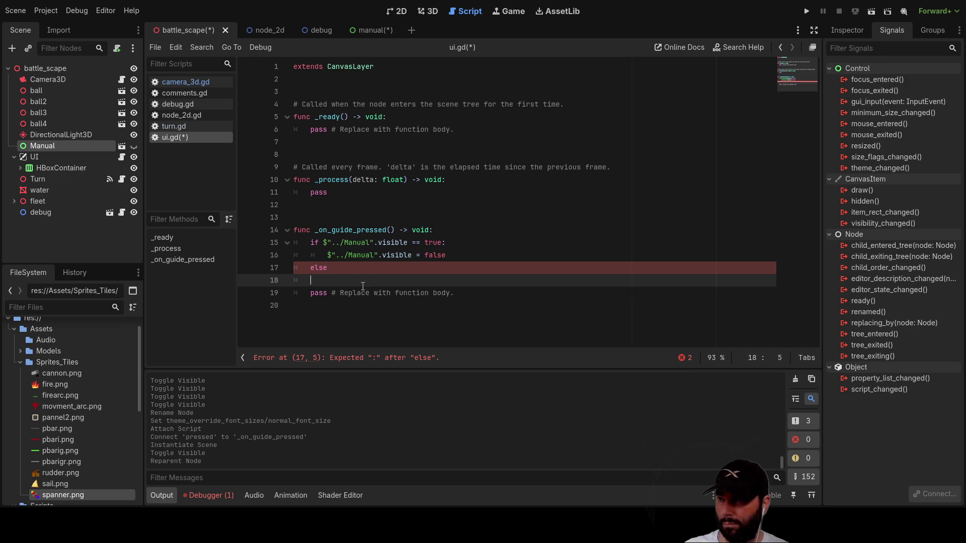
key("ctrl+v")
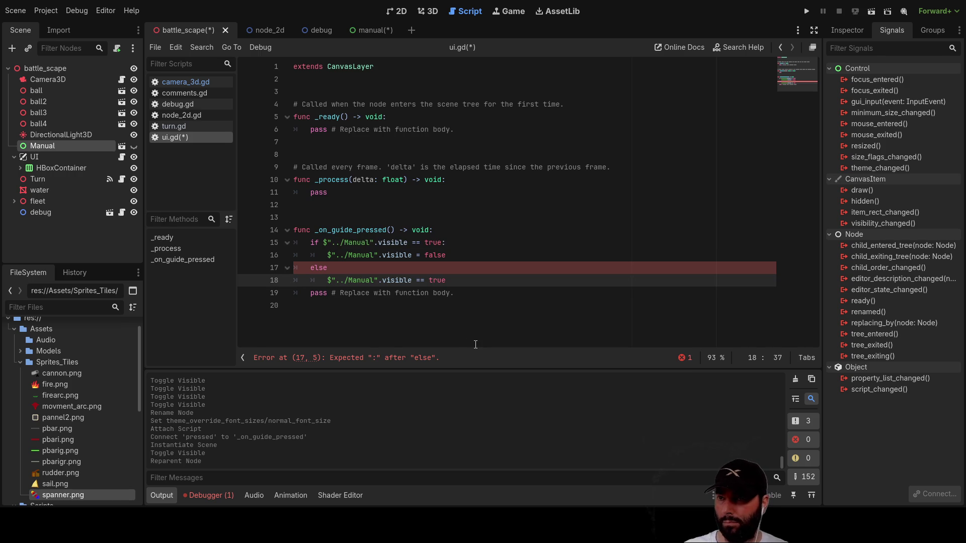
Add the missing colon after else, delete the leftover pass on line 19, and run the game.
left_click(332, 267)
type(":")
left_click(393, 309)
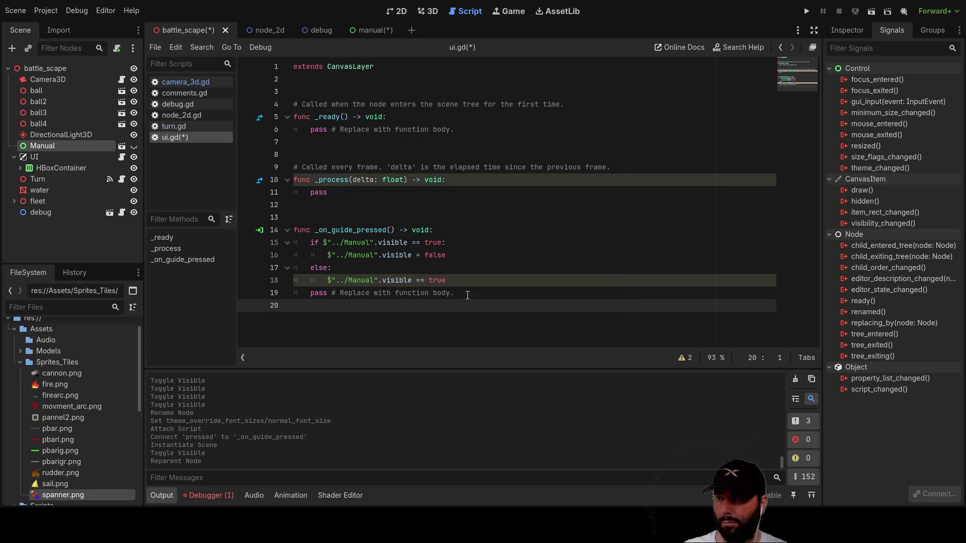
left_click_drag(468, 296, 293, 294)
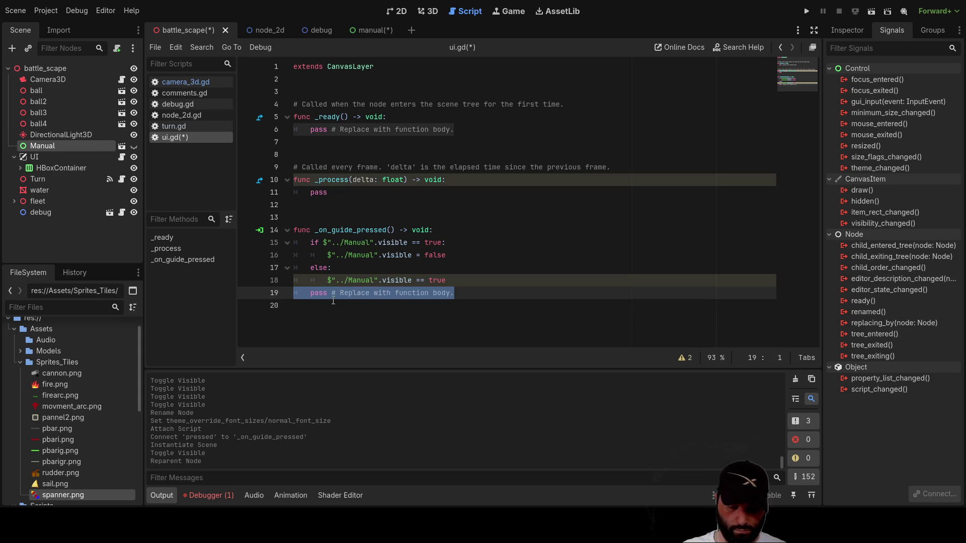
key("BackSpace")
left_click(806, 11)
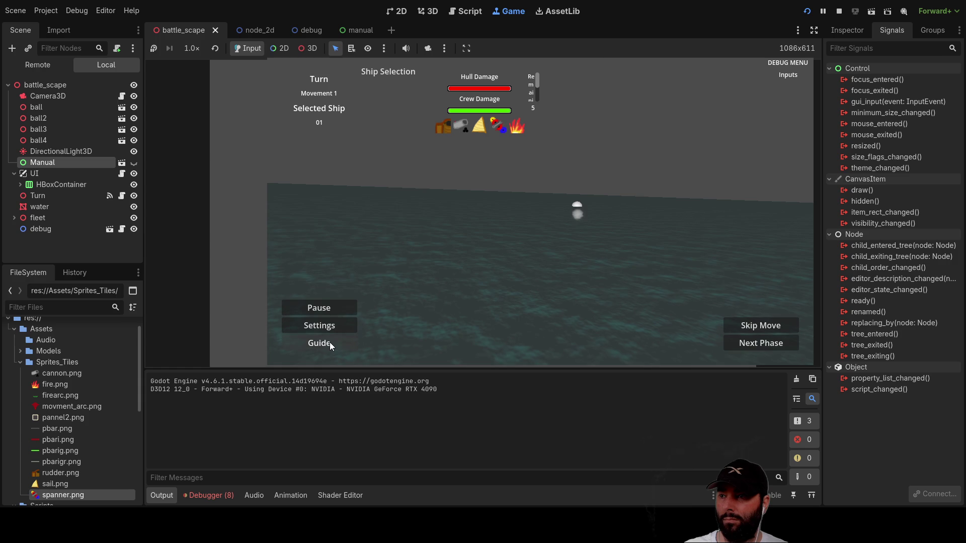
Click Guide twice in the running game, see no manual appear, and return to ui.gd.
left_click(330, 342)
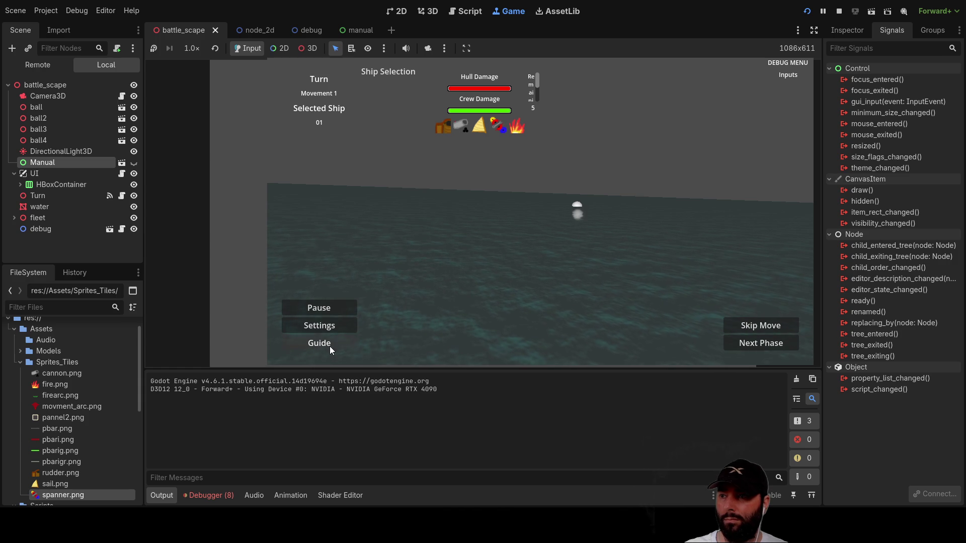
left_click(331, 345)
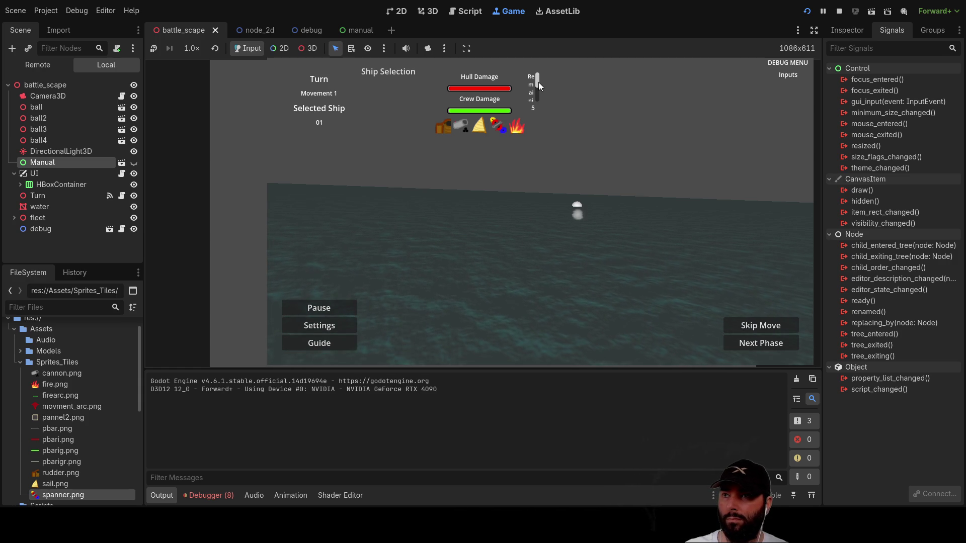
left_click_drag(539, 83, 534, 87)
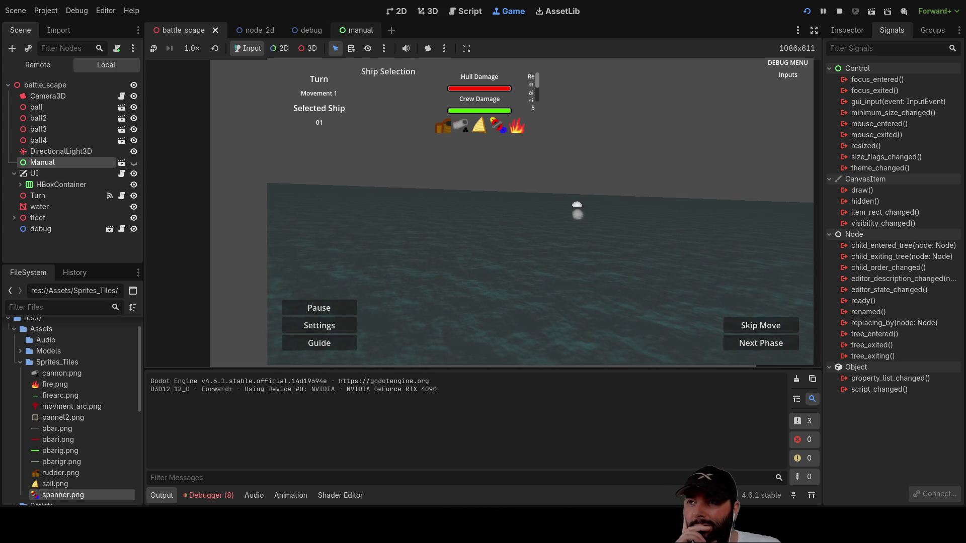
left_click(466, 11)
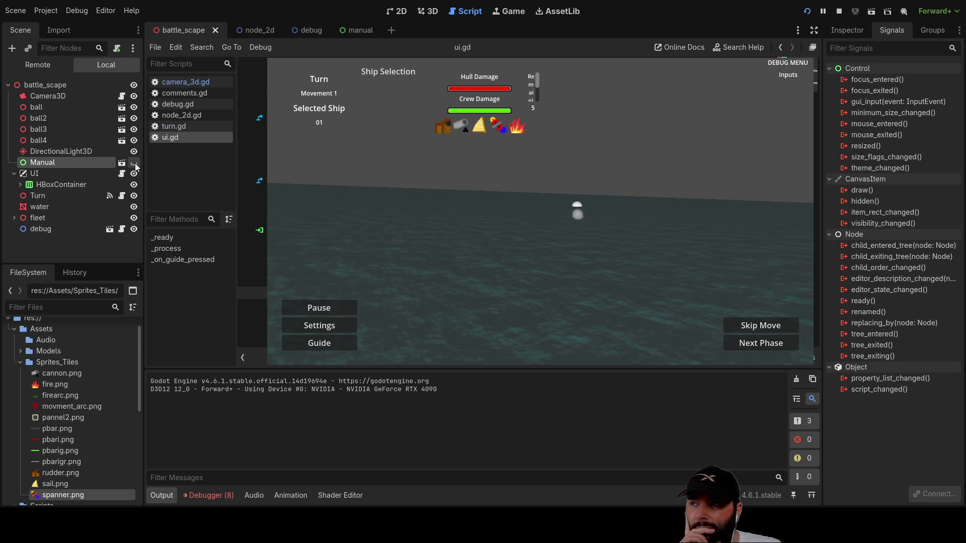
Move the Manual node under battle_scape's root and rerun the game.
left_click(837, 13)
left_click(805, 13)
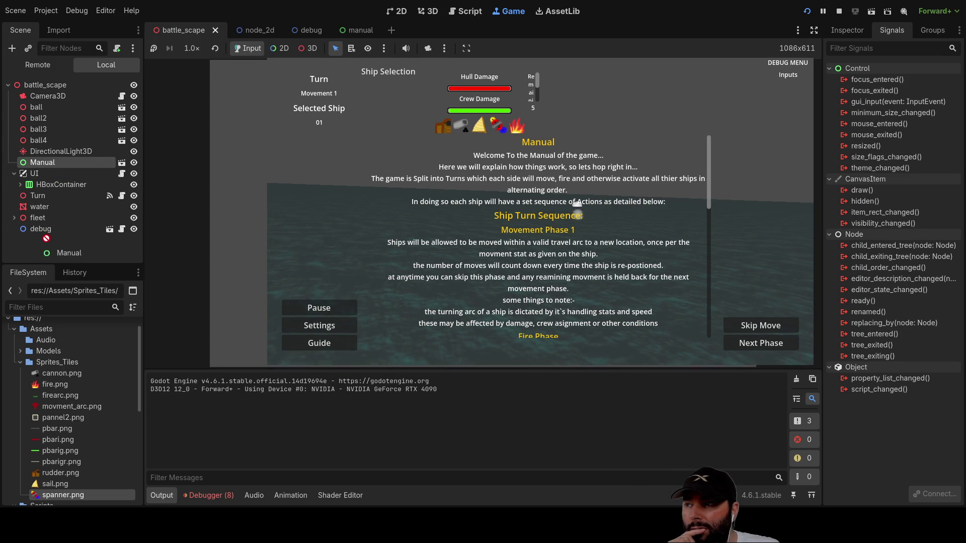
left_click_drag(25, 87, 25, 87)
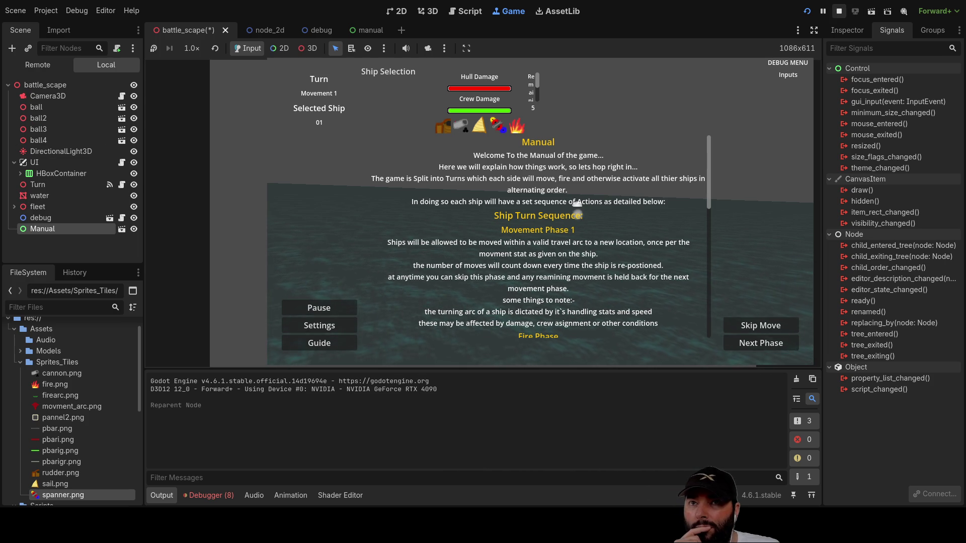
left_click(839, 13)
left_click(805, 15)
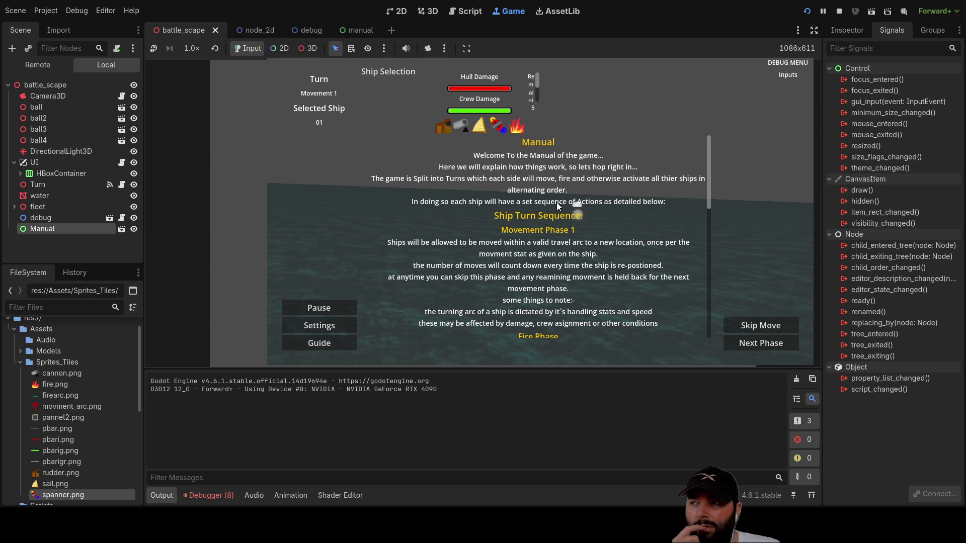
Toggle Manual's visibility several times in the running game, then delete the Manual node.
left_click(134, 229)
left_click(134, 229)
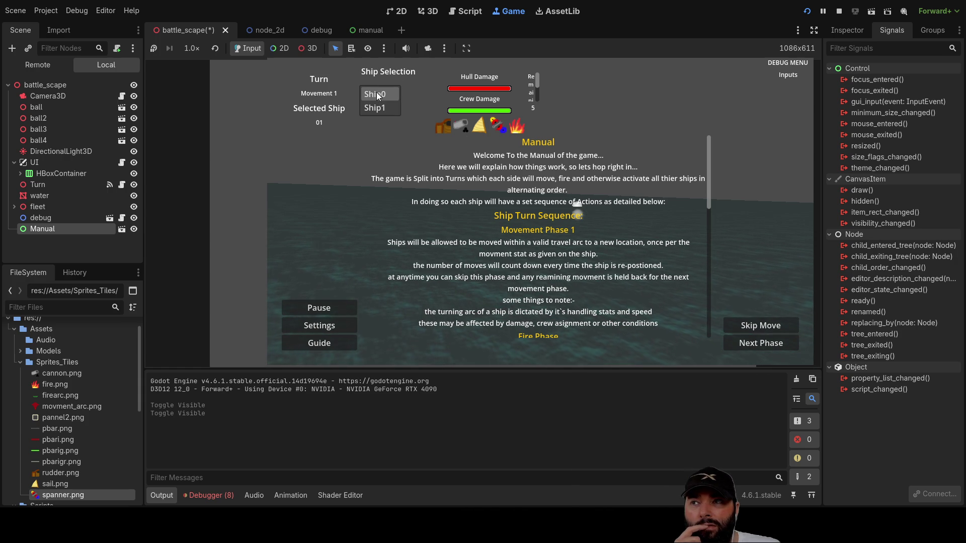
left_click(384, 73)
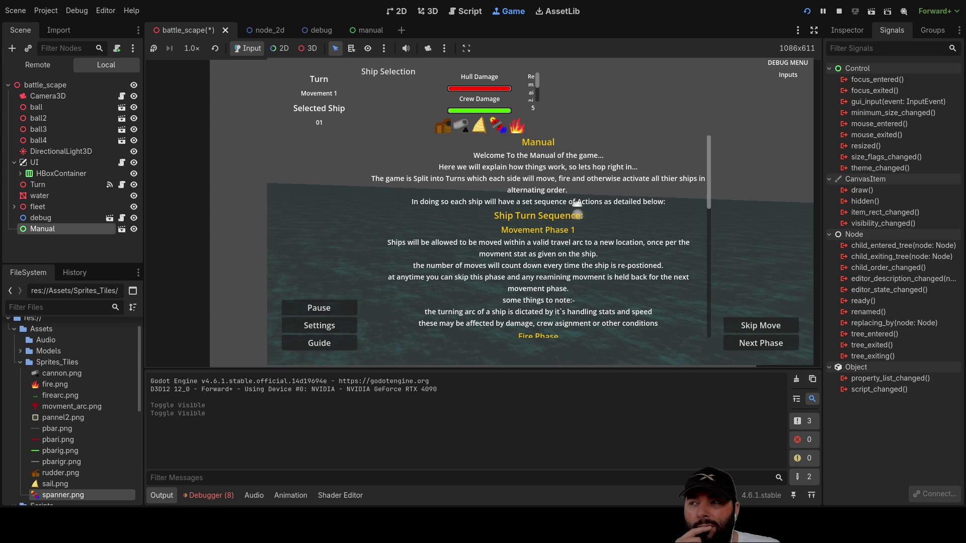
left_click(133, 229)
left_click(134, 229)
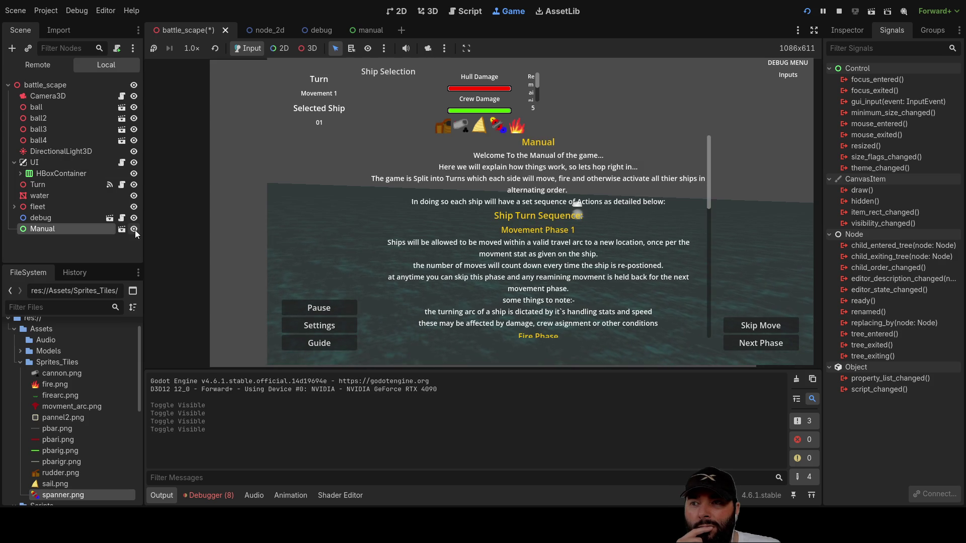
left_click(135, 231)
left_click(135, 231)
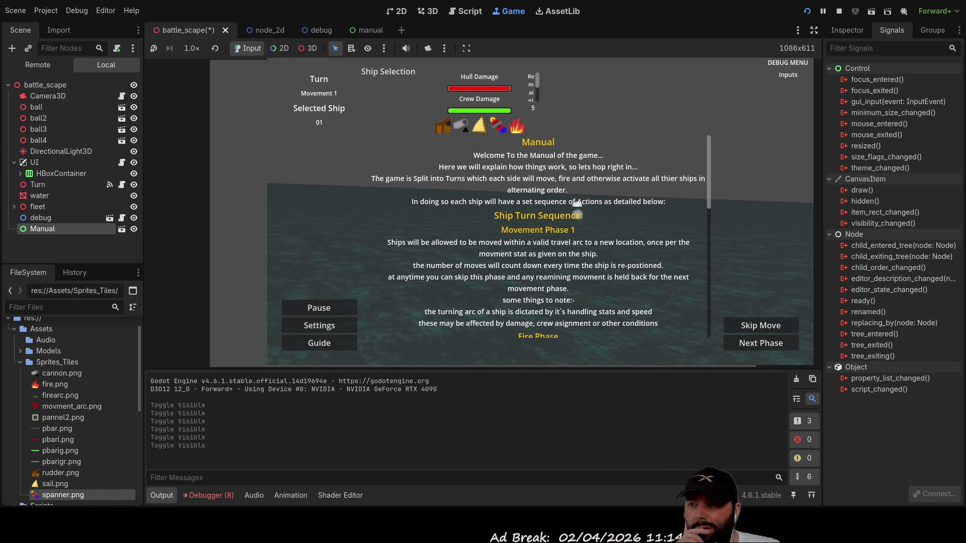
key("Delete")
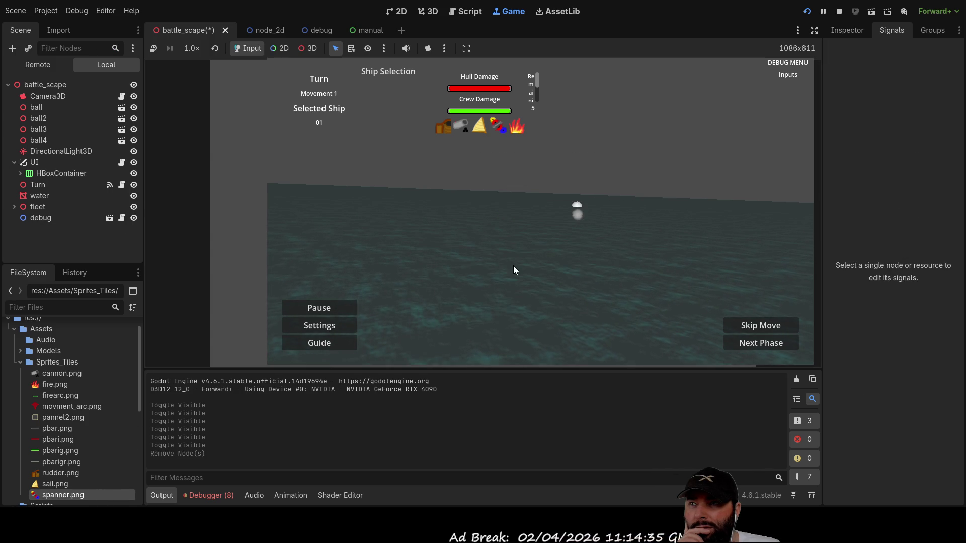
Switch between scene tabs and workspaces, ending on the manual scene in the 2D editor.
left_click(372, 34)
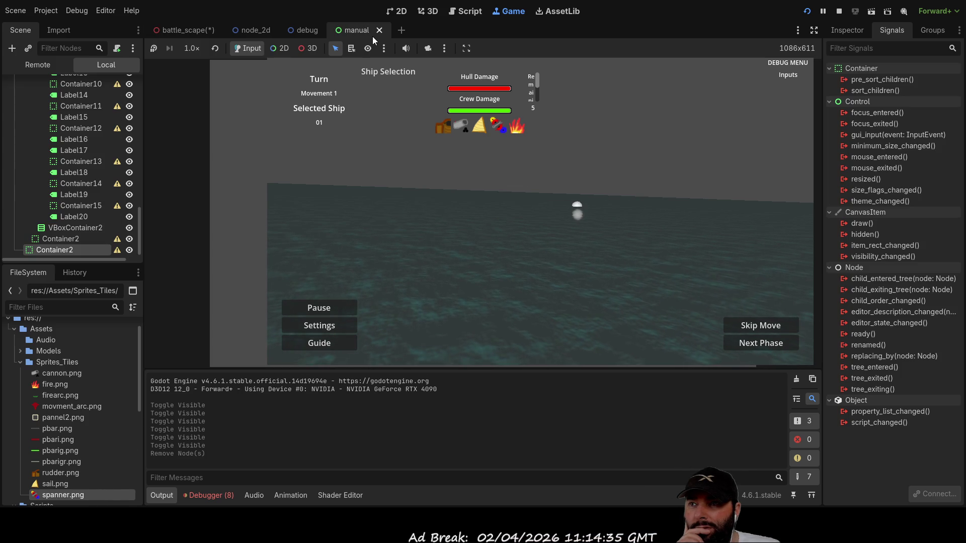
left_click(177, 28)
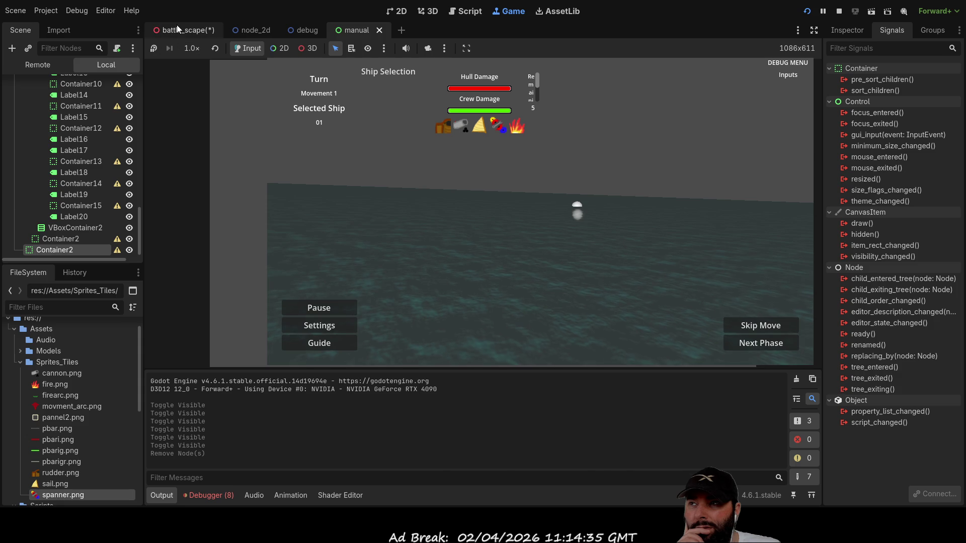
left_click(397, 14)
left_click(466, 11)
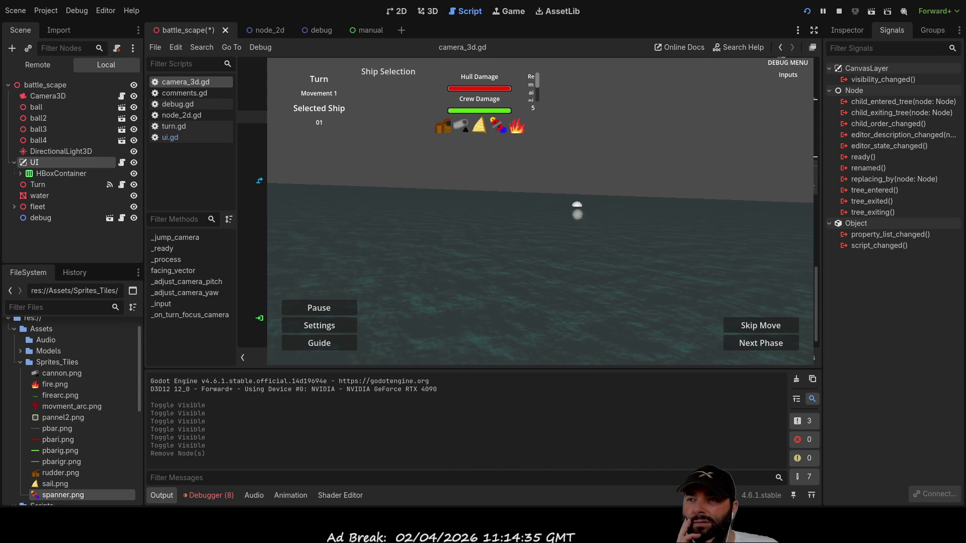
left_click(425, 12)
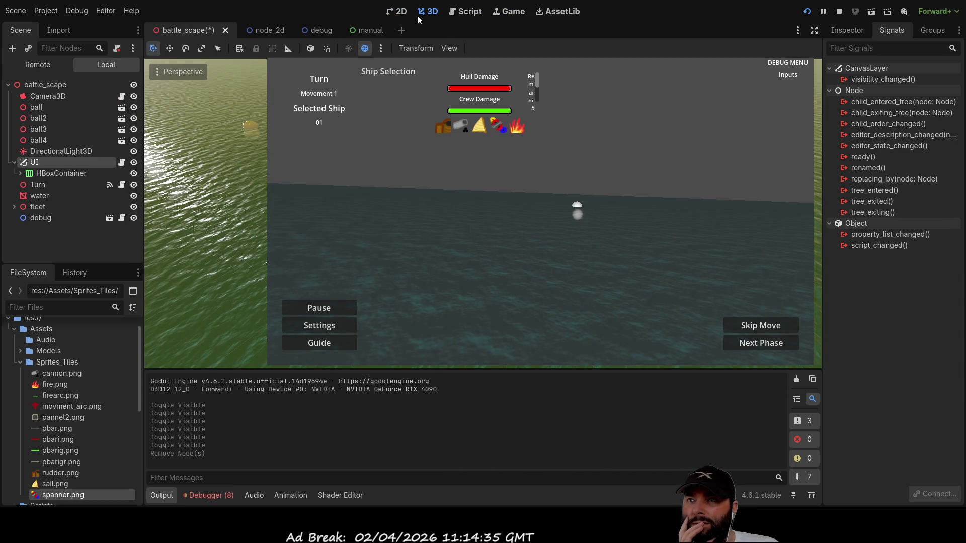
left_click(397, 14)
left_click(367, 30)
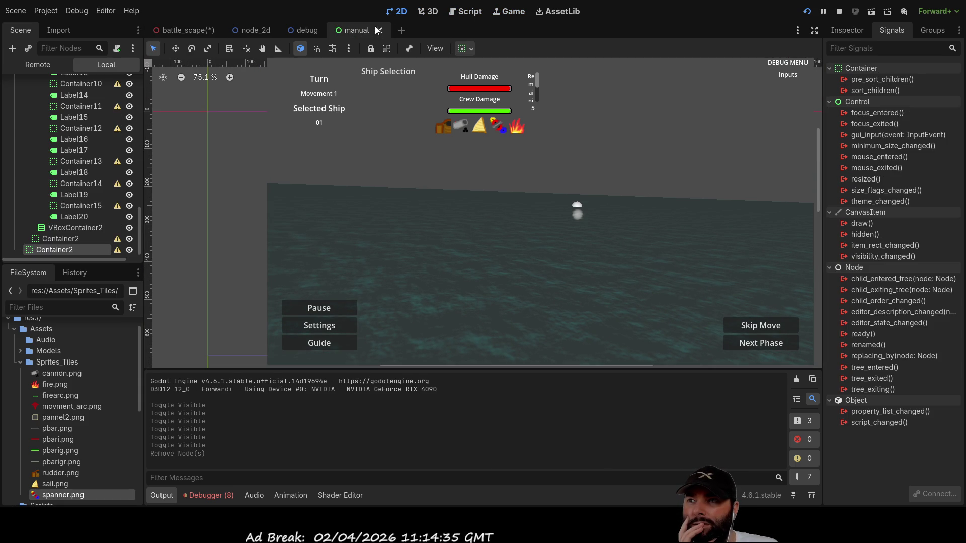
scroll(75, 166, "up", 10)
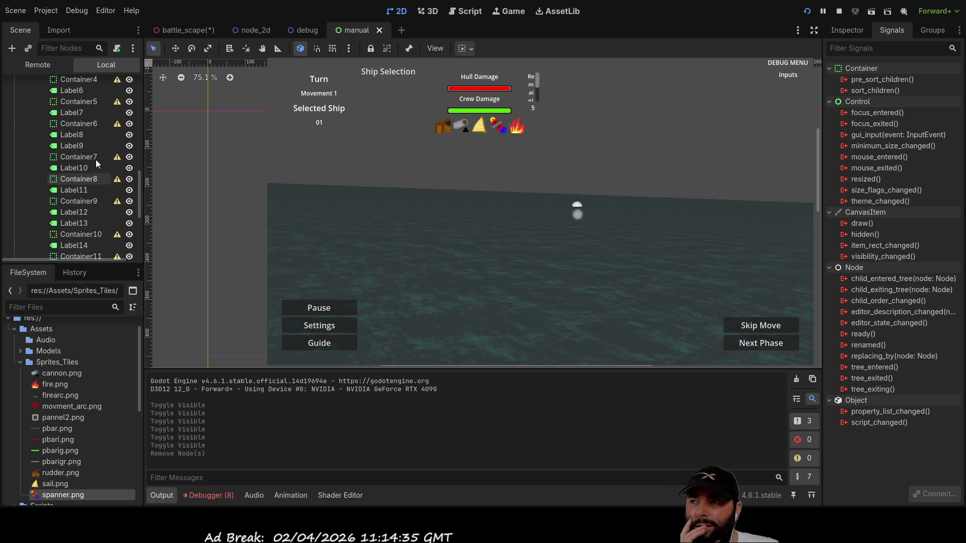
scroll(433, 221, "up", 1)
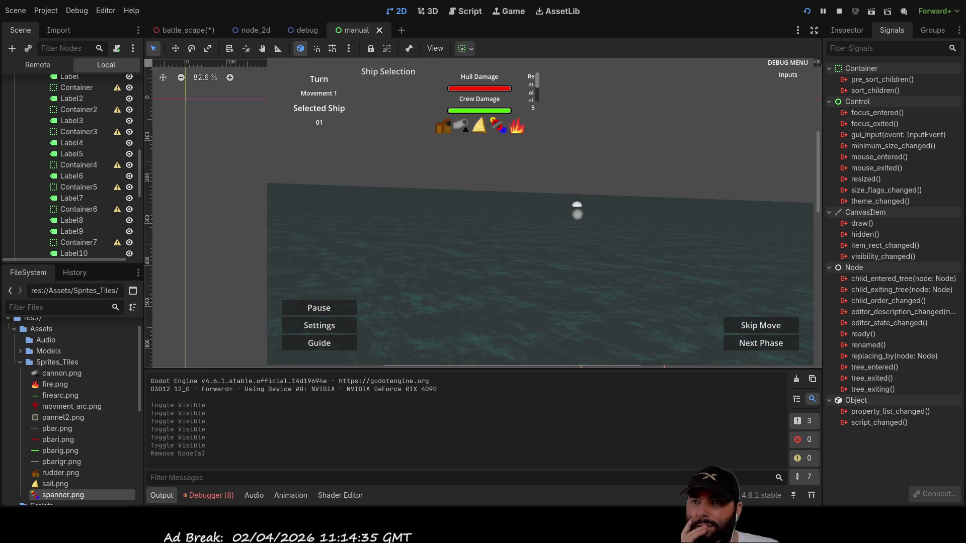
Run the manual scene by itself, scroll through its text, then stop it.
left_click(839, 11)
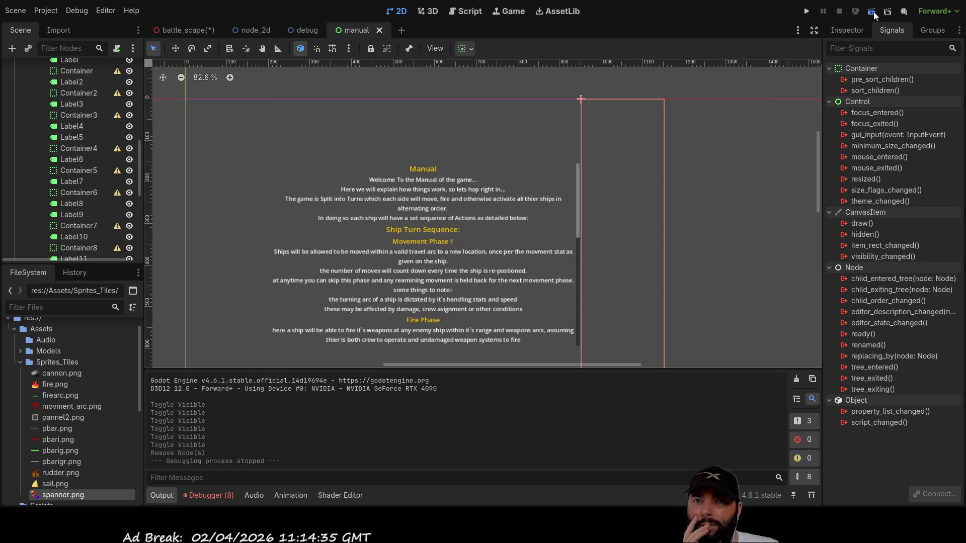
left_click(871, 11)
scroll(520, 186, "down", 10)
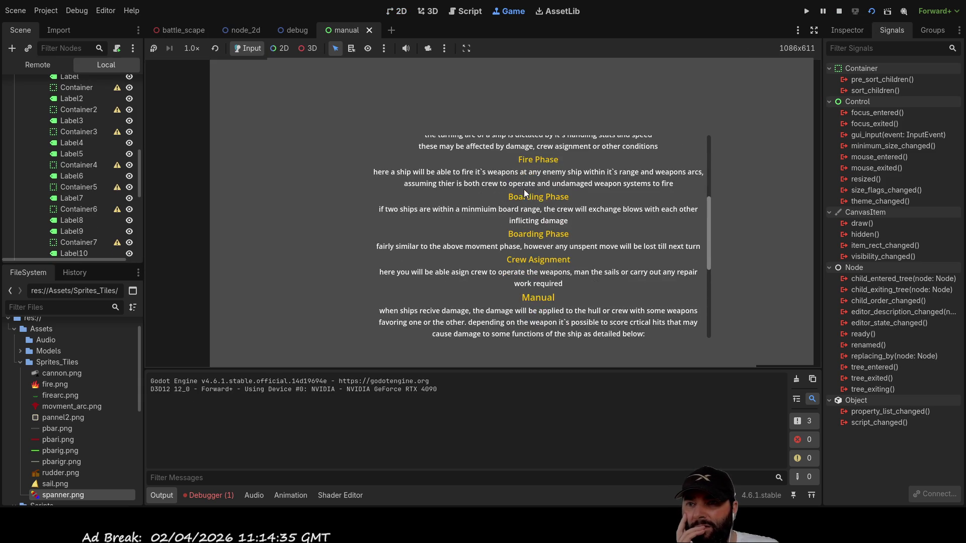
scroll(536, 237, "up", 10)
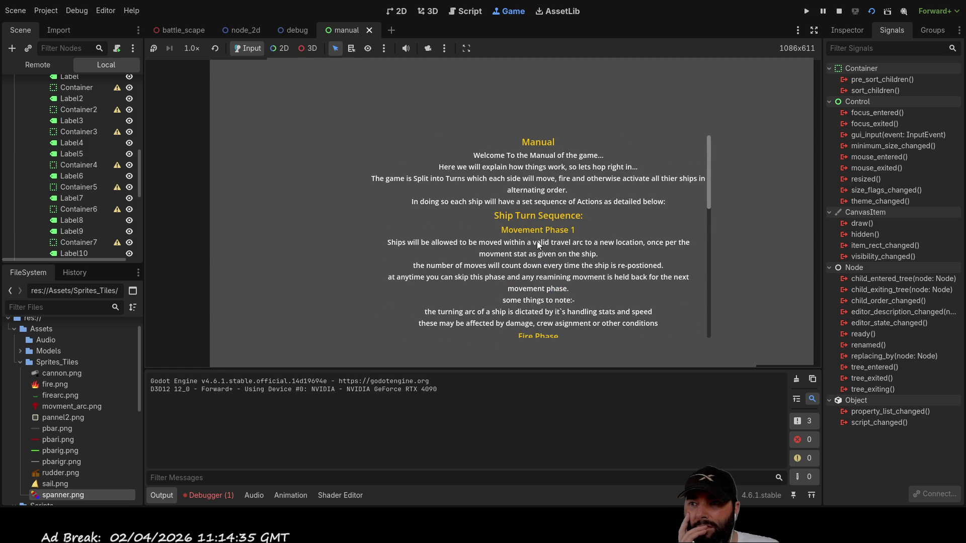
scroll(522, 197, "down", 3)
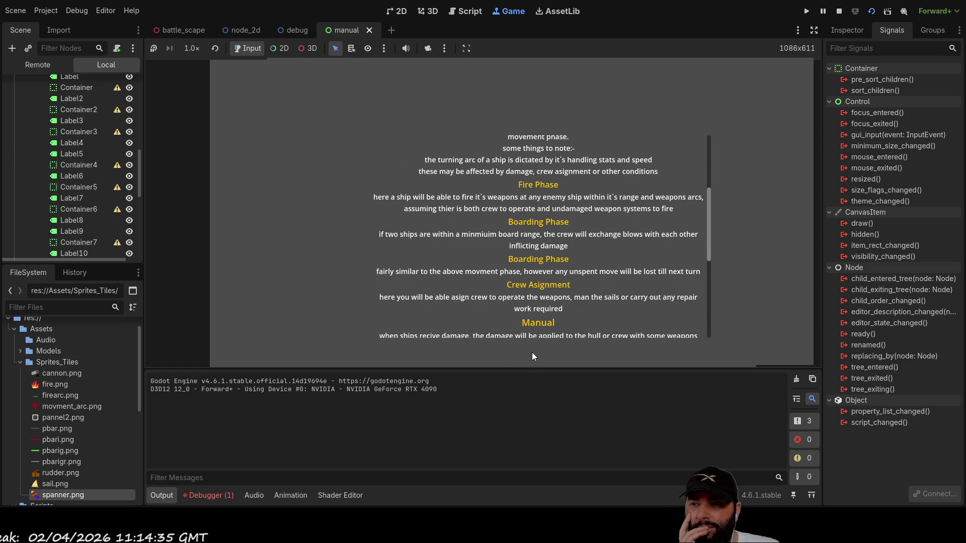
scroll(550, 248, "down", 5)
scroll(549, 248, "up", 8)
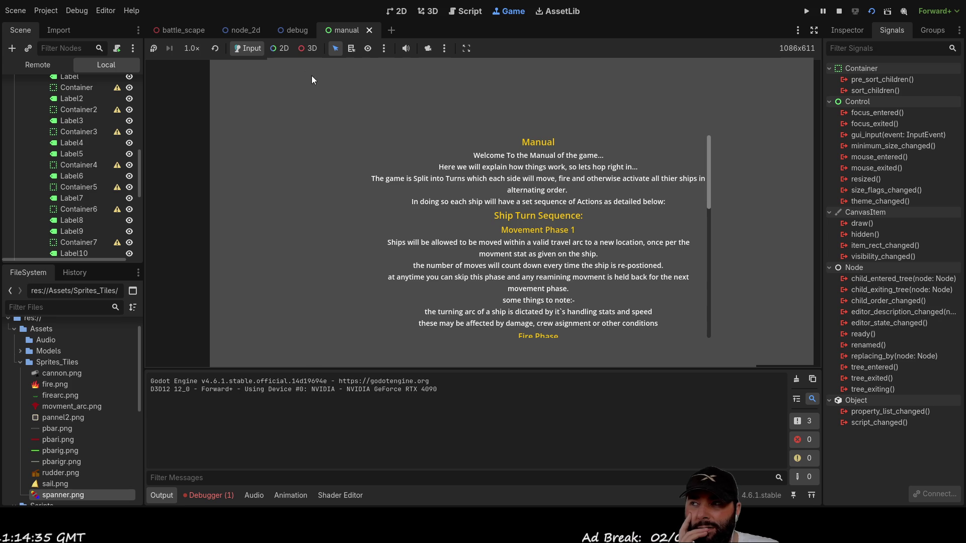
scroll(81, 143, "up", 5)
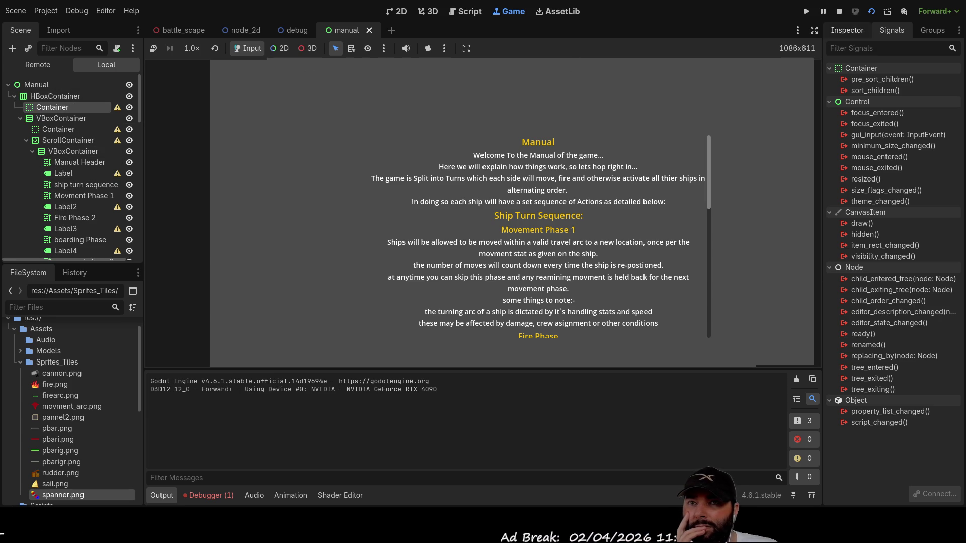
left_click(839, 11)
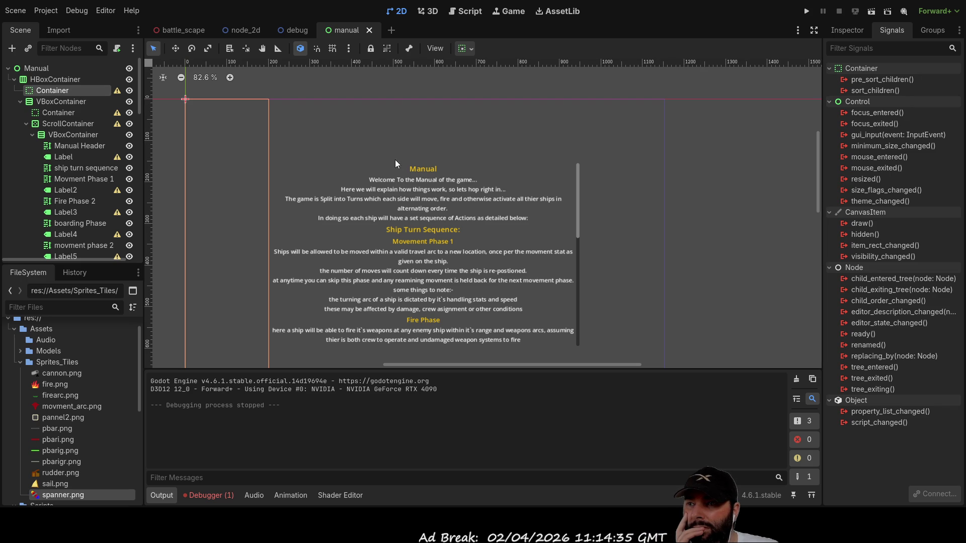
Add a child Container with horizontal and vertical Expand flags and a 50 px minimum width.
key("ctrl+a")
key("Return")
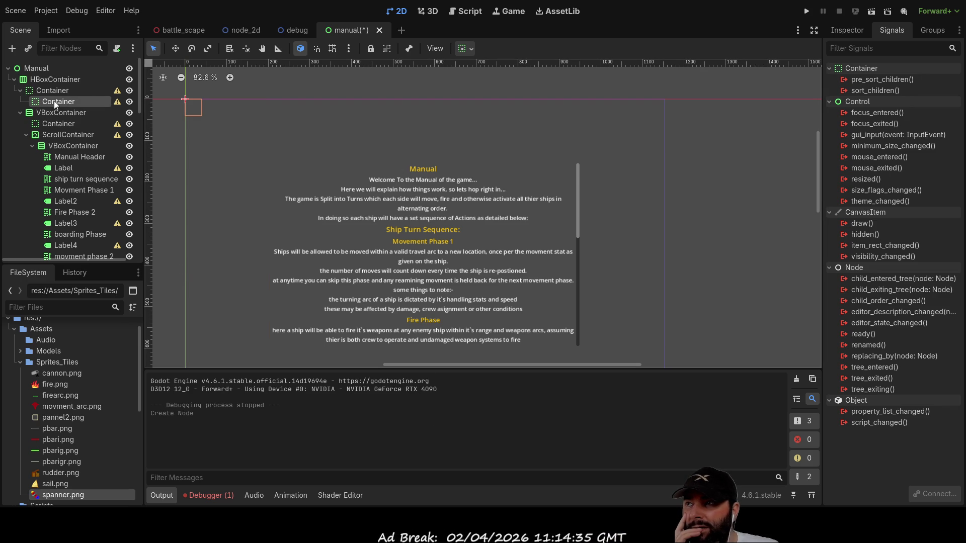
left_click(59, 92)
left_click(59, 101)
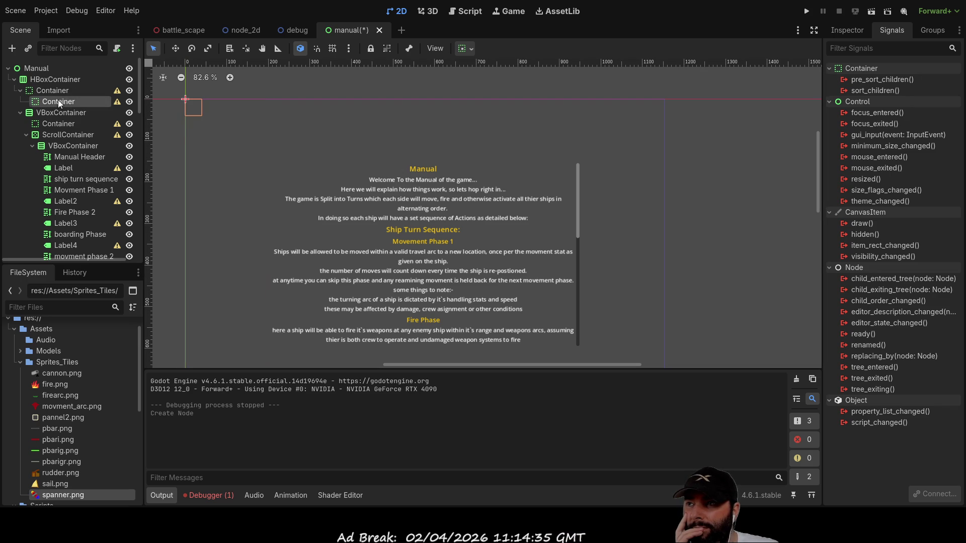
left_click(846, 32)
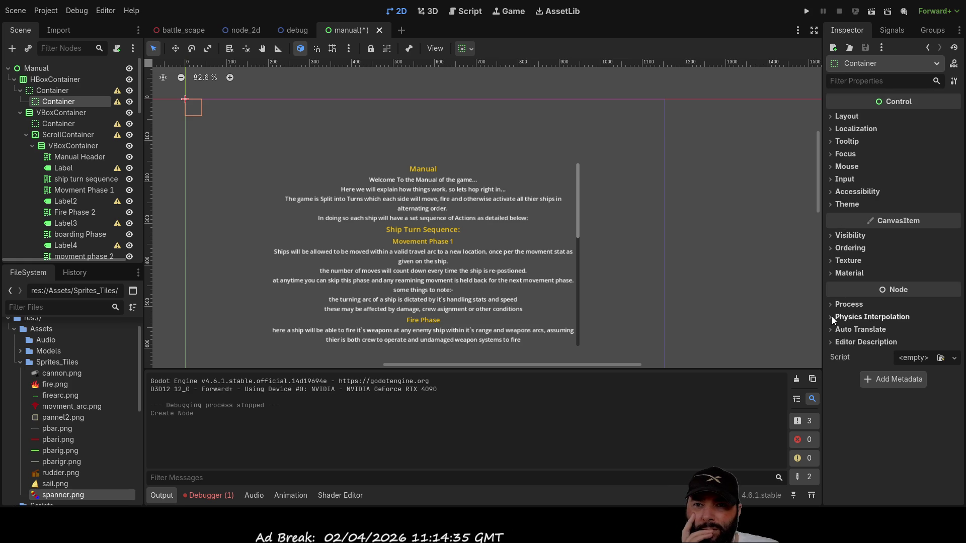
left_click(835, 116)
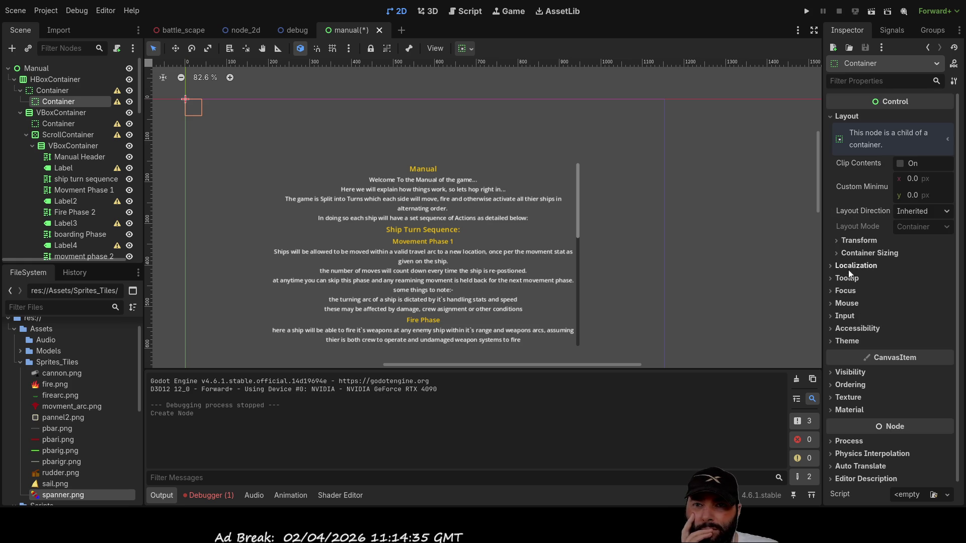
left_click(841, 253)
left_click(904, 282)
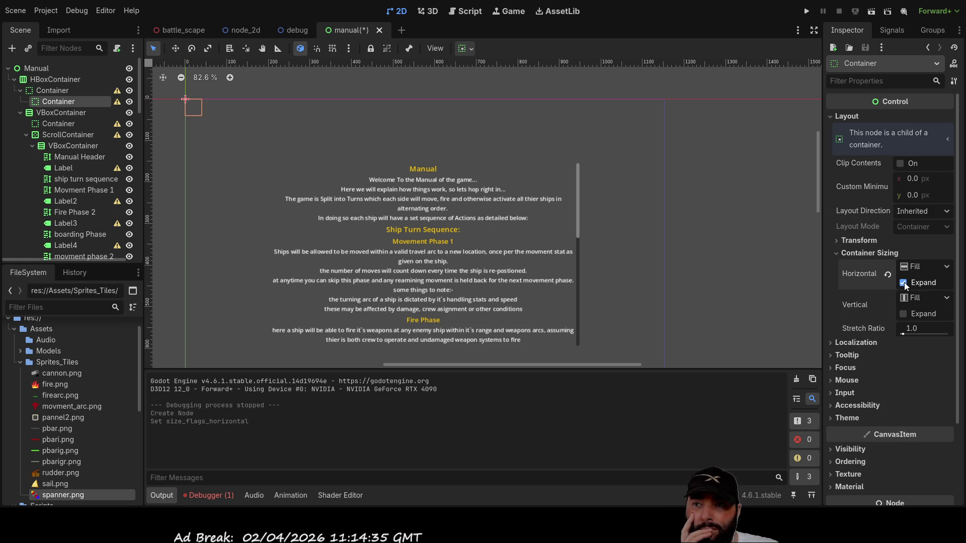
left_click(905, 314)
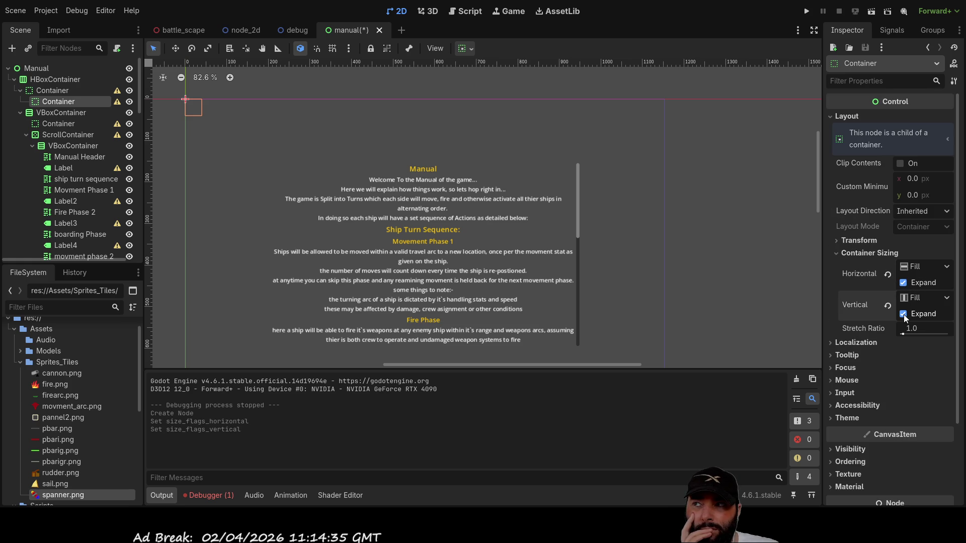
left_click(910, 178)
type("50")
key("Return")
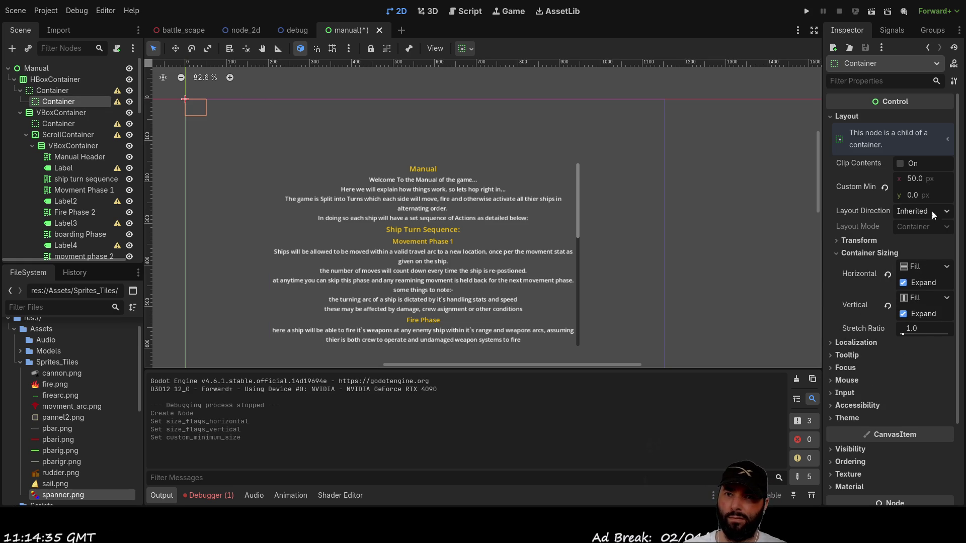
Add a VBoxContainer, move the child Container into it, and make it expand both ways.
left_click(840, 243)
left_click(835, 243)
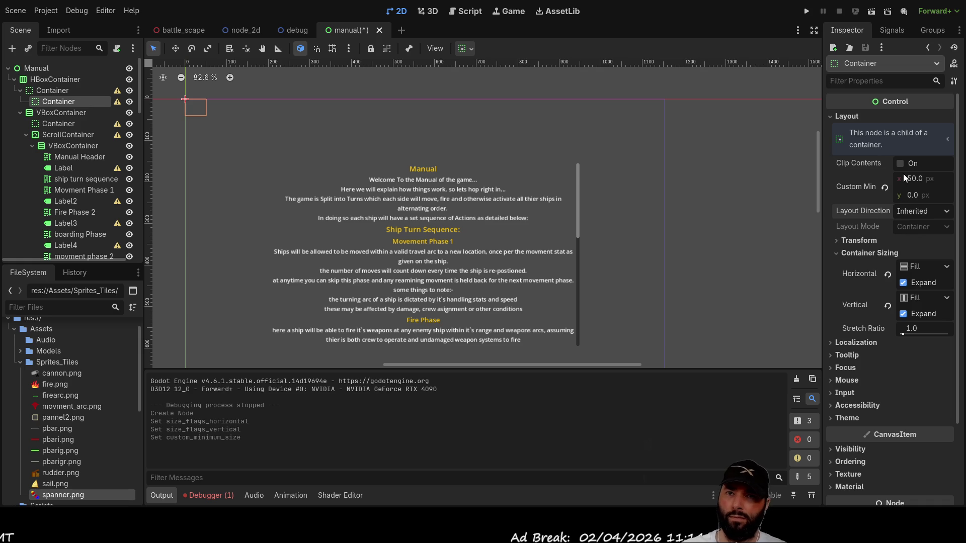
left_click(59, 92)
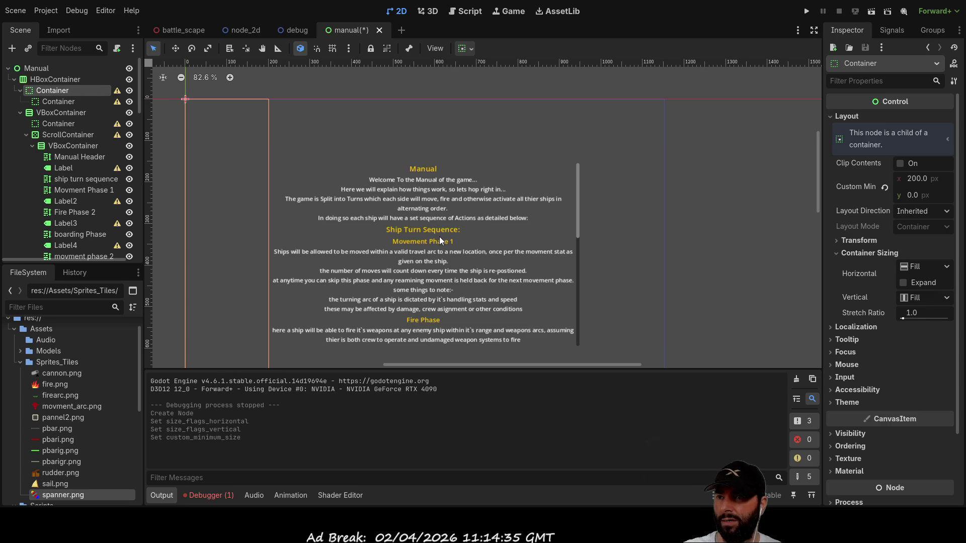
key("ctrl+a")
key("Return")
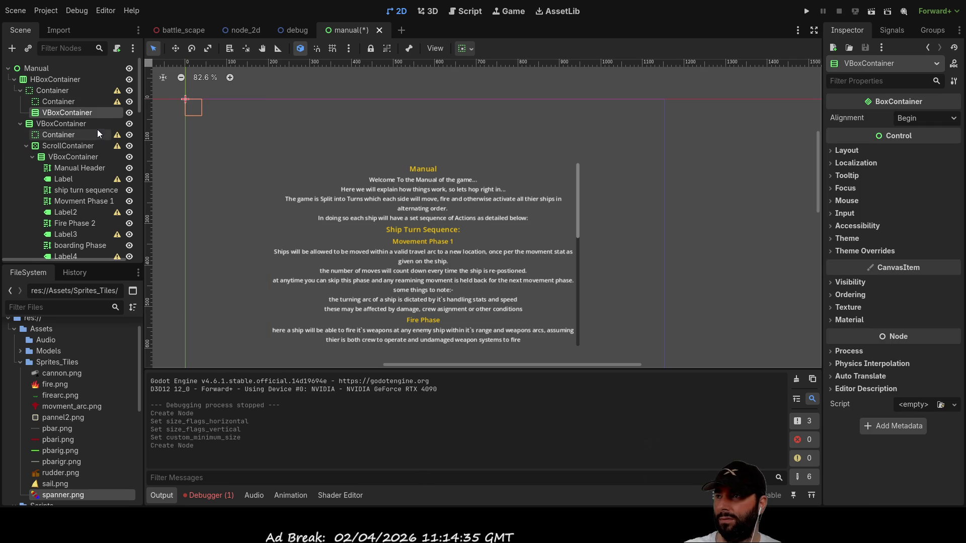
left_click_drag(55, 103, 66, 111)
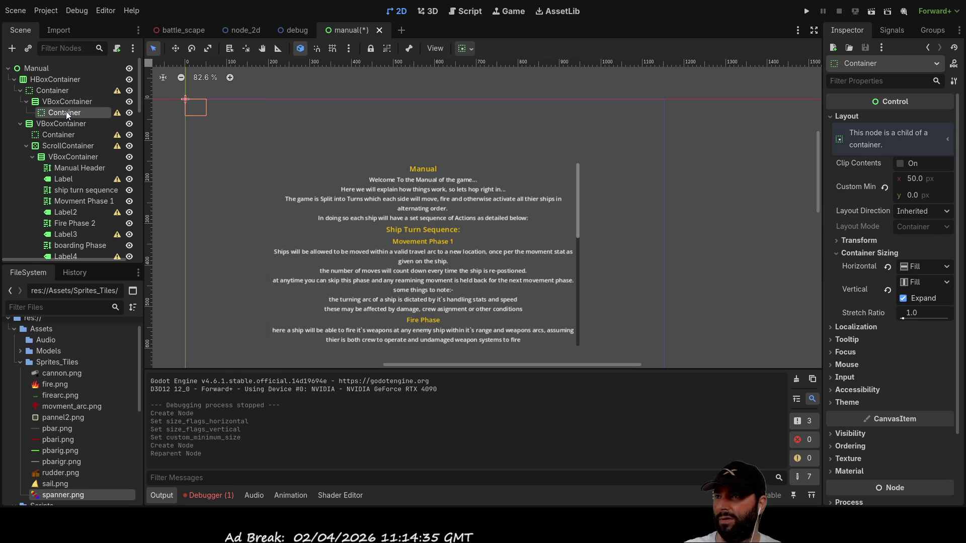
left_click(59, 101)
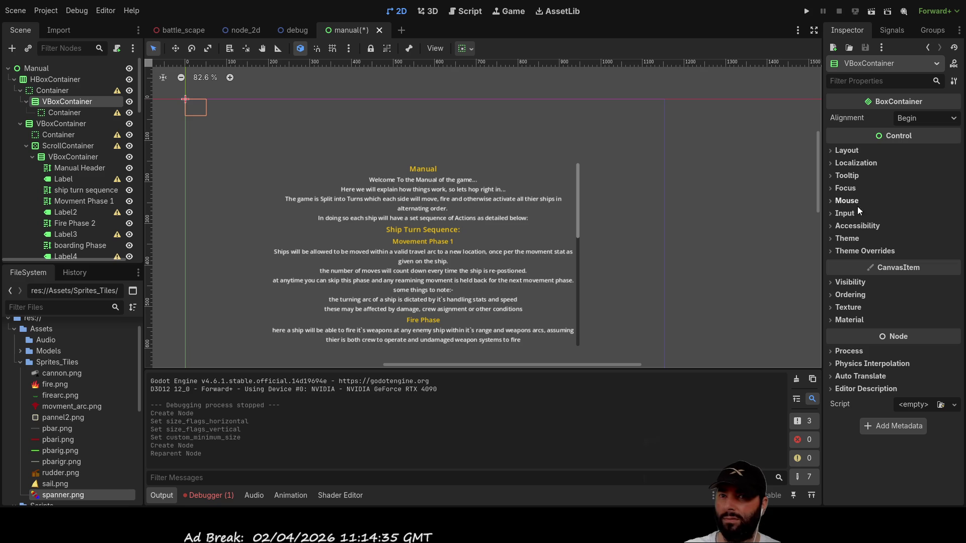
left_click(831, 154)
left_click(836, 287)
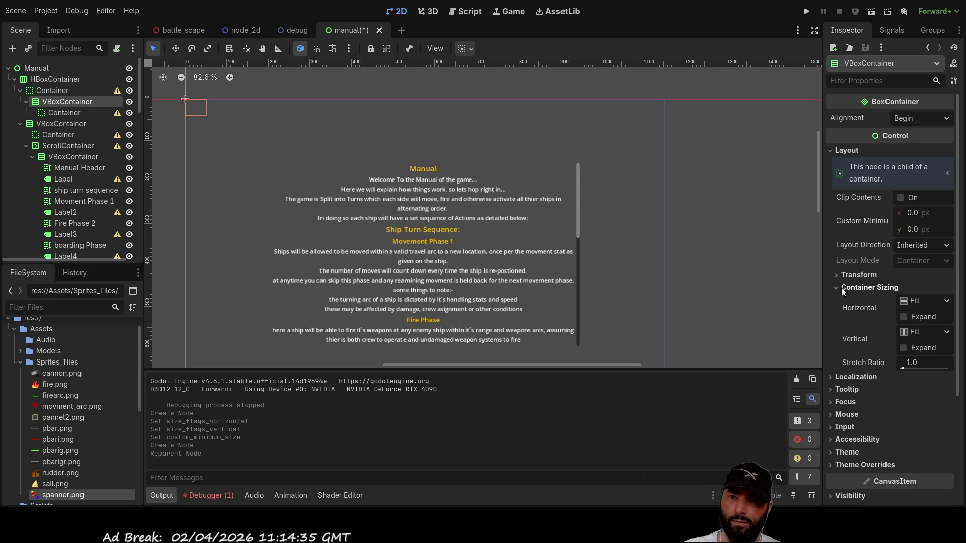
left_click(901, 316)
left_click(907, 348)
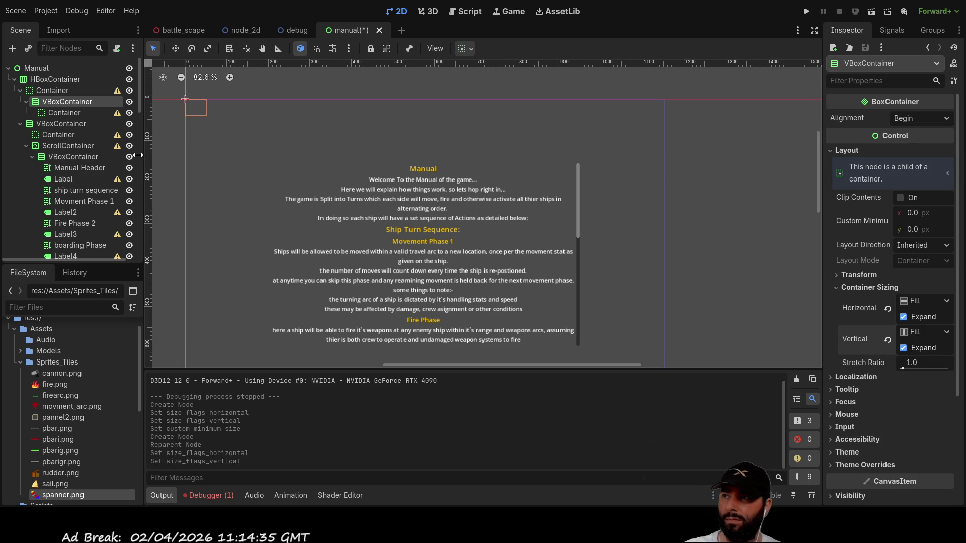
Review the layout settings of each node in the HBoxContainer hierarchy, ending on the VBoxContainer.
left_click(62, 113)
left_click(63, 101)
left_click(64, 91)
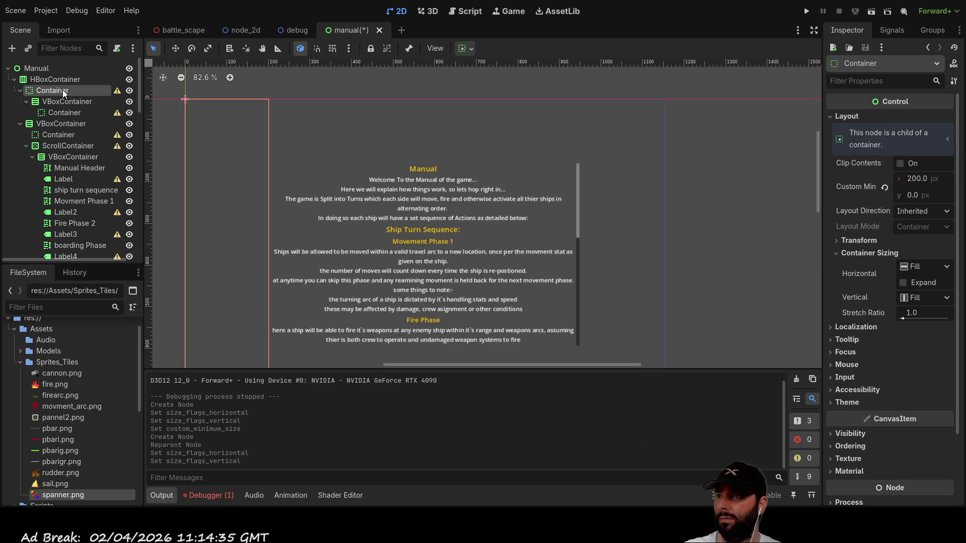
left_click(59, 80)
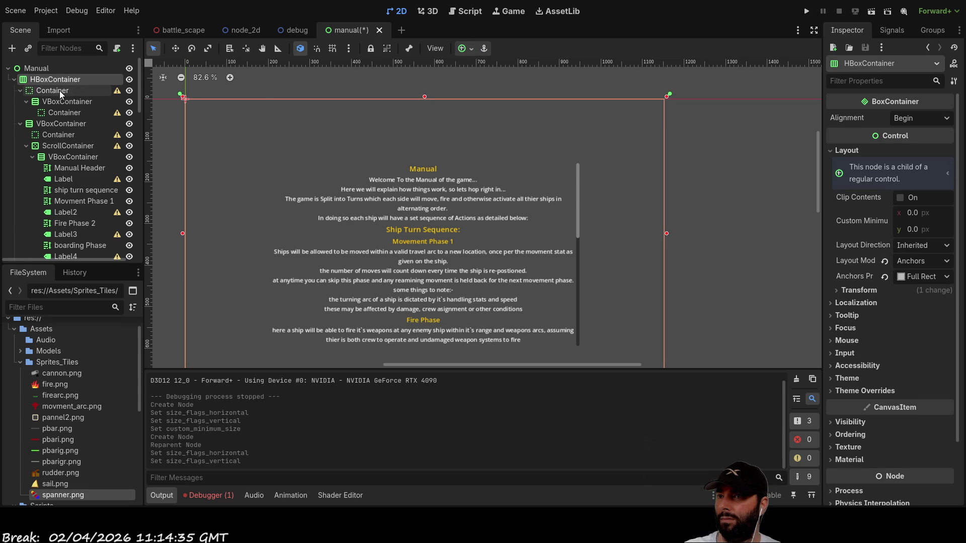
left_click(60, 90)
left_click(62, 102)
left_click(61, 113)
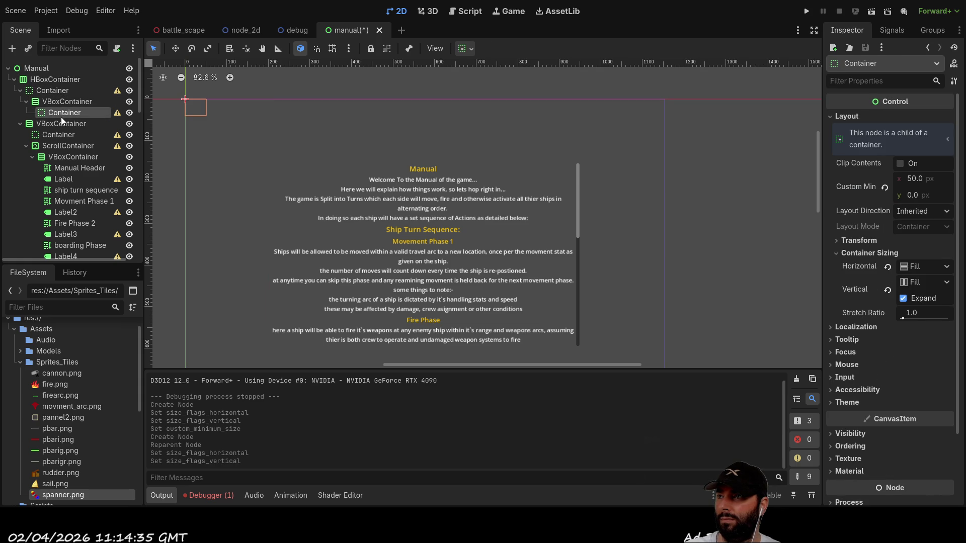
left_click(104, 102)
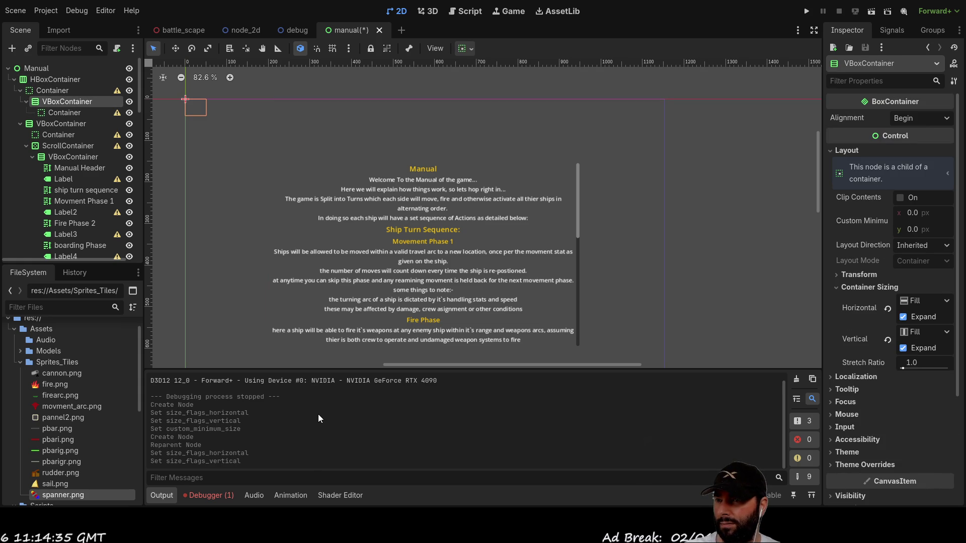
Add a Button under the VBoxContainer labelled 'Go Back'.
key("ctrl+a")
key("Return")
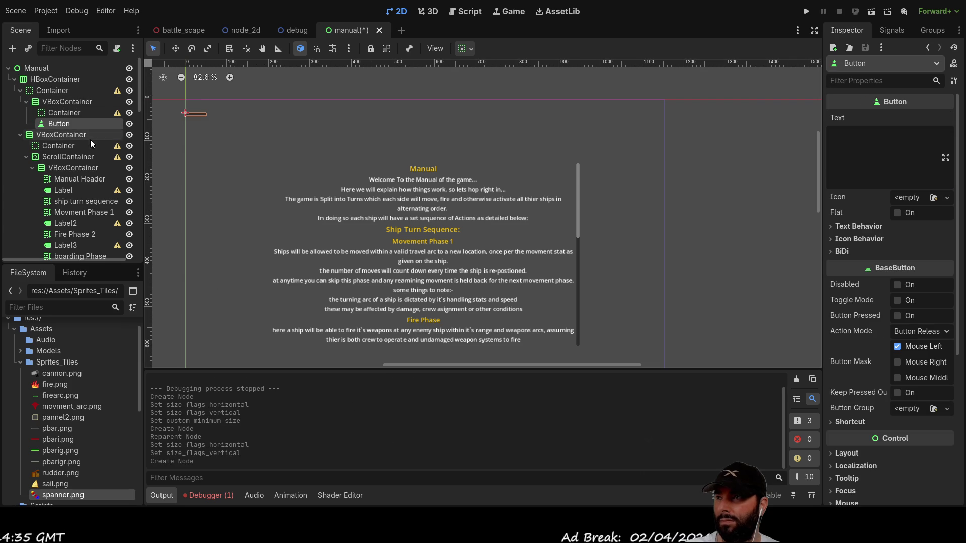
left_click(887, 154)
type("Go Back")
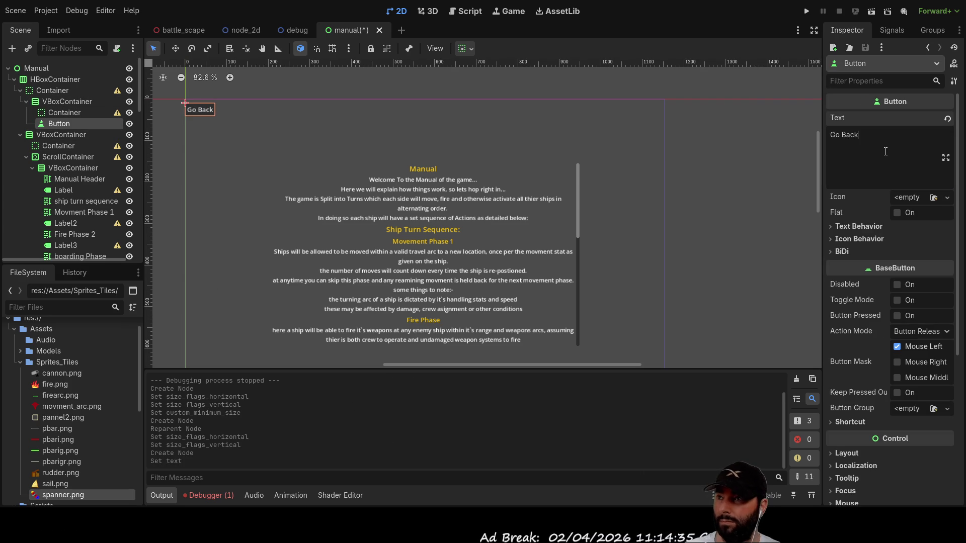
Add an HBoxContainer under the VBoxContainer and move the Go Back button into it.
left_click(58, 112)
left_click(53, 101)
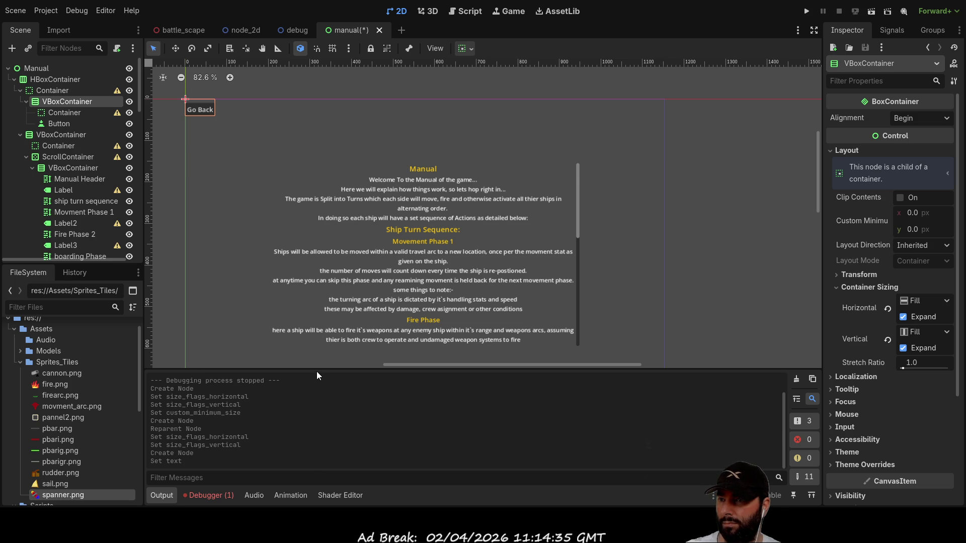
key("ctrl+a")
double_click(425, 440)
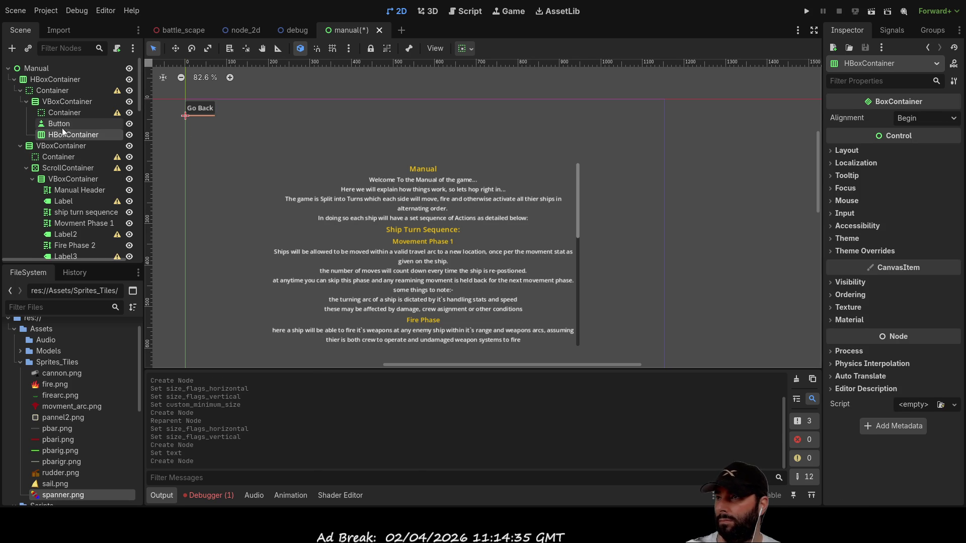
left_click_drag(59, 126, 70, 135)
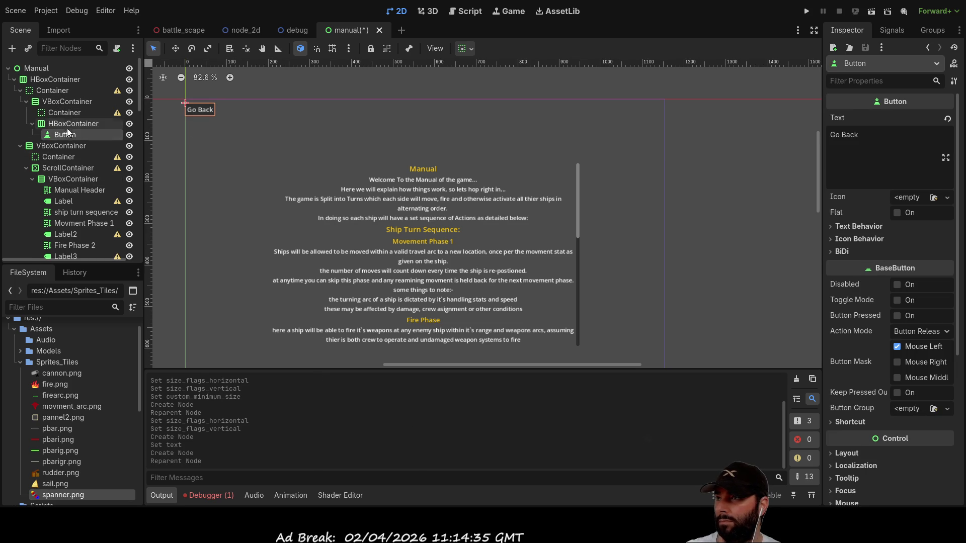
Copy the spacer Container into the HBoxContainer, placing it before the Go Back button.
left_click(64, 112)
key("ctrl+c")
left_click(75, 124)
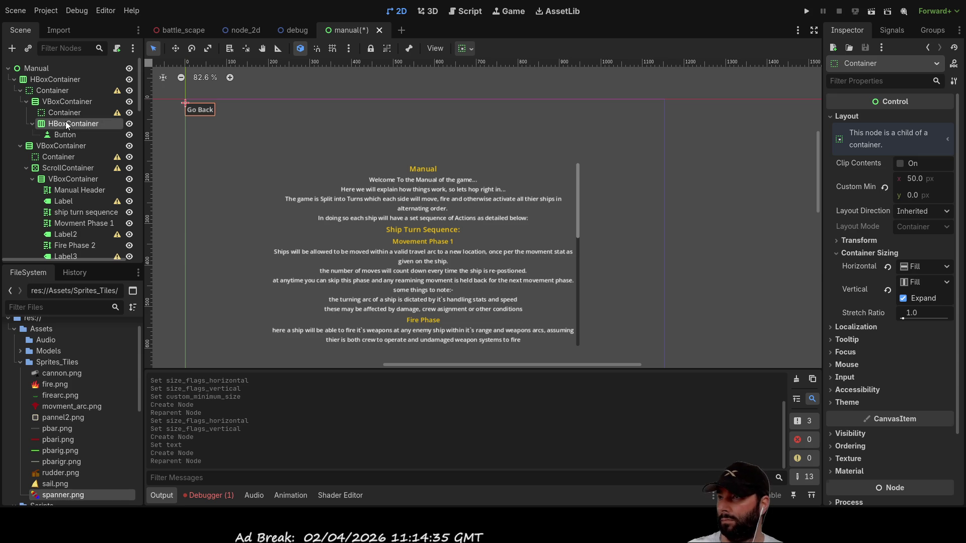
key("ctrl+v")
left_click_drag(68, 135, 69, 149)
left_click(67, 134)
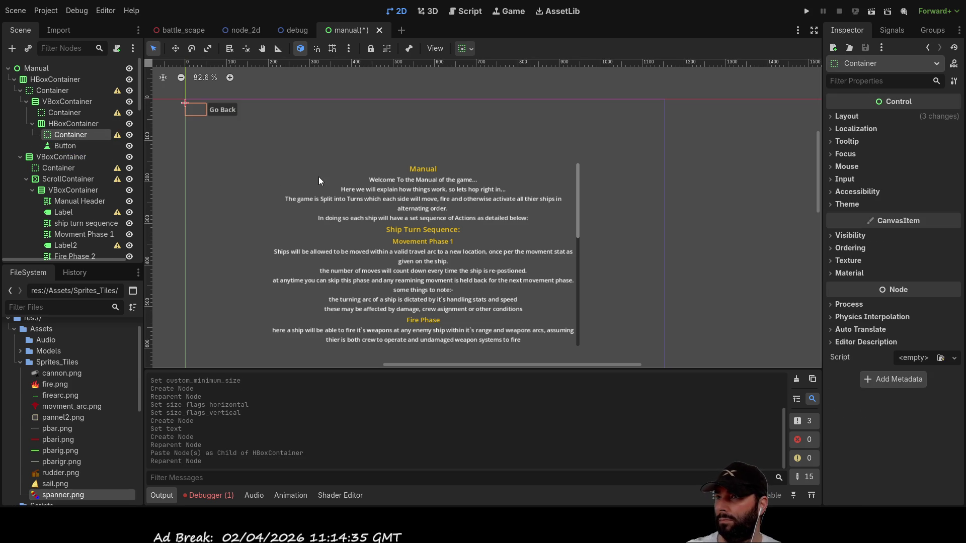
left_click(74, 123)
Set the spacer Container's Custom Minimum Size to 100 x 50.
left_click(65, 112)
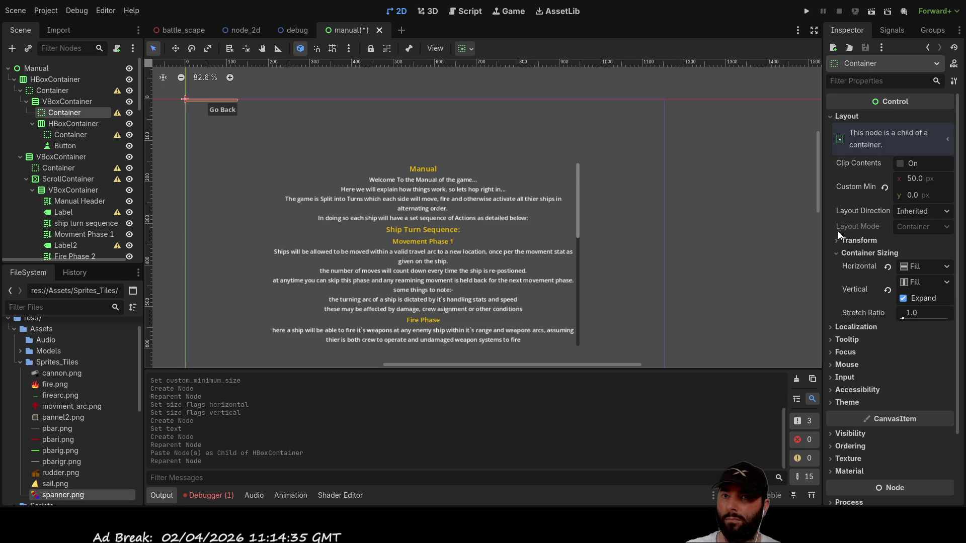
left_click(916, 180)
type("100")
key("Tab")
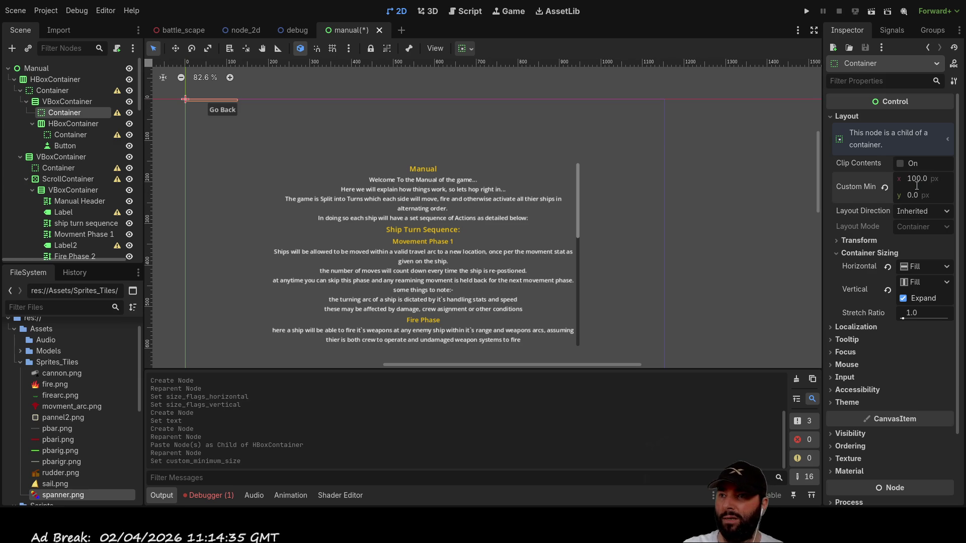
type("100")
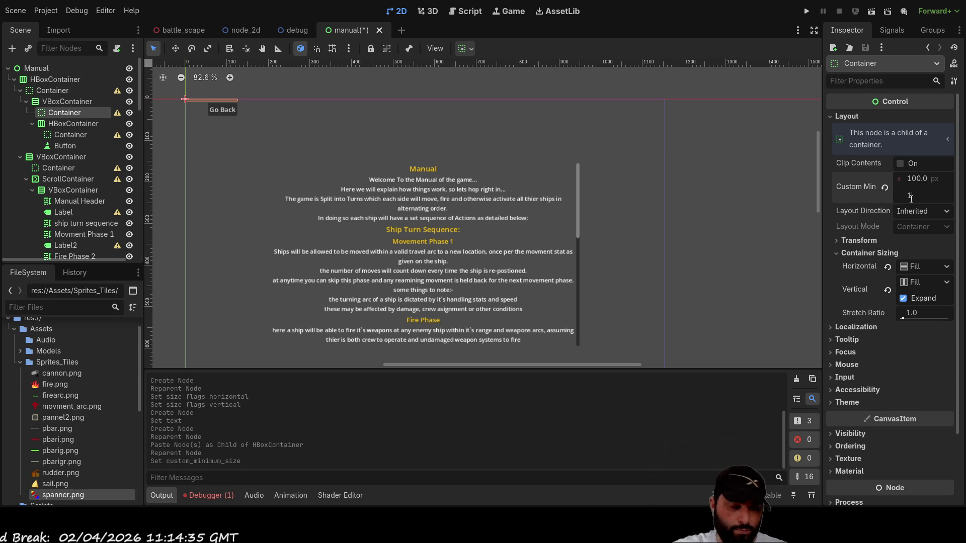
key("Return")
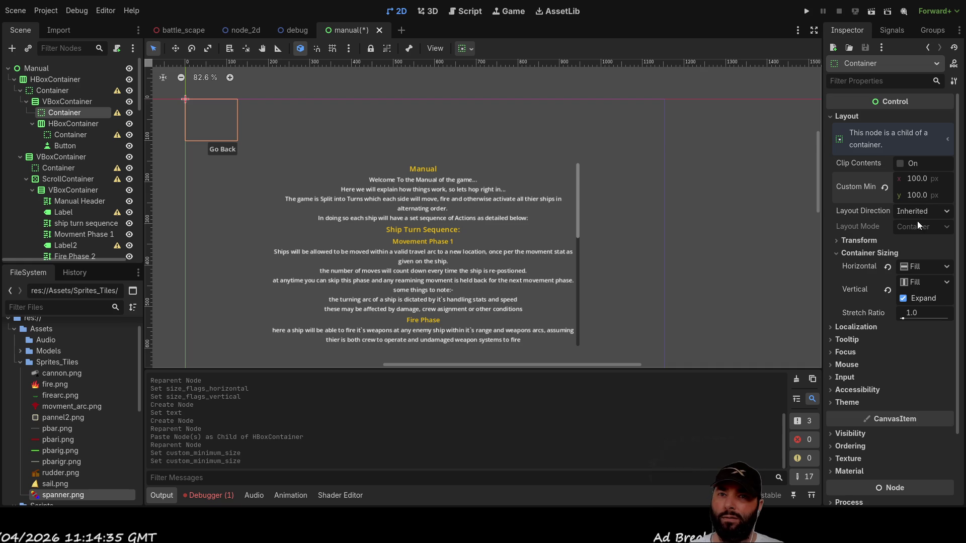
left_click(912, 196)
type("50")
key("Return")
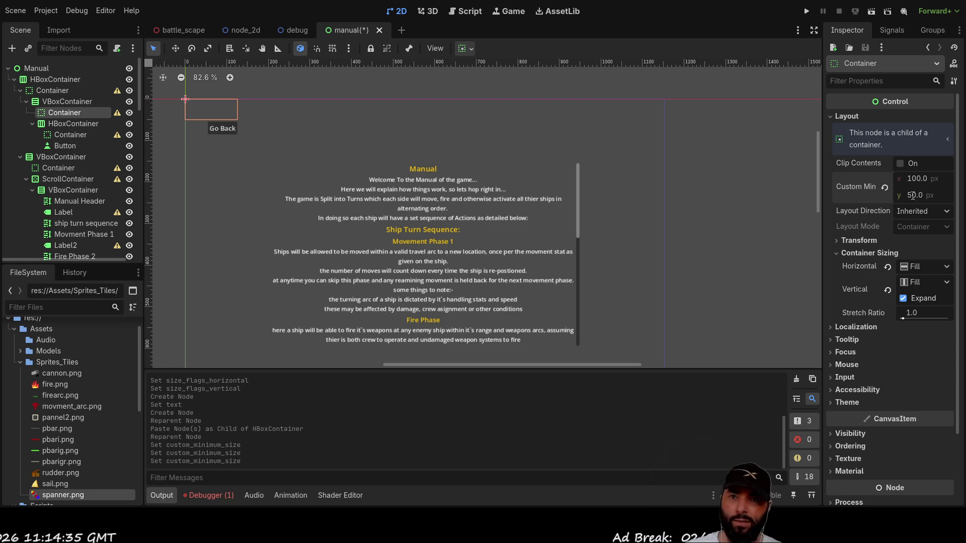
left_click(65, 145)
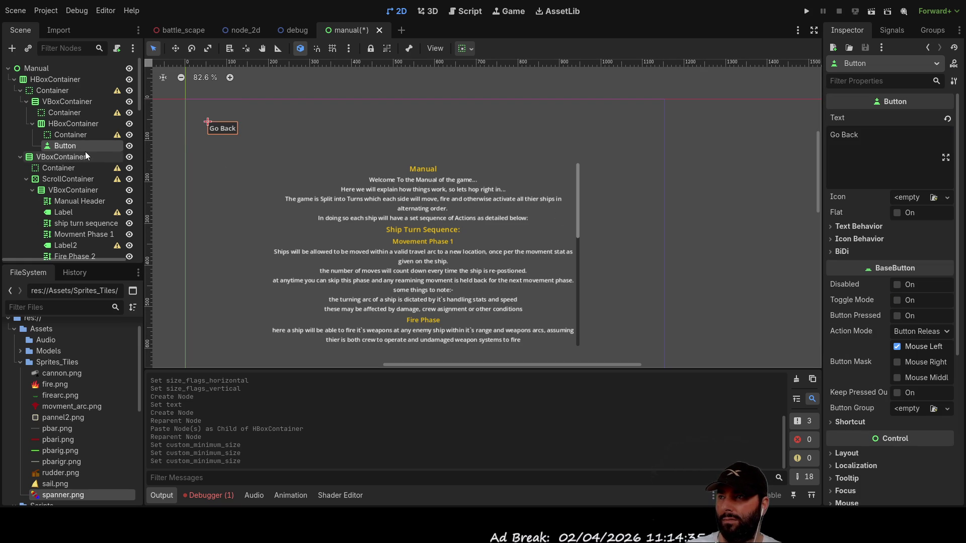
left_click(43, 68)
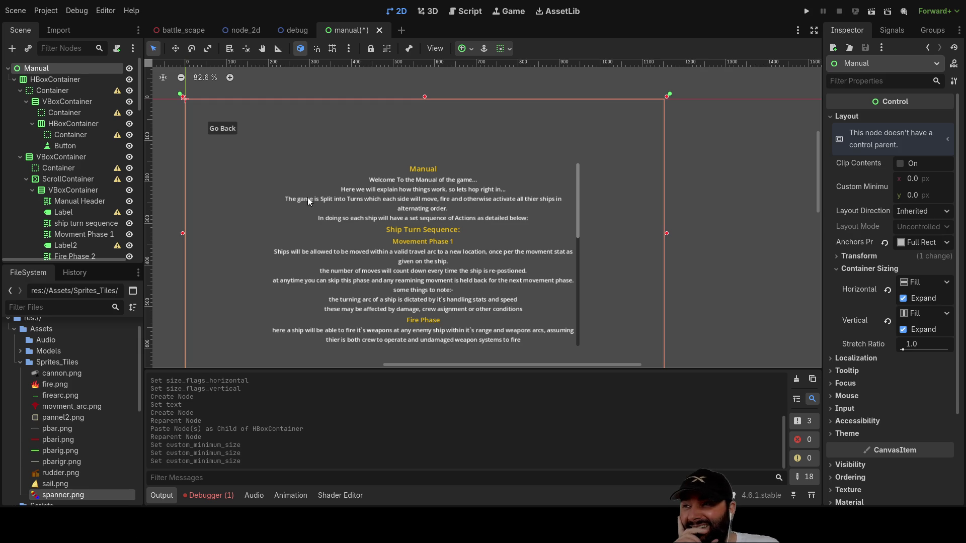
Find the Go Back button's pressed() signal in the Node signals panel.
left_click_drag(141, 95, 142, 156)
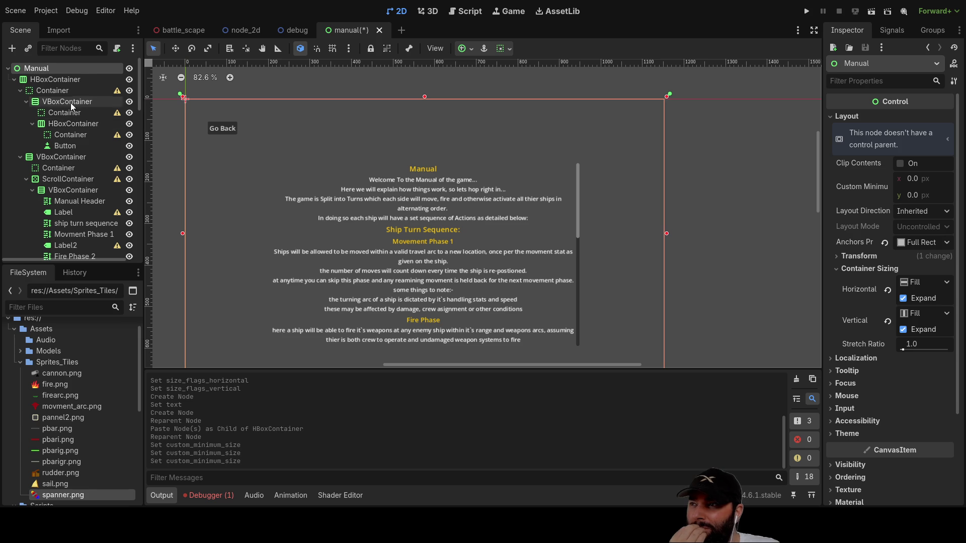
scroll(353, 183, "up", 2)
scroll(357, 205, "down", 4)
scroll(337, 197, "up", 3)
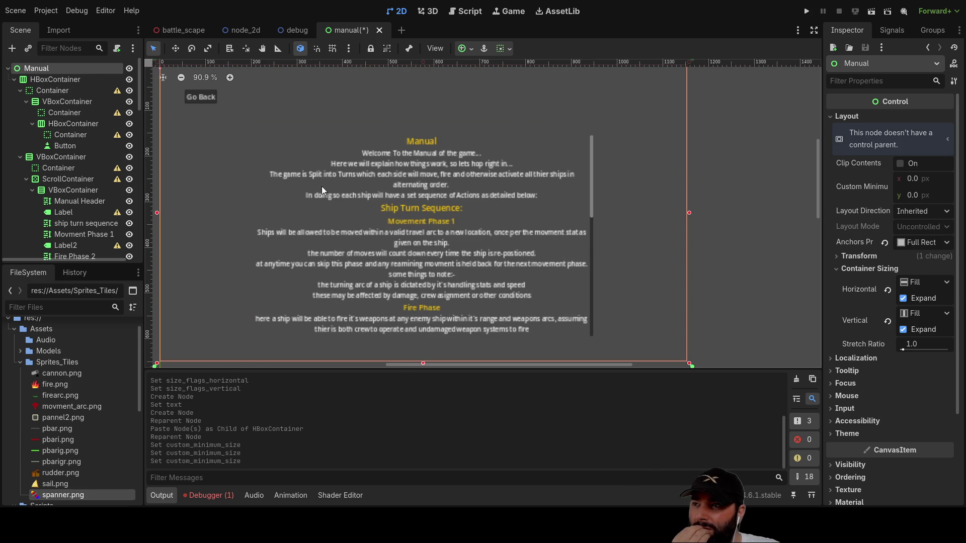
scroll(220, 138, "up", 3)
left_click(892, 31)
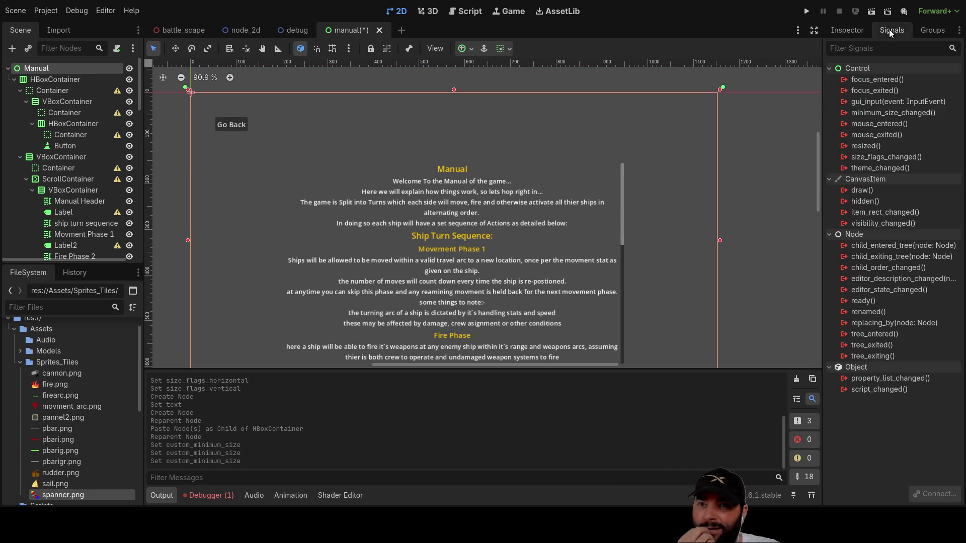
left_click(225, 132)
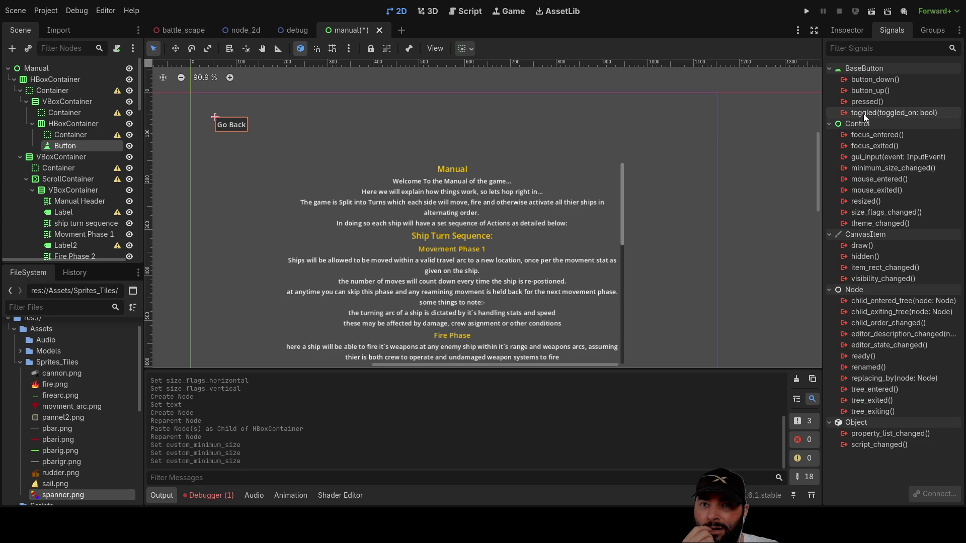
left_click(872, 102)
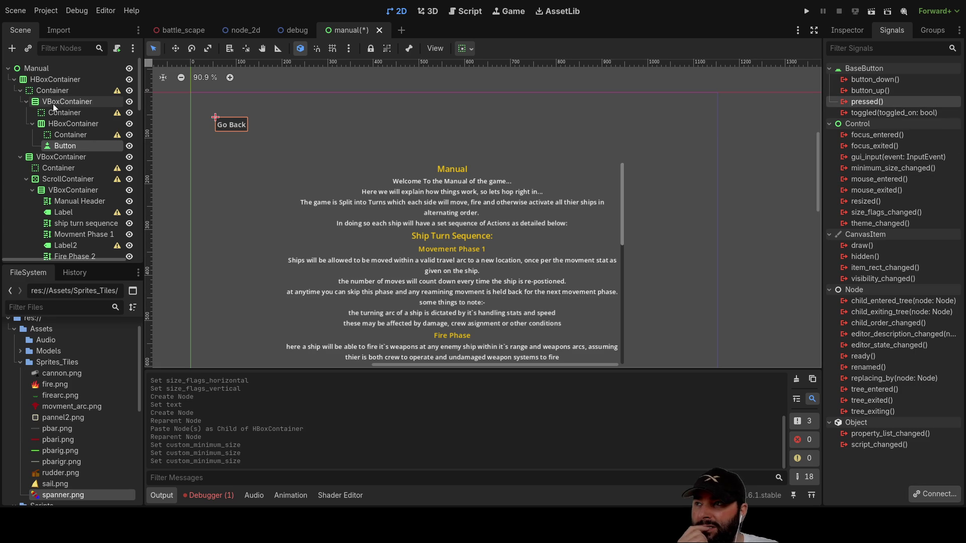
Reselect the Manual root node and return to its Inspector properties.
left_click(40, 69)
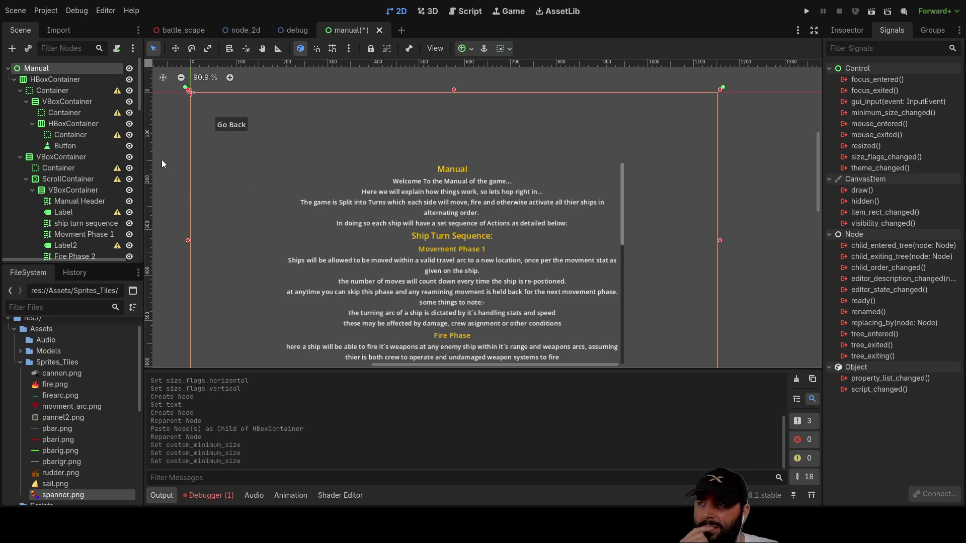
left_click(847, 29)
scroll(923, 403, "down", 3)
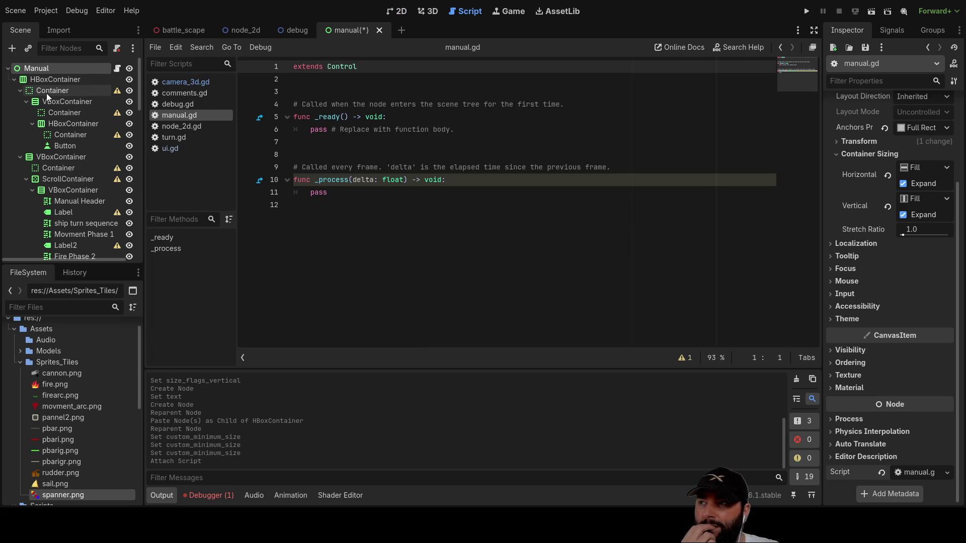
Connect the Go Back button's pressed() signal to a new function in manual.gd.
left_click(395, 11)
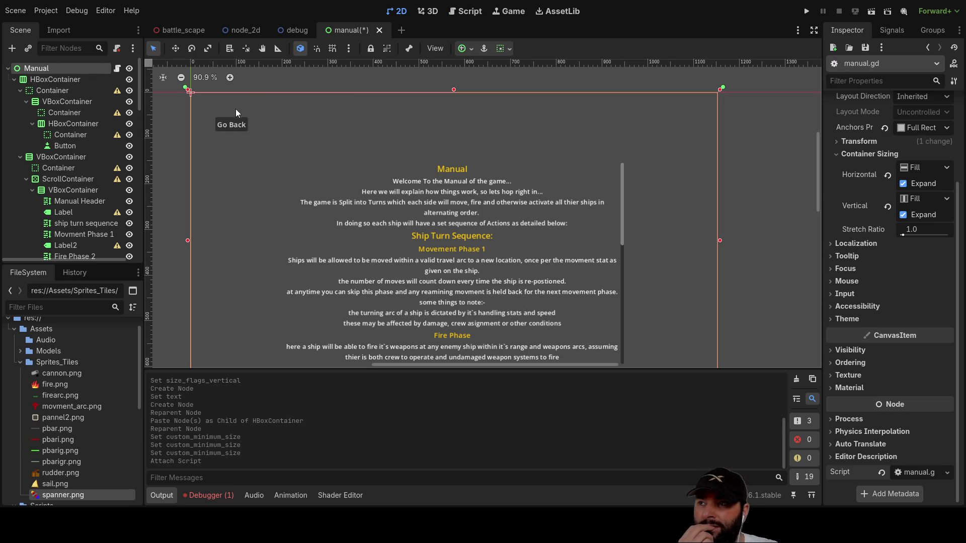
left_click(227, 124)
left_click(893, 31)
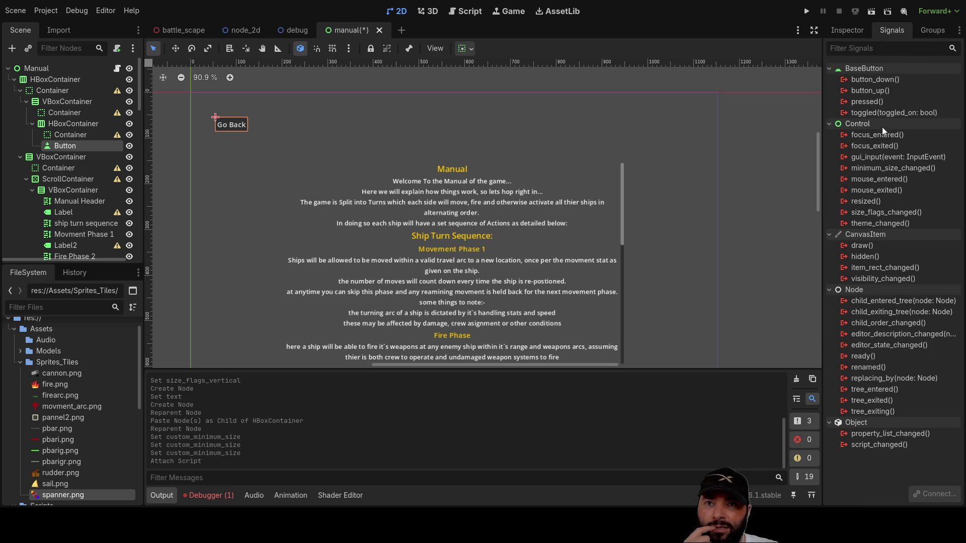
left_click(876, 102)
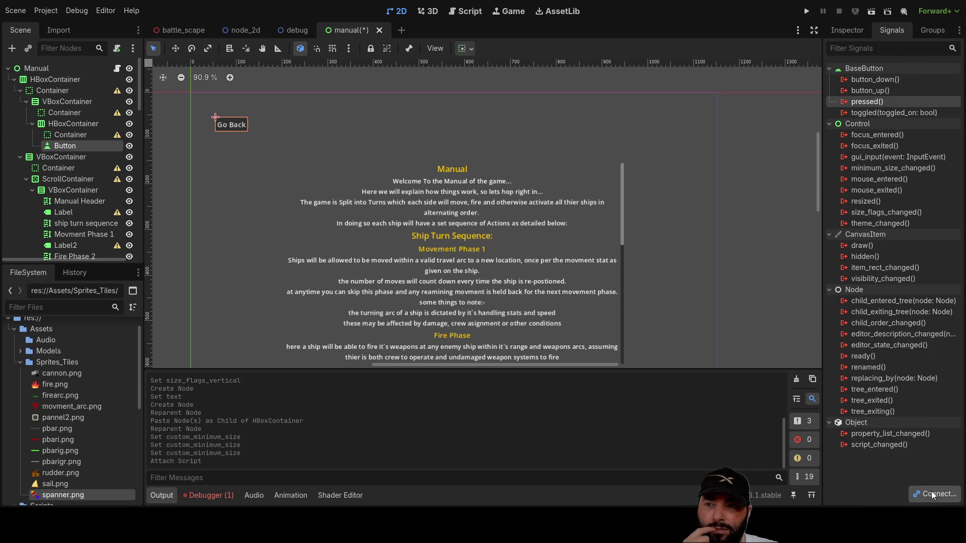
left_click(440, 375)
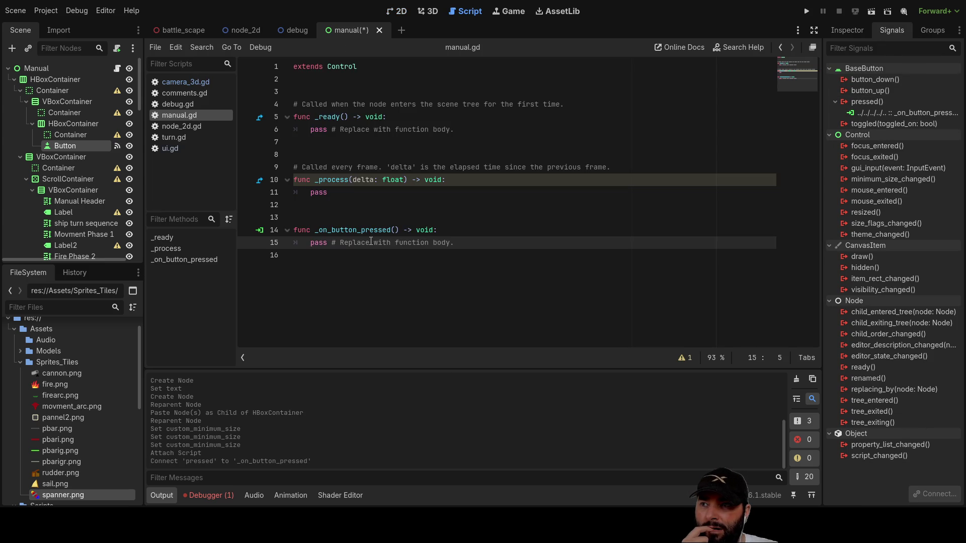
key("Return")
key("Up")
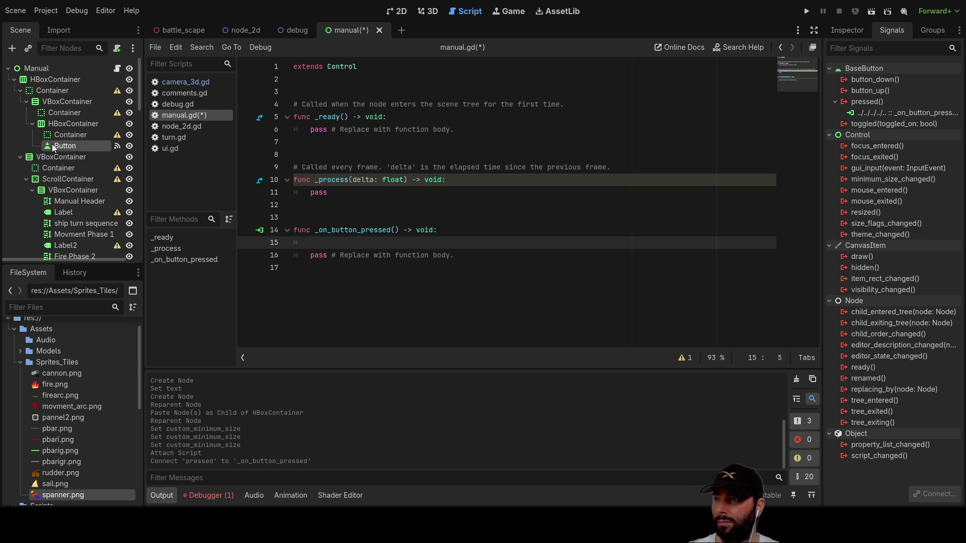
Rename the button node to 'go back' and remove its old pressed connection to _on_button_pressed.
type("go back")
key("Return")
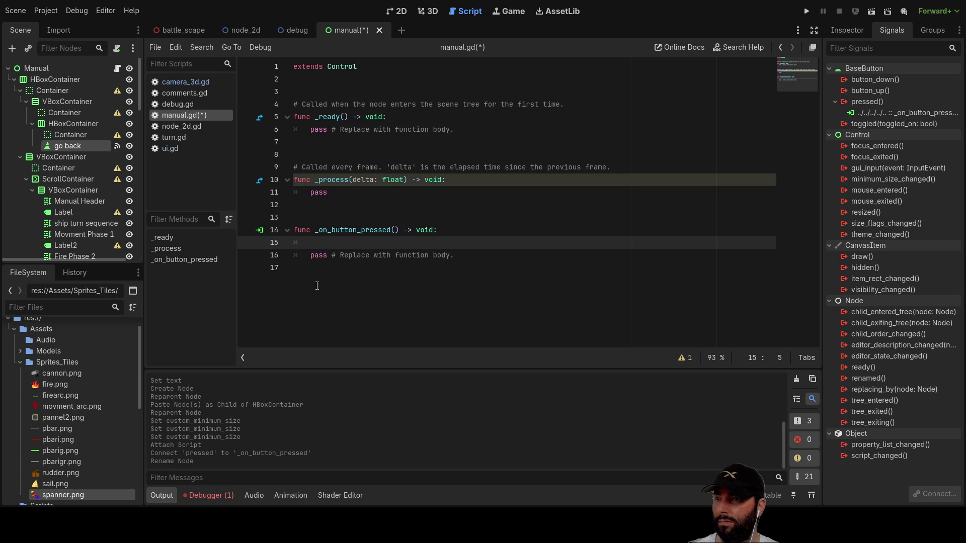
left_click(309, 287)
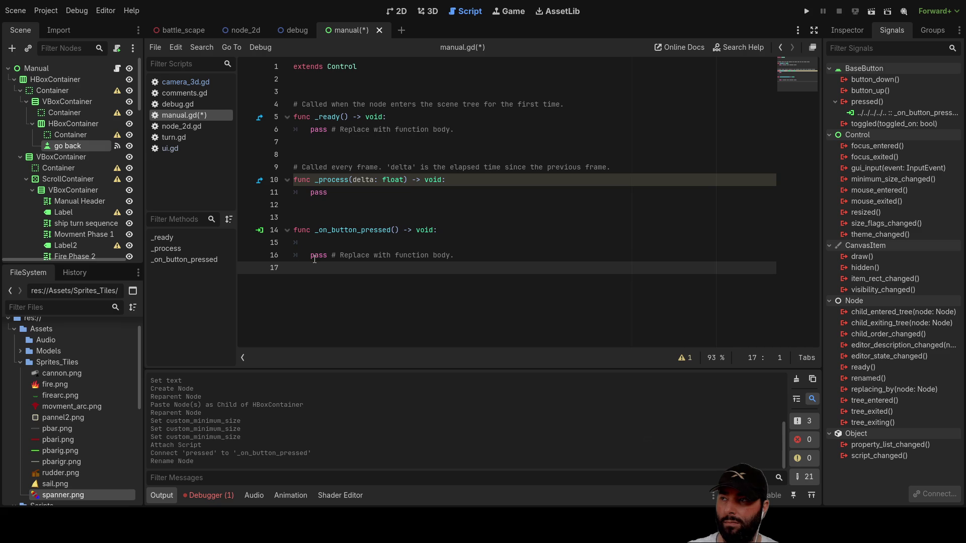
left_click(916, 112)
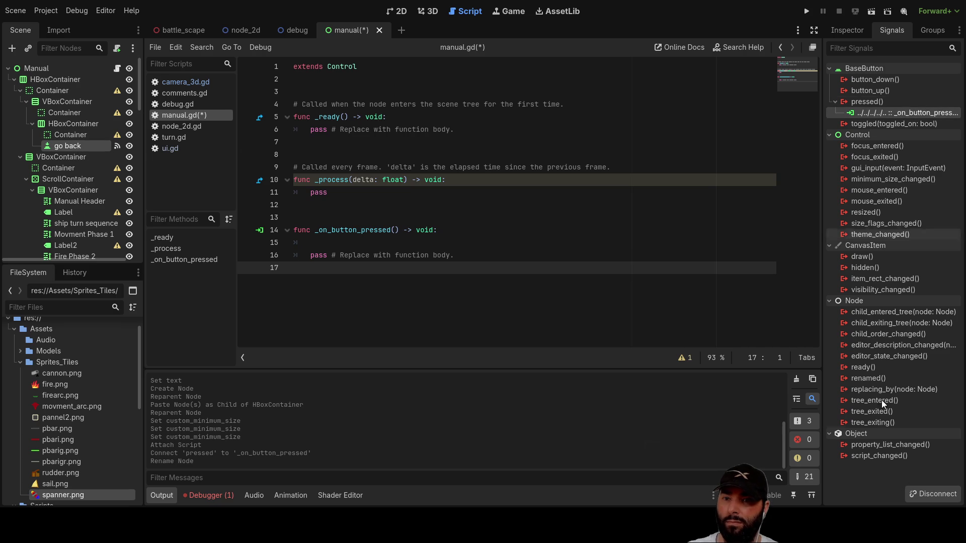
left_click(934, 494)
Reconnect pressed() to _on_go_back_pressed and delete the old _on_button_pressed function from the script.
left_click(871, 103)
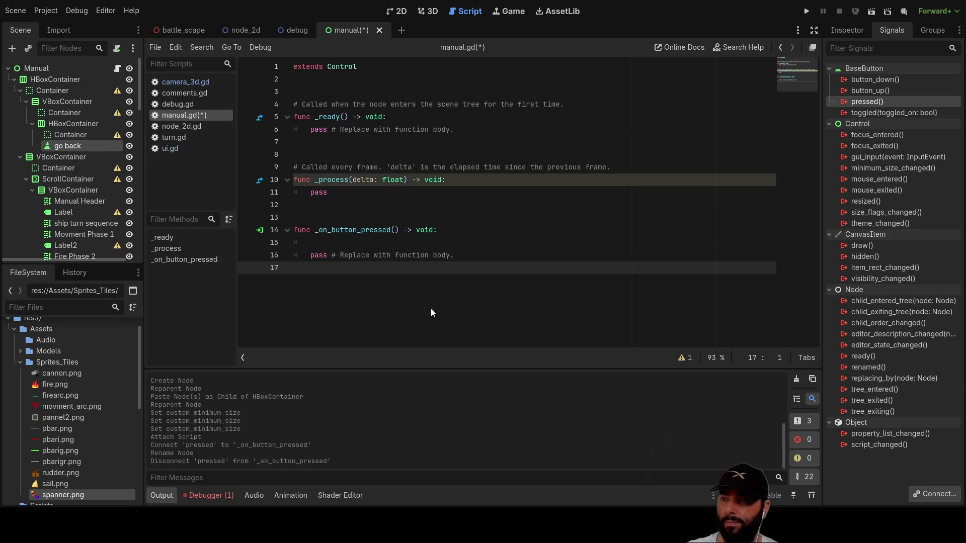
left_click(442, 374)
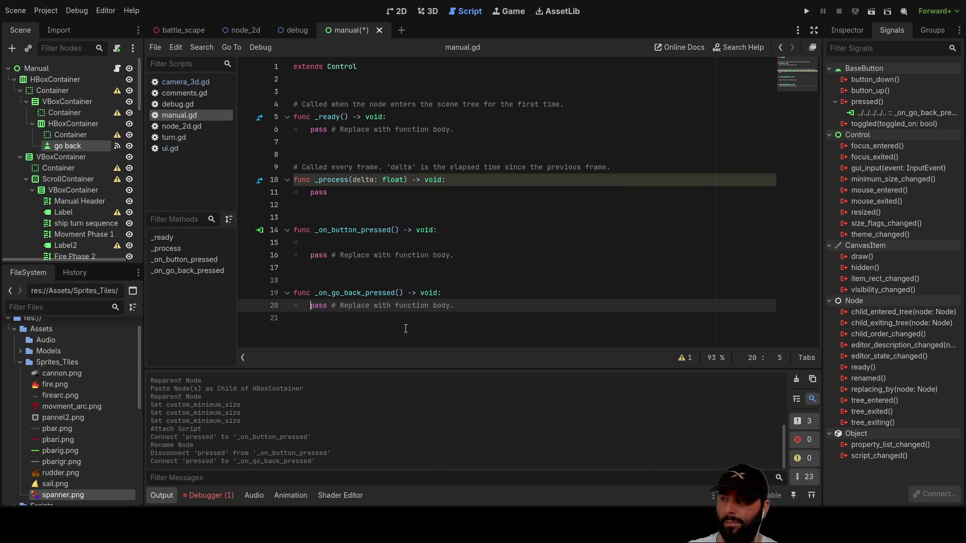
left_click(427, 280)
left_click_drag(458, 256, 295, 217)
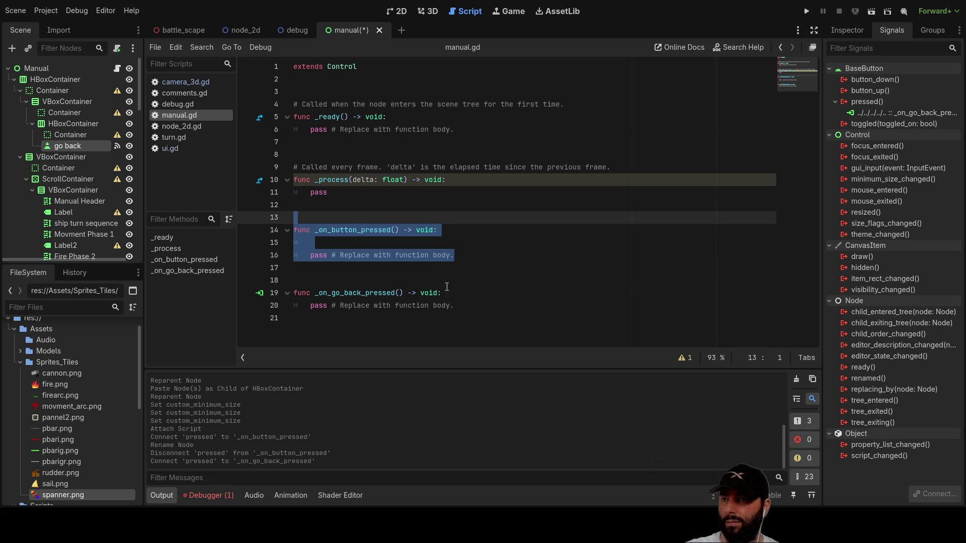
key("BackSpace")
key("BackSpace")
key("BackSpace")
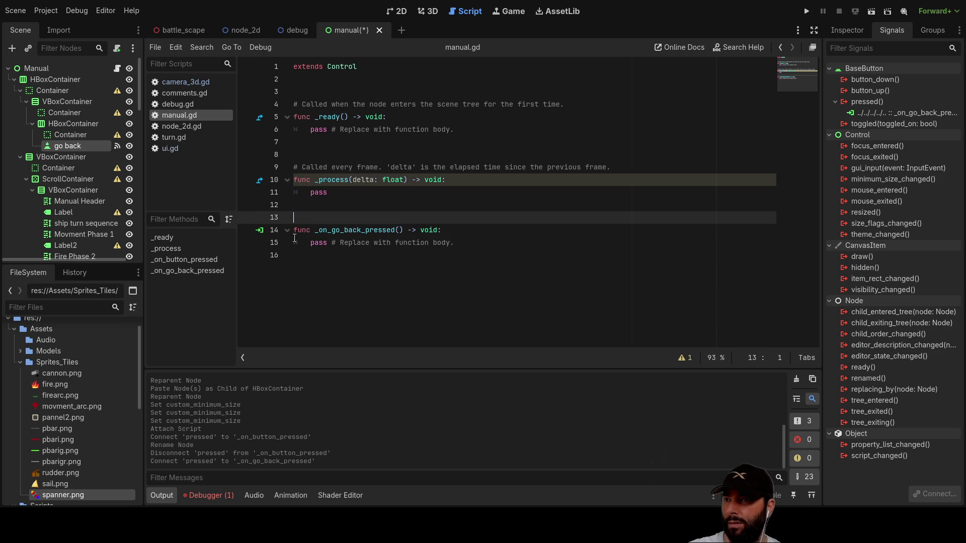
Add a blank line in the _on_go_back_pressed body, undoing the half-typed word 'switc'.
left_click(306, 242)
key("Return")
key("Up")
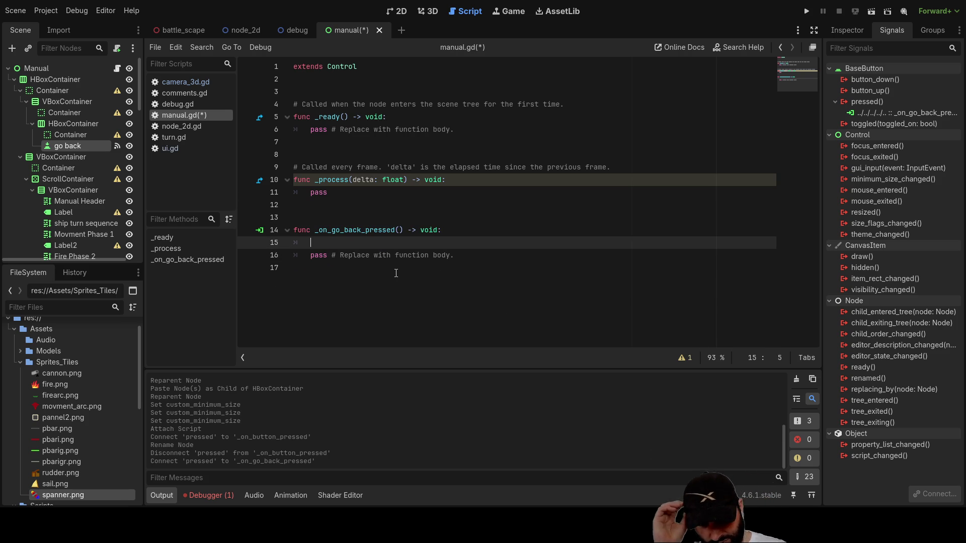
type("switc")
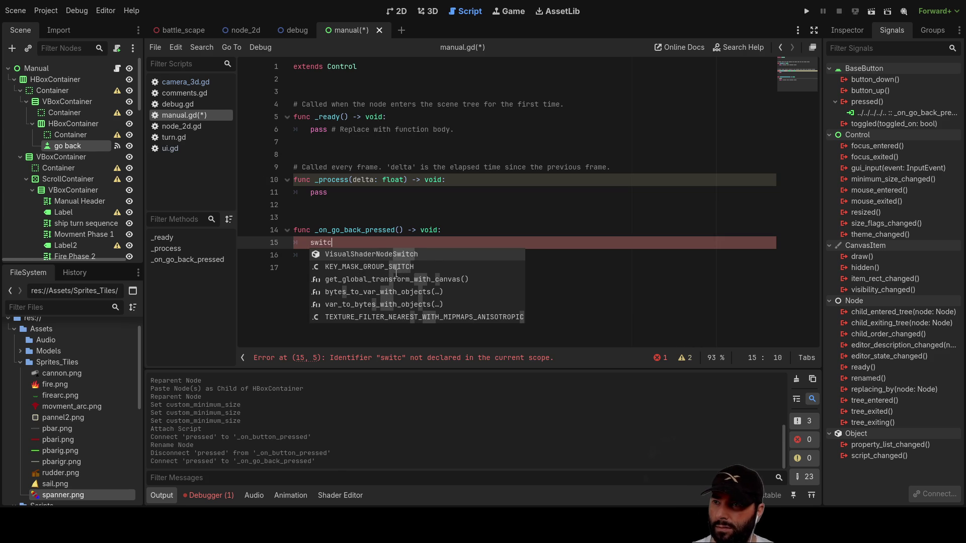
key("ctrl+z")
key("ctrl+z")
key("ctrl+z")
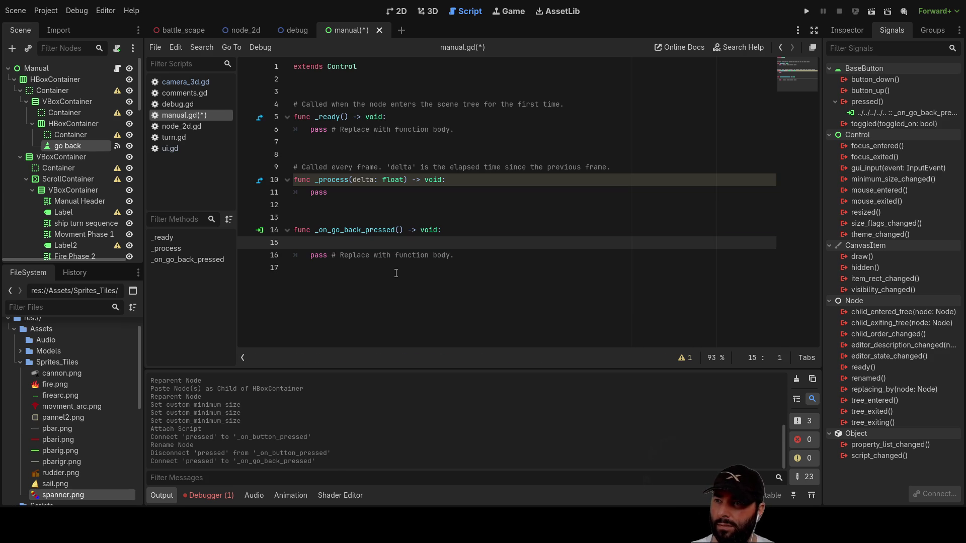
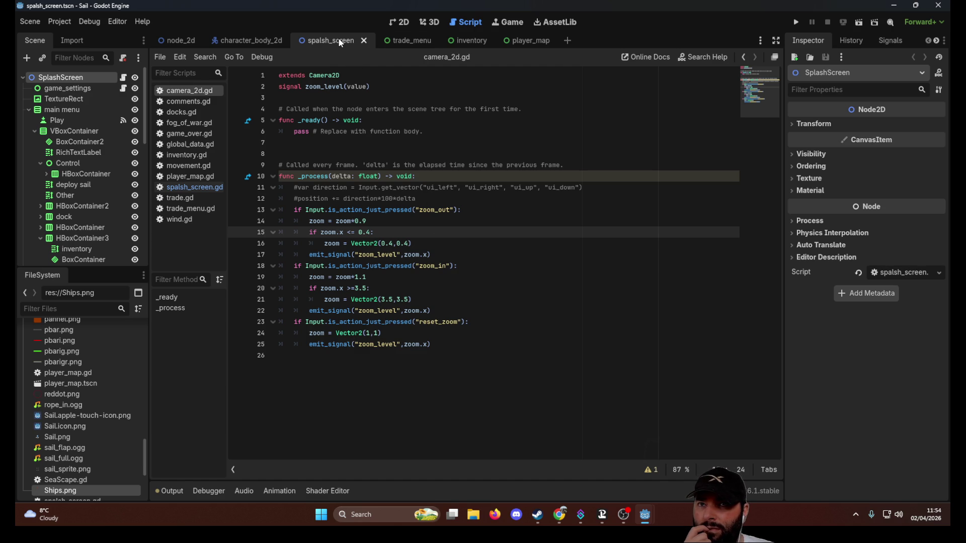
Run the current scene, start the game with Play, then stop it.
left_click(858, 24)
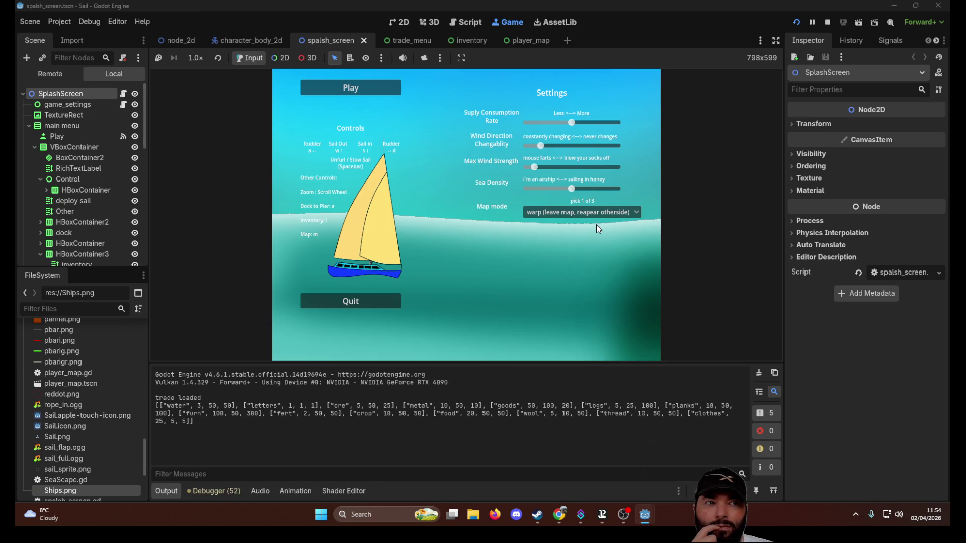
left_click(351, 89)
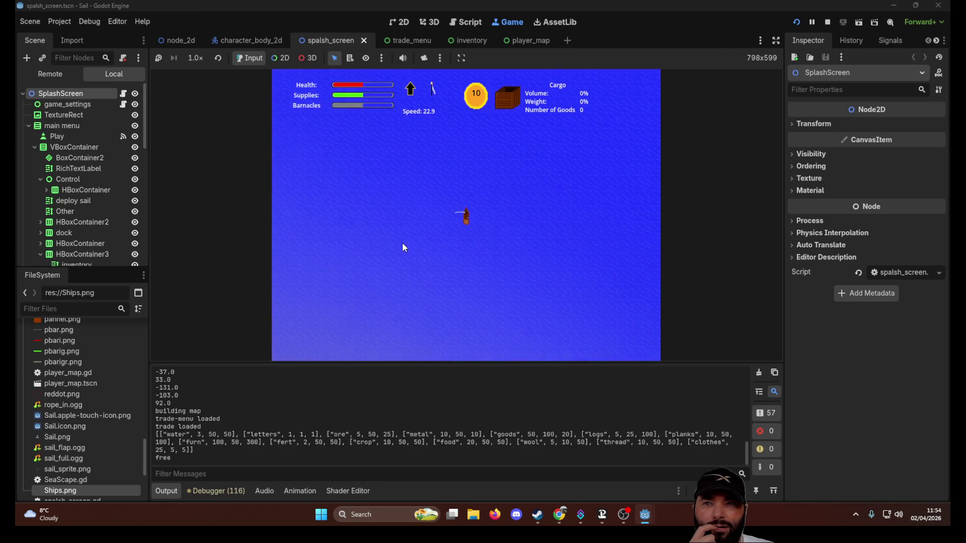
left_click(828, 23)
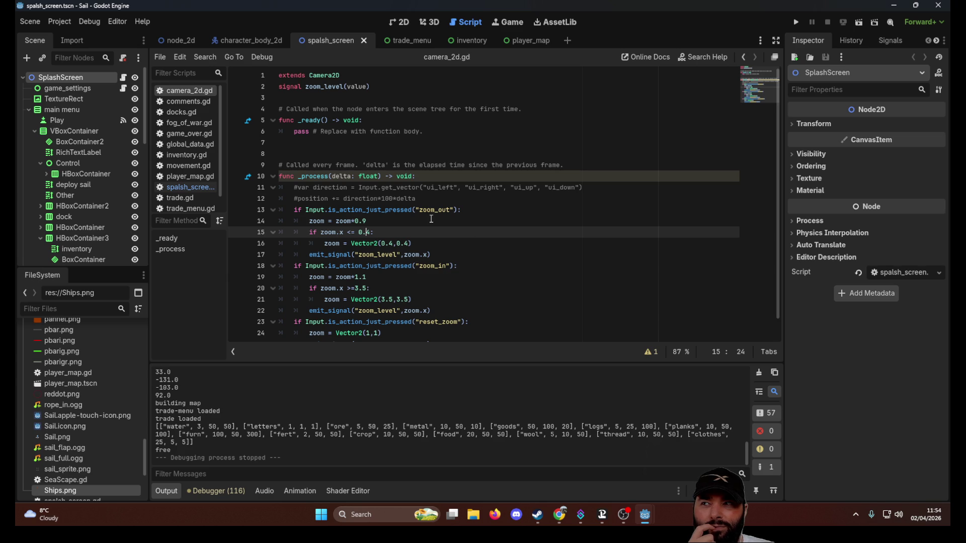
Open splash_screen.gd and select its change_scene_to_file call to node_2d.tscn on line 15.
scroll(465, 303, "down", 1)
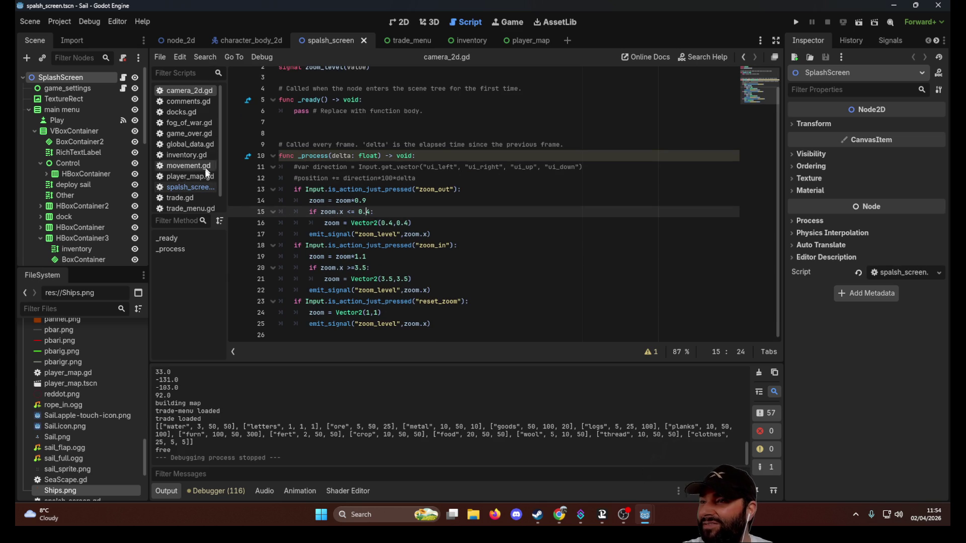
left_click(204, 185)
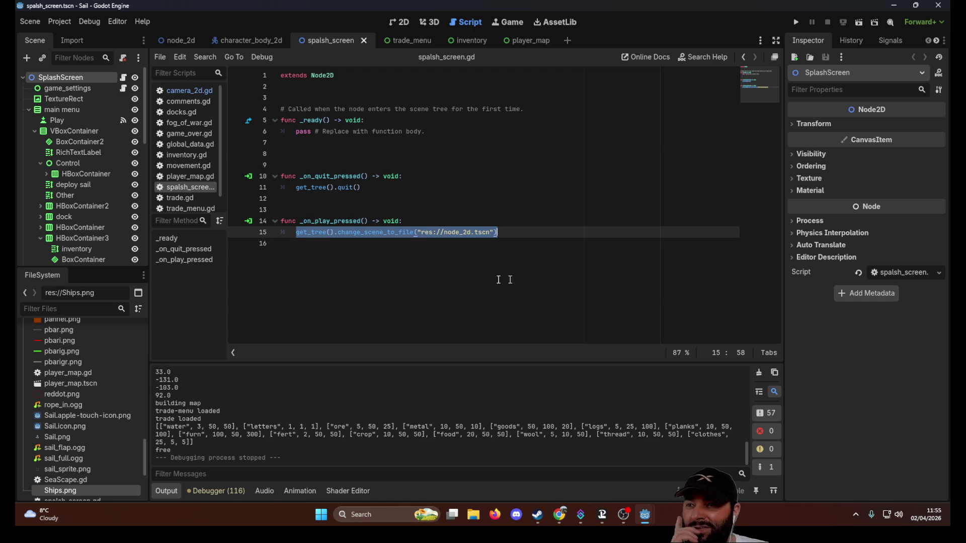
left_click(418, 277)
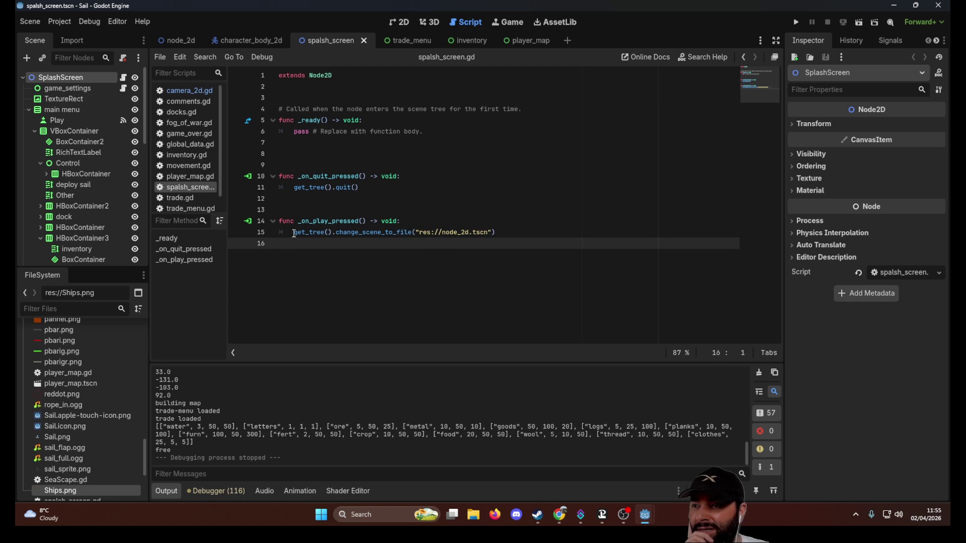
left_click_drag(294, 232, 507, 233)
left_click(434, 260)
left_click(503, 232)
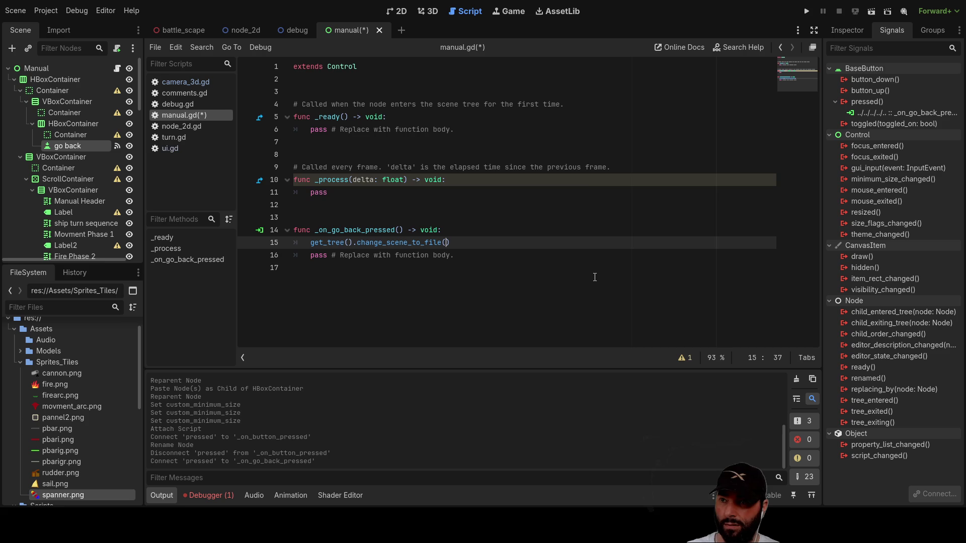
Autocomplete the go-back handler's scene path to "res://battle_scape.tscn".
key("Down")
key("Down")
key("Down")
key("Down")
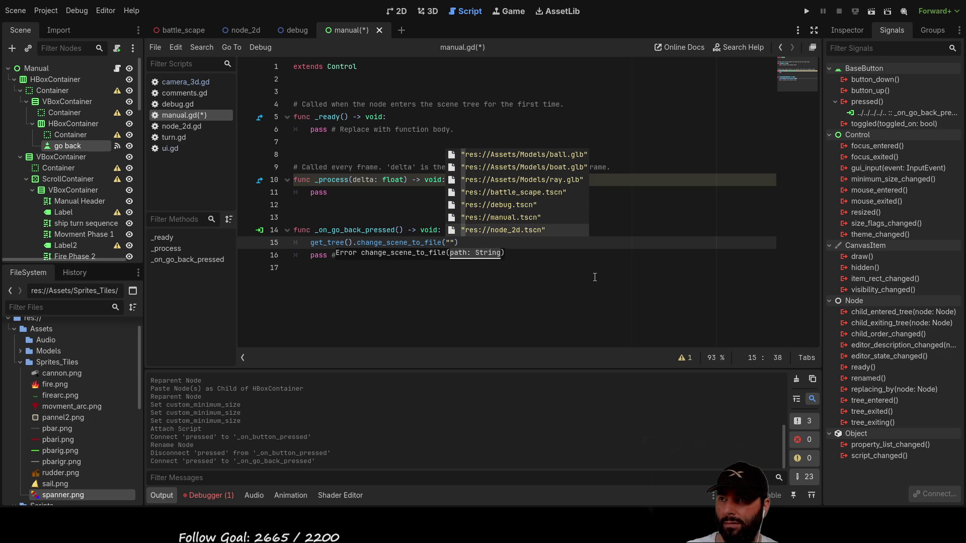
key("Down")
key("Down")
key("Down")
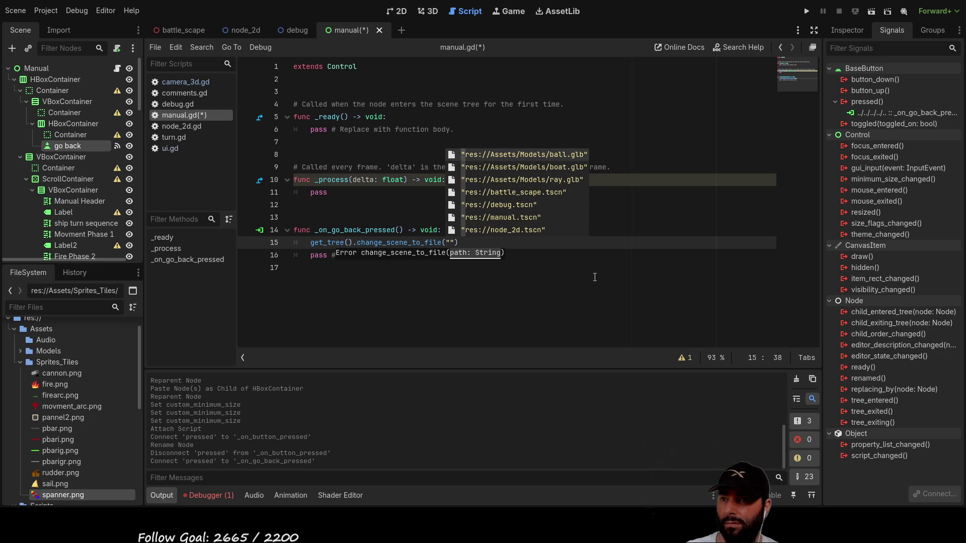
key("Return")
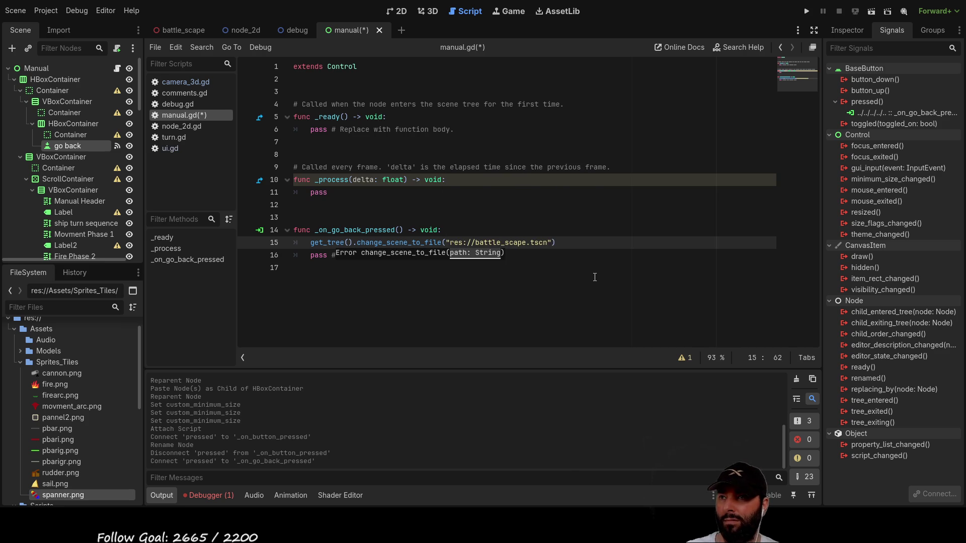
Delete the placeholder pass line in manual.gd and open the battle_scape scene.
left_click(412, 307)
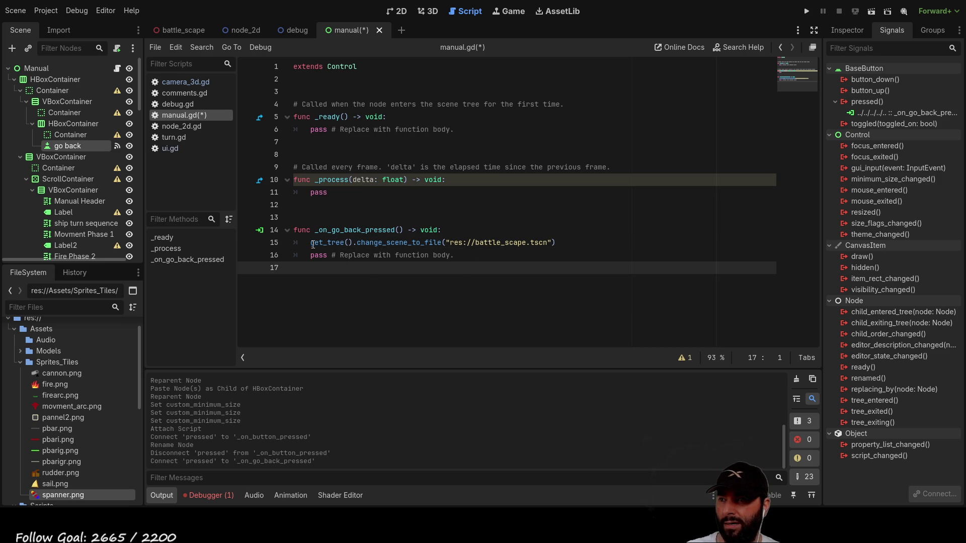
mouse_move(312, 244)
left_mouse_down()
mouse_move(443, 255)
mouse_move(551, 243)
left_mouse_up()
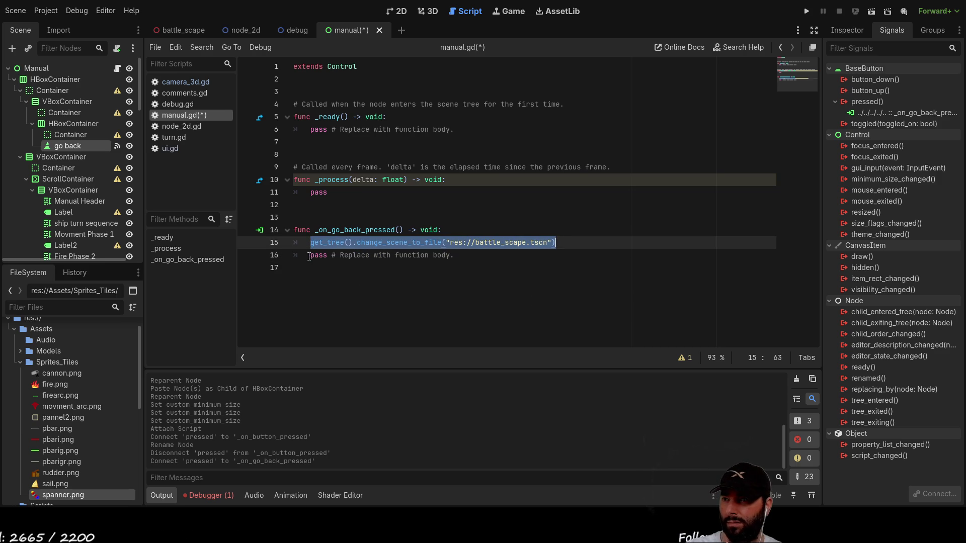
left_click_drag(309, 256, 463, 256)
key("BackSpace")
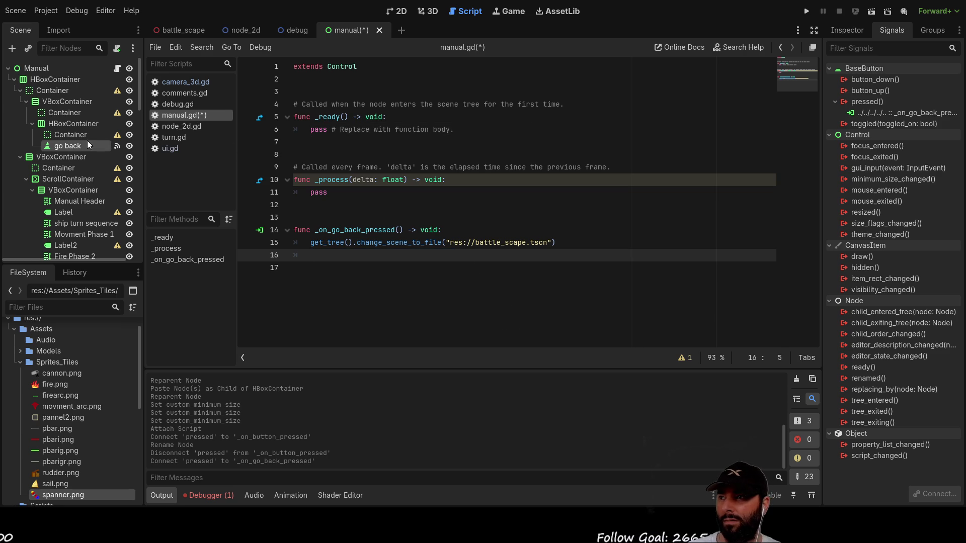
left_click(189, 33)
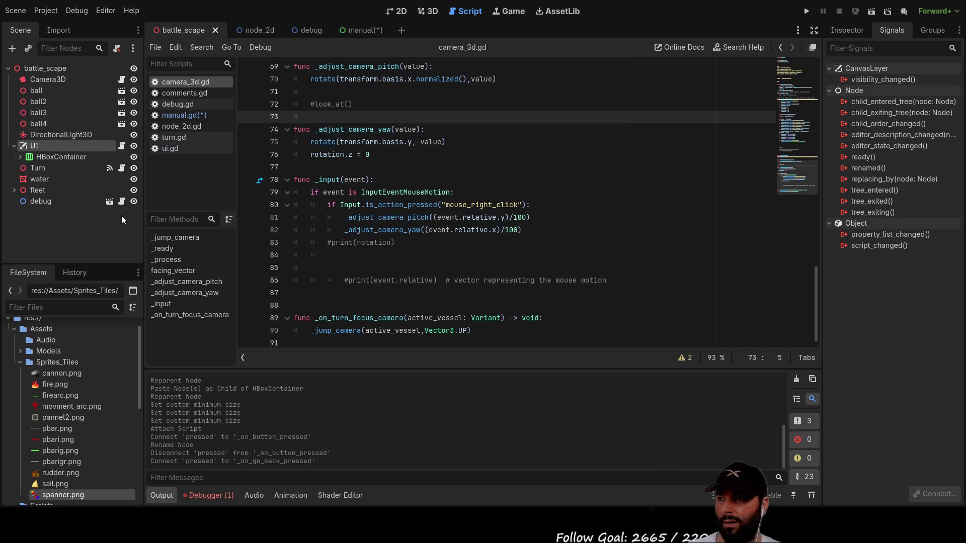
In ui.gd, replace _on_guide_pressed's if/else block with the pasted change_scene_to_file call.
left_click(21, 158)
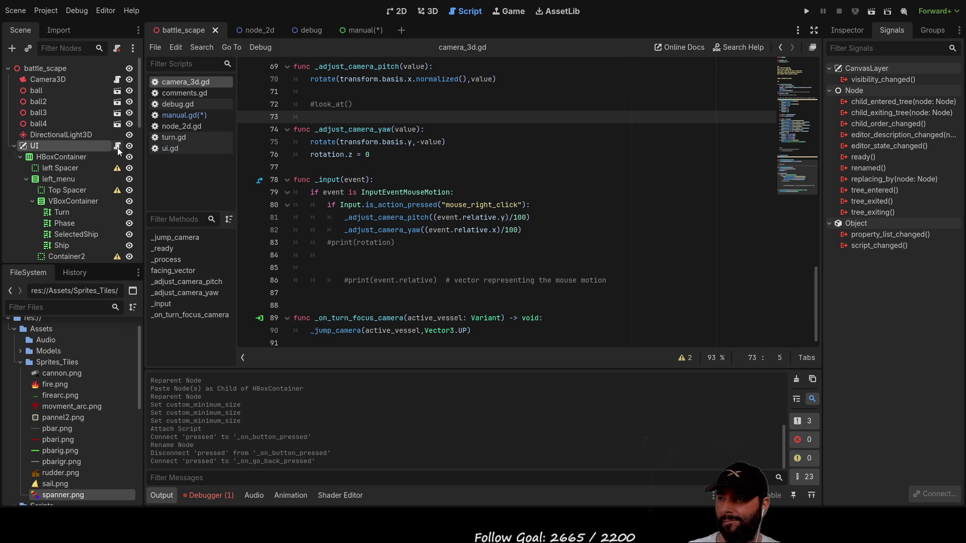
left_click(116, 147)
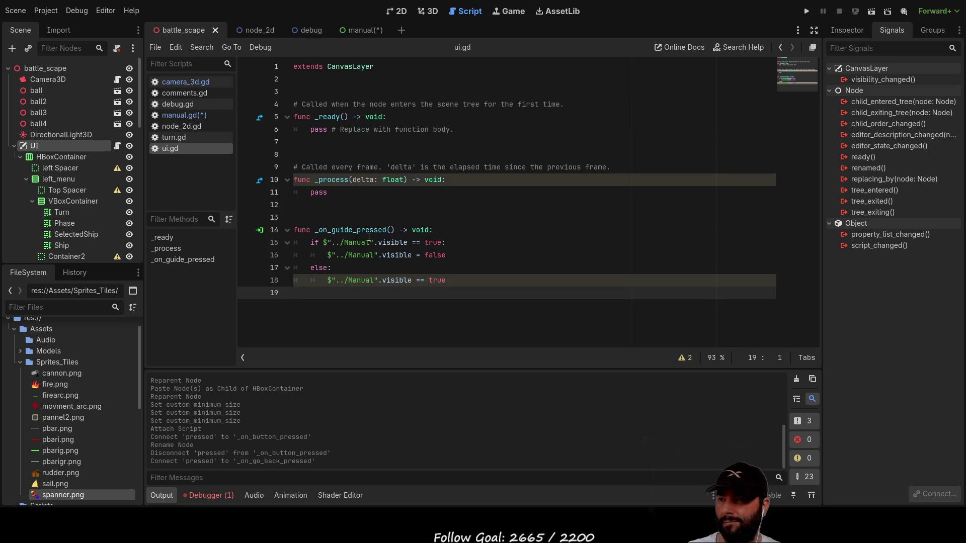
left_click_drag(311, 243, 467, 254)
type("get_tree().change_scene_to_file(\"res://battle_scape.tscn\")")
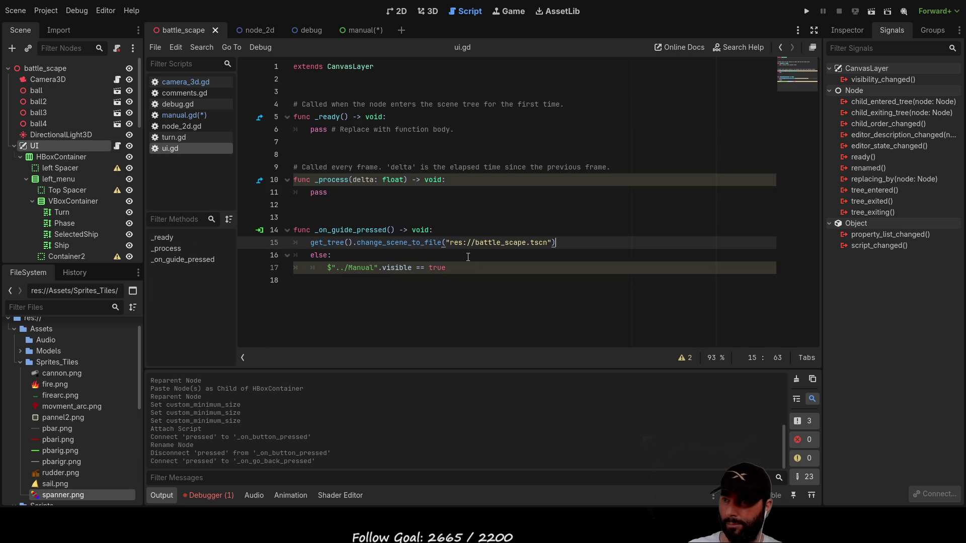
left_click_drag(467, 267, 297, 251)
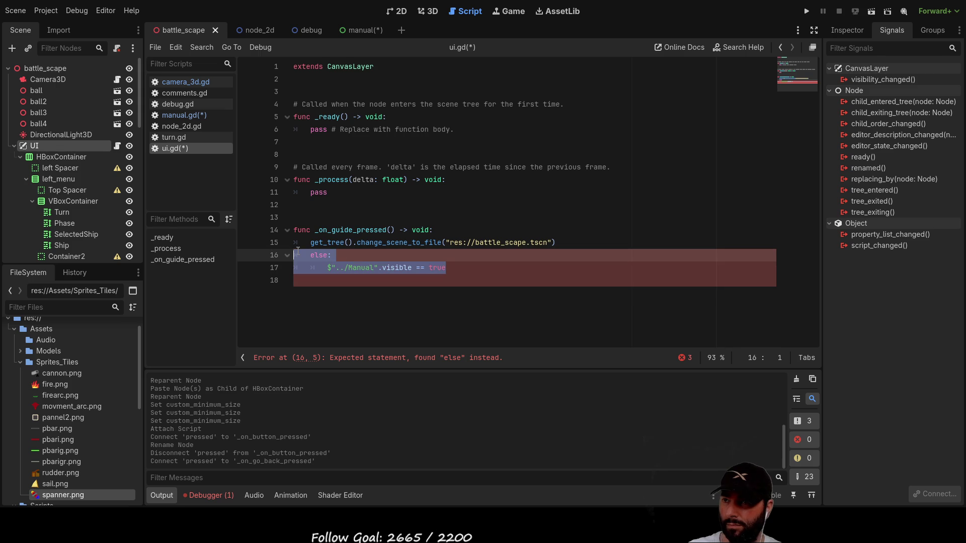
key("BackSpace")
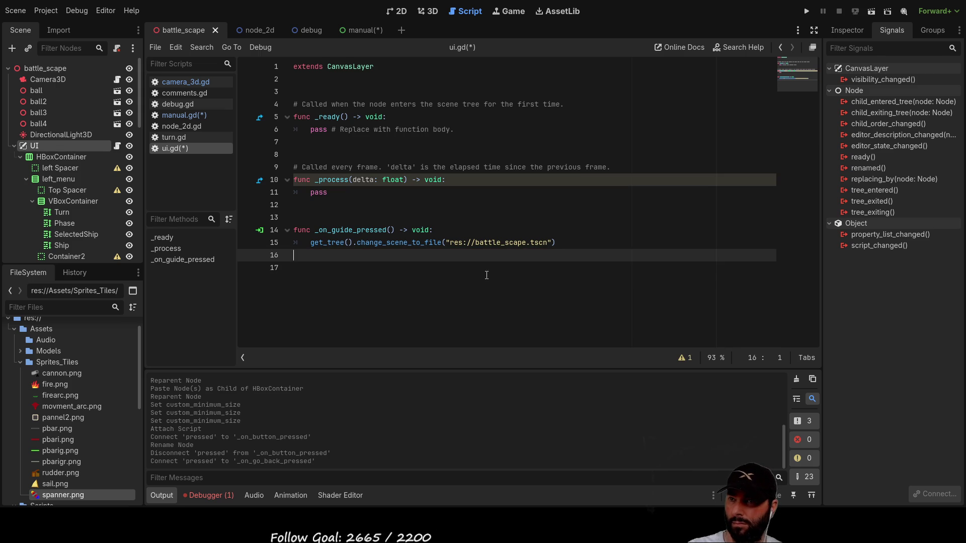
Change the call's path to "res://manual.tscn" and run the project.
left_click(482, 242)
double_click(482, 242)
key("BackSpace")
key("BackSpace")
key("BackSpace")
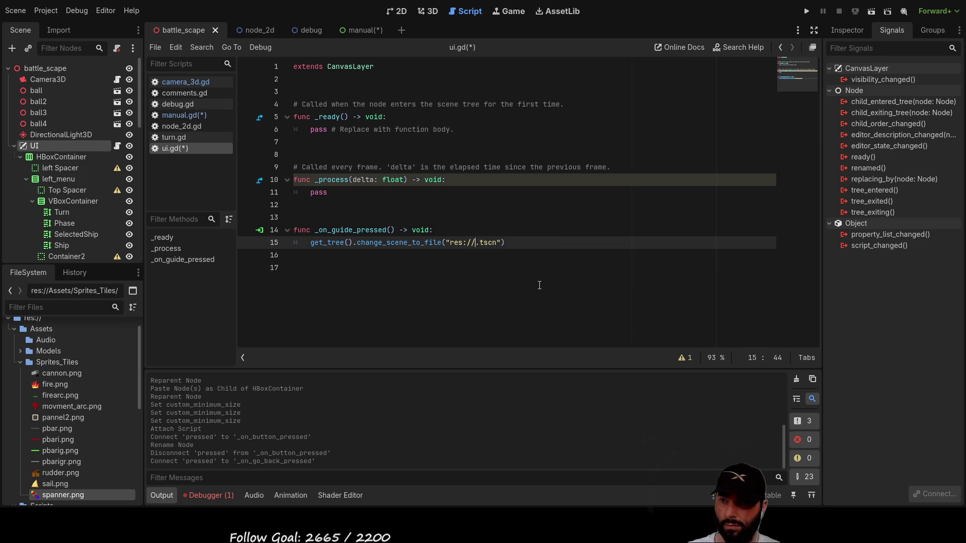
key("Delete")
key("Delete")
key("Delete")
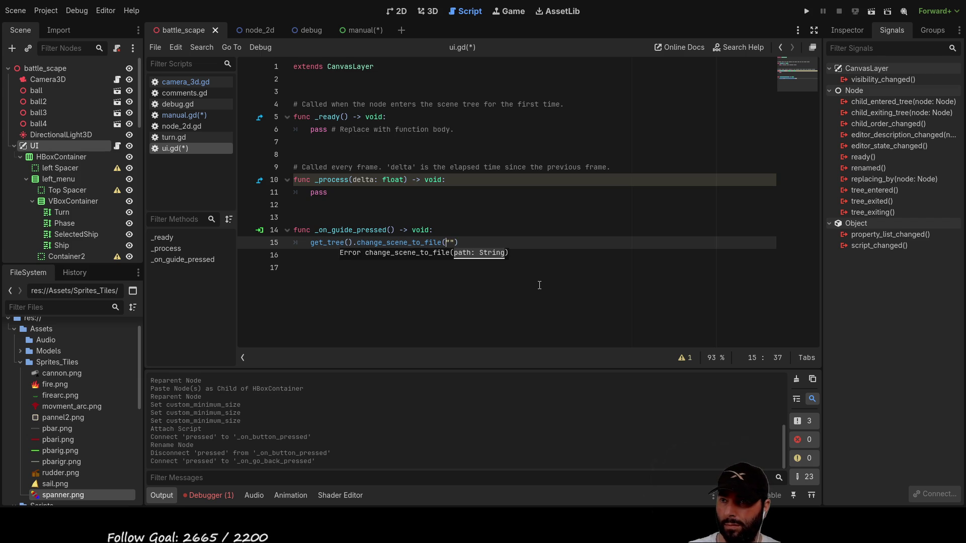
key("BackSpace")
key("BackSpace")
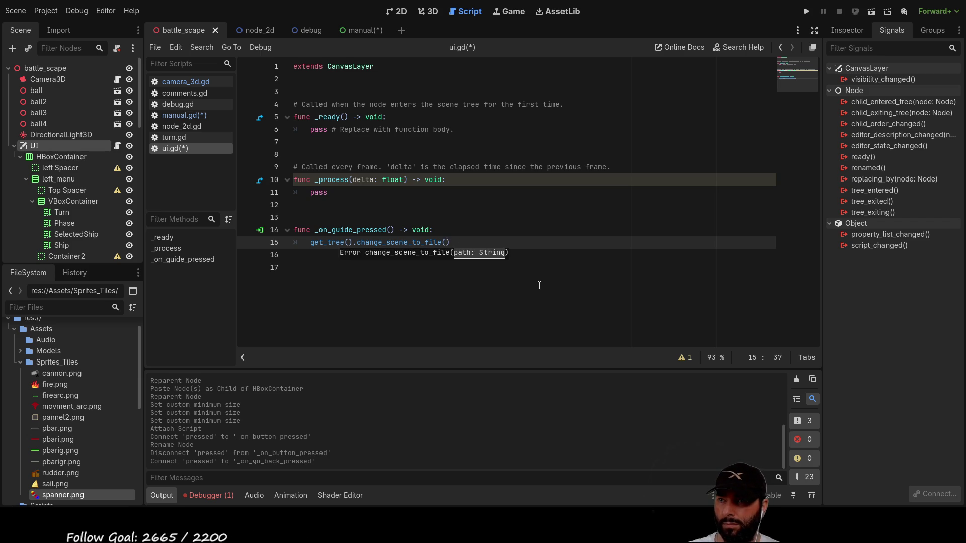
type("\"")
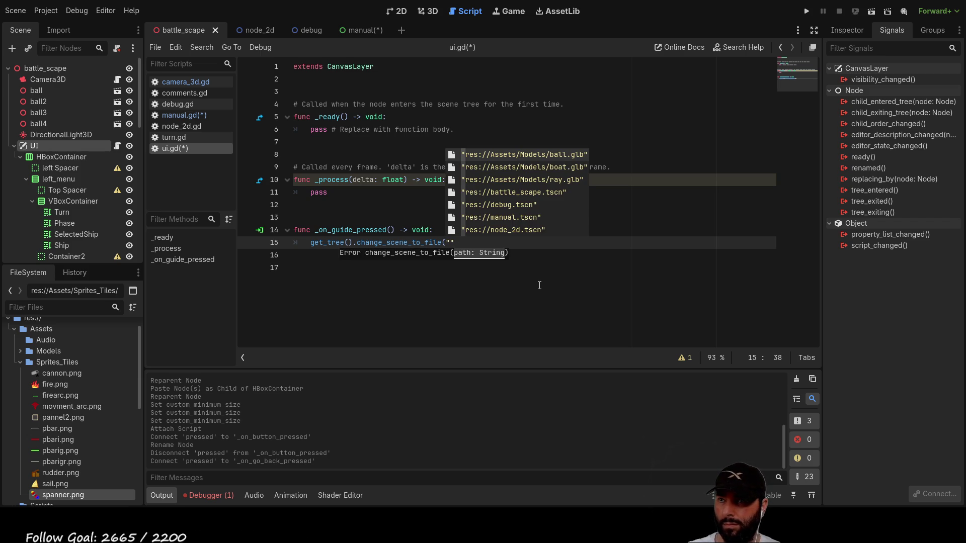
key("Down")
key("Down")
key("Down")
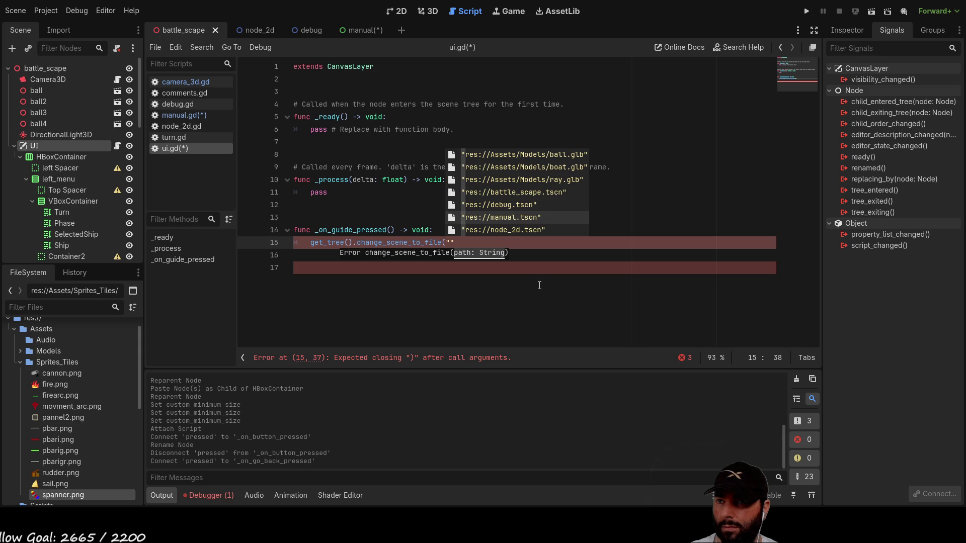
key("Return")
type(")")
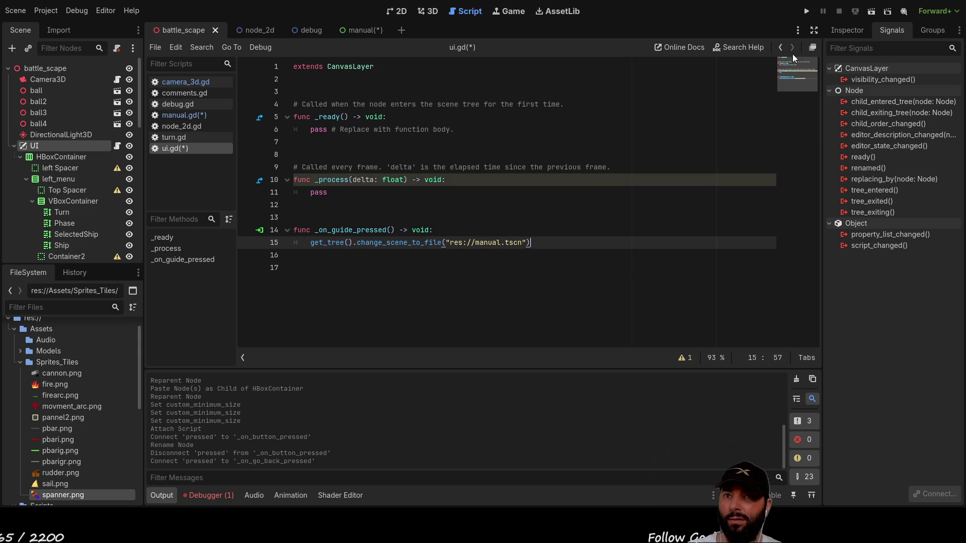
left_click(807, 15)
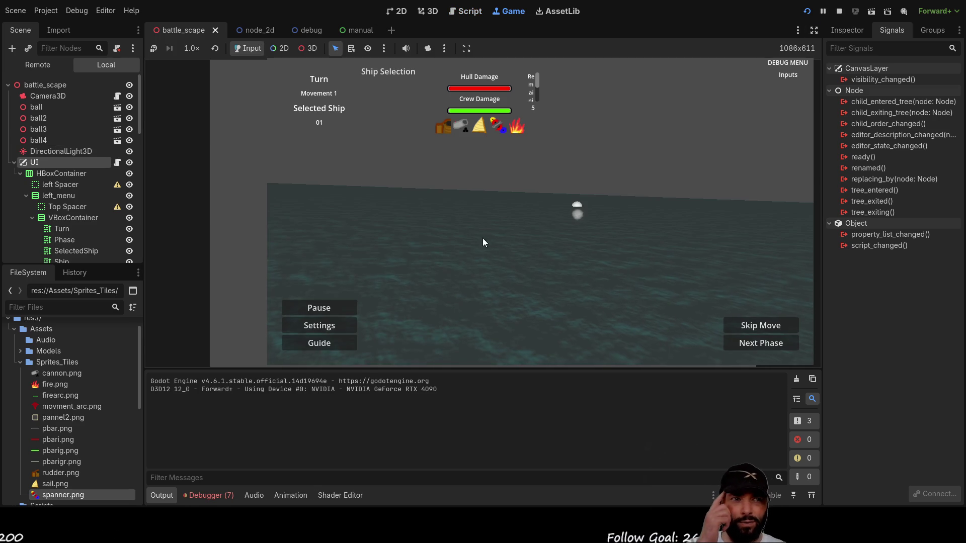
Move the ship with WASD and arrow keys until its moves run out.
key("w")
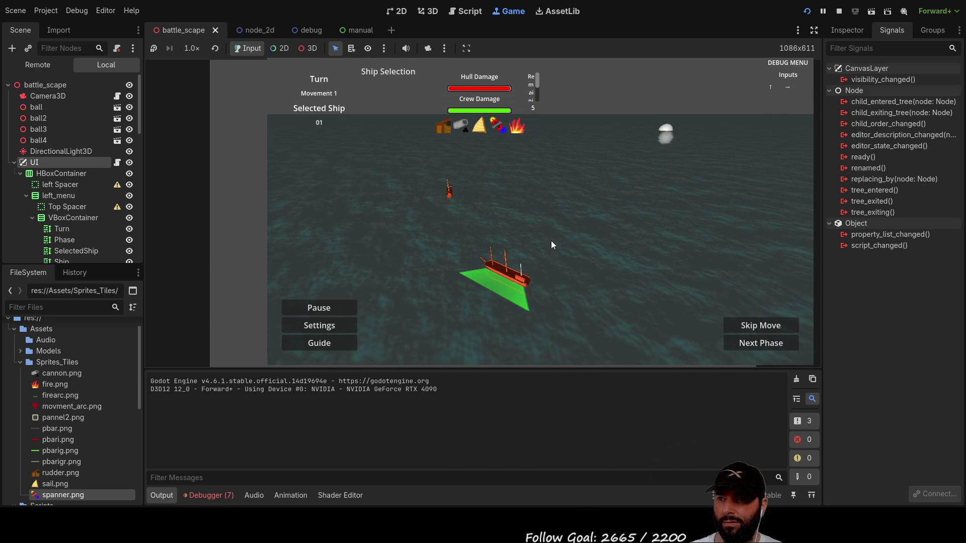
key("Up")
key("Right")
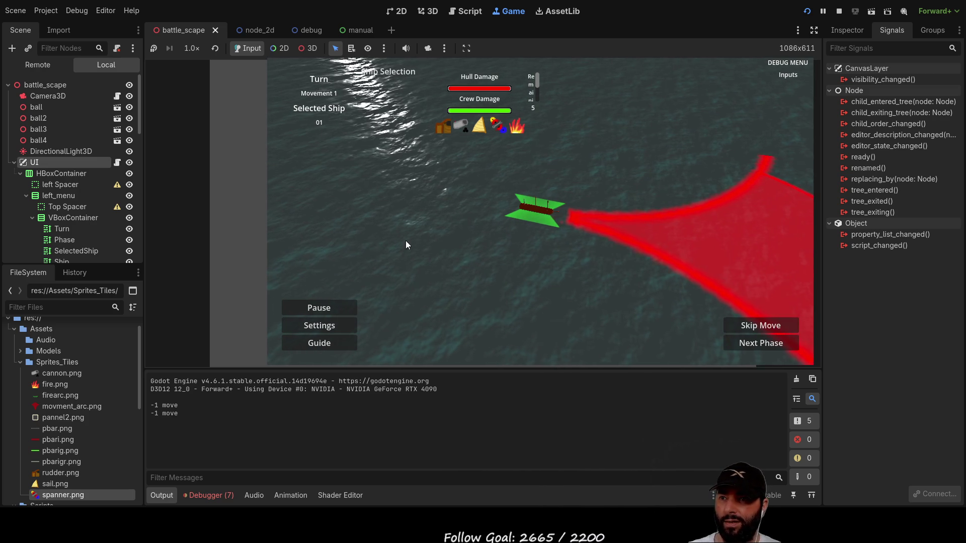
key("Up")
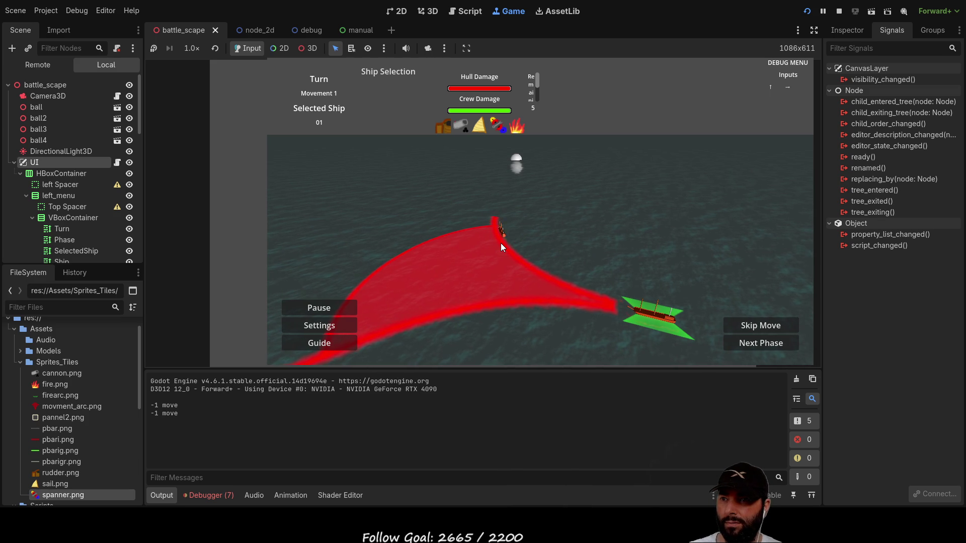
key("Up")
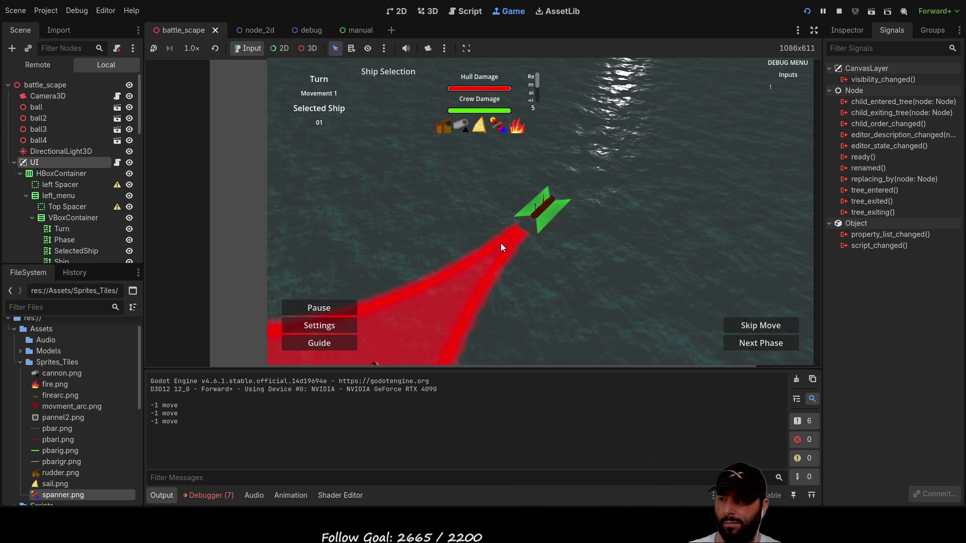
key("w")
key("q")
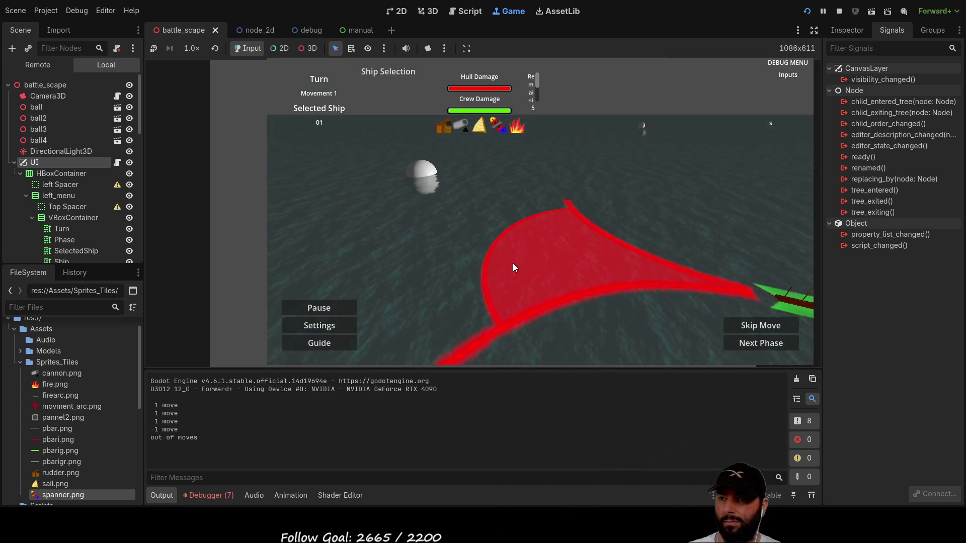
key("Up")
key("Right")
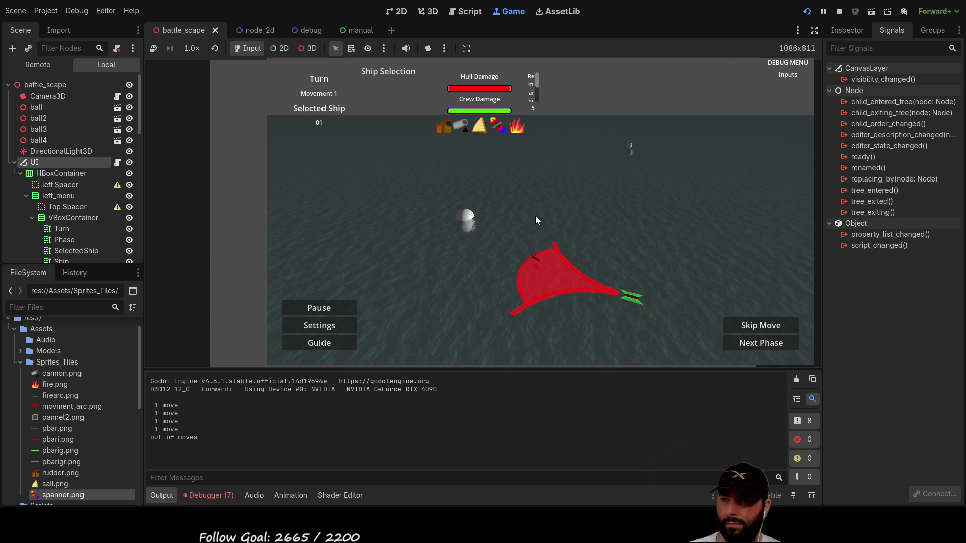
key("Up")
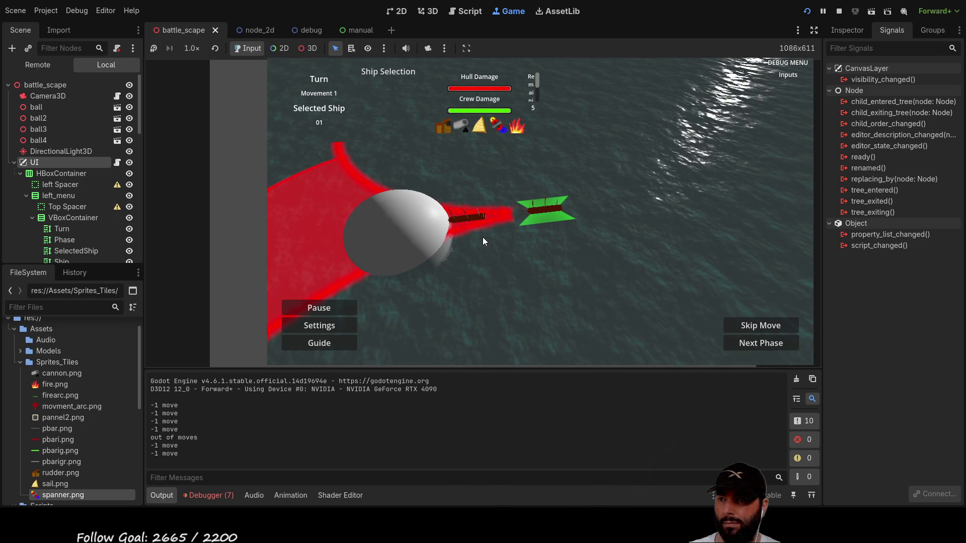
Rotate the camera around the ship with D, then open the Manual via Guide.
key("d")
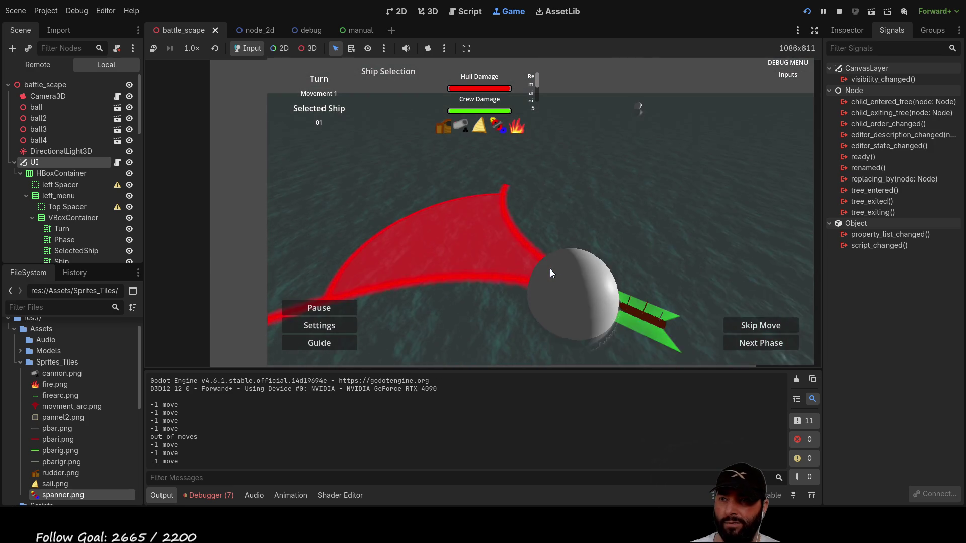
key("d")
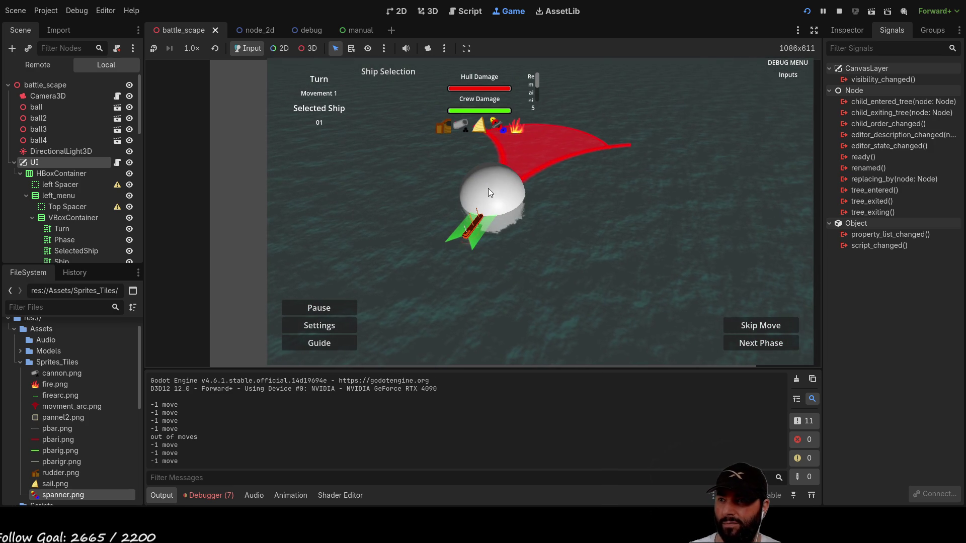
left_click(328, 345)
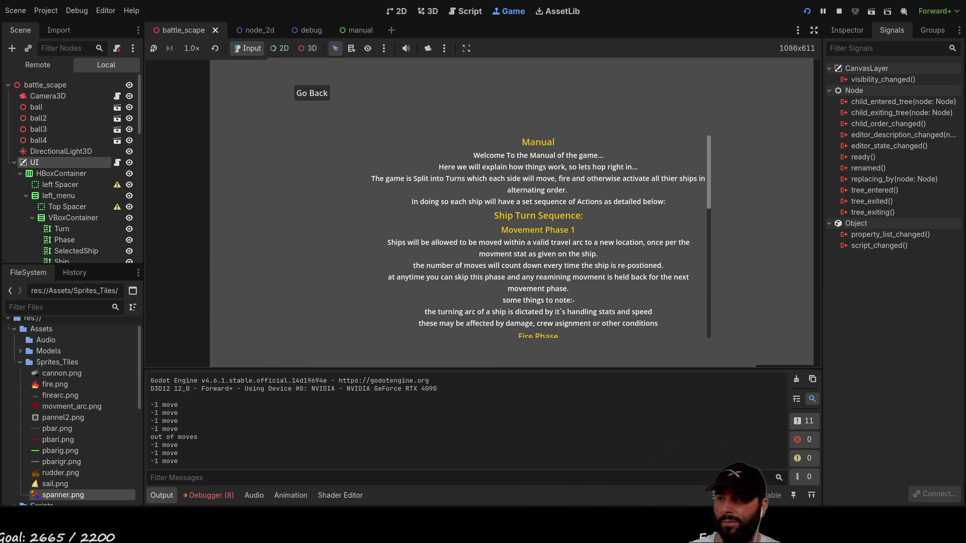
Go Back from the Manual to the battle, test a move, then return to the Script editor.
scroll(581, 192, "down", 10)
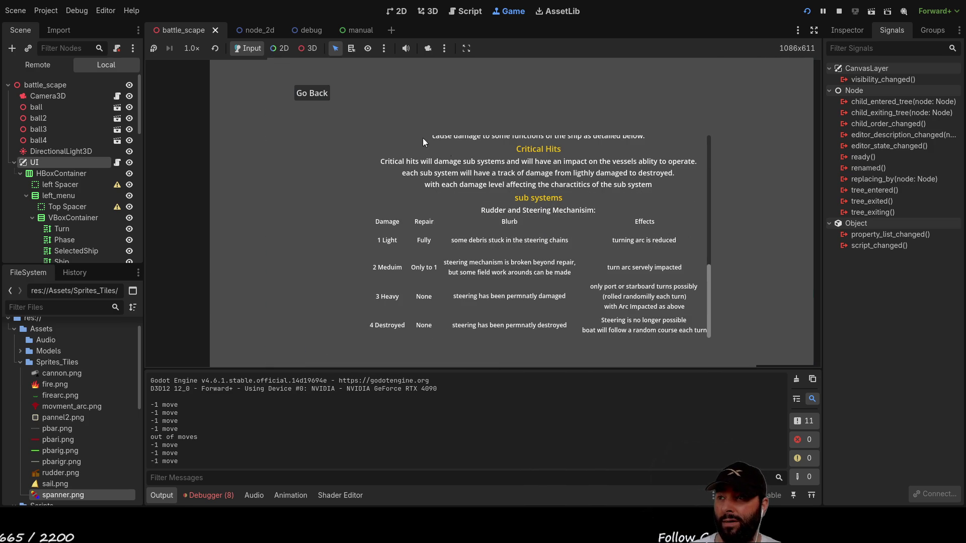
left_click(312, 93)
key("d")
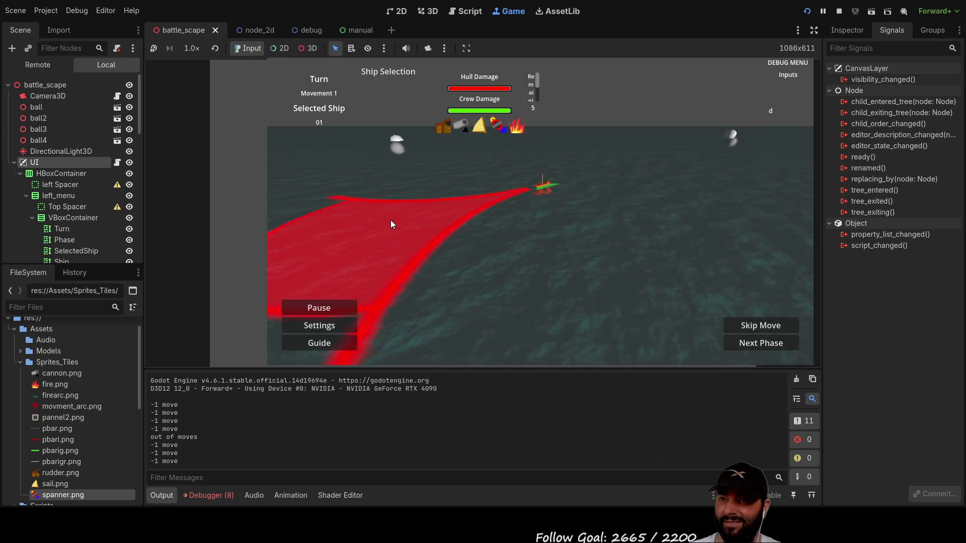
key("w")
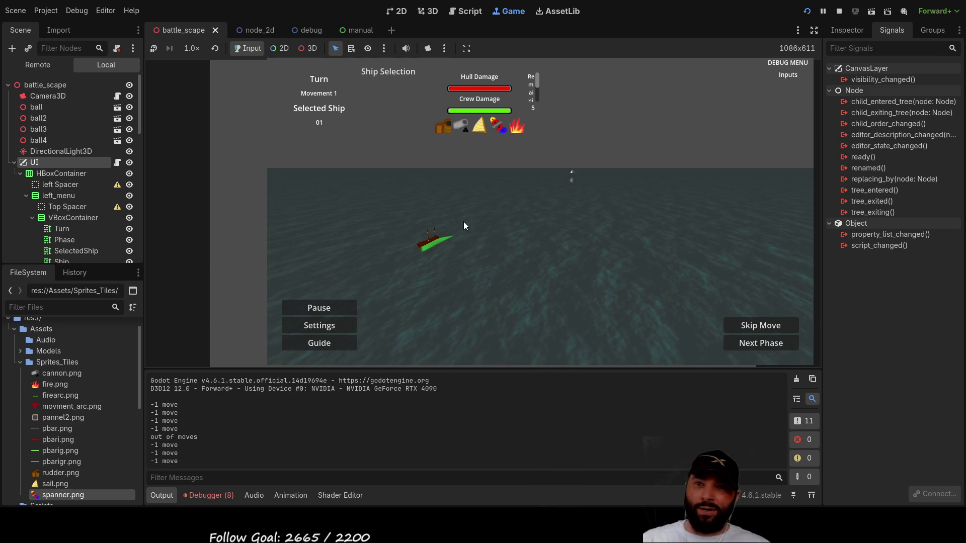
key("ctrl+F3")
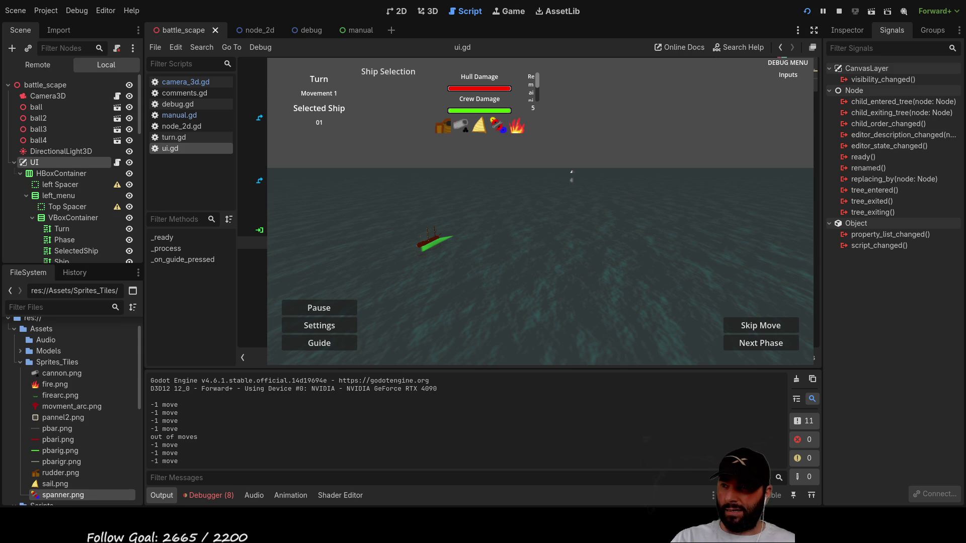
Select the HBoxContainer node in the Scene dock and collapse its children.
key("BackSpace")
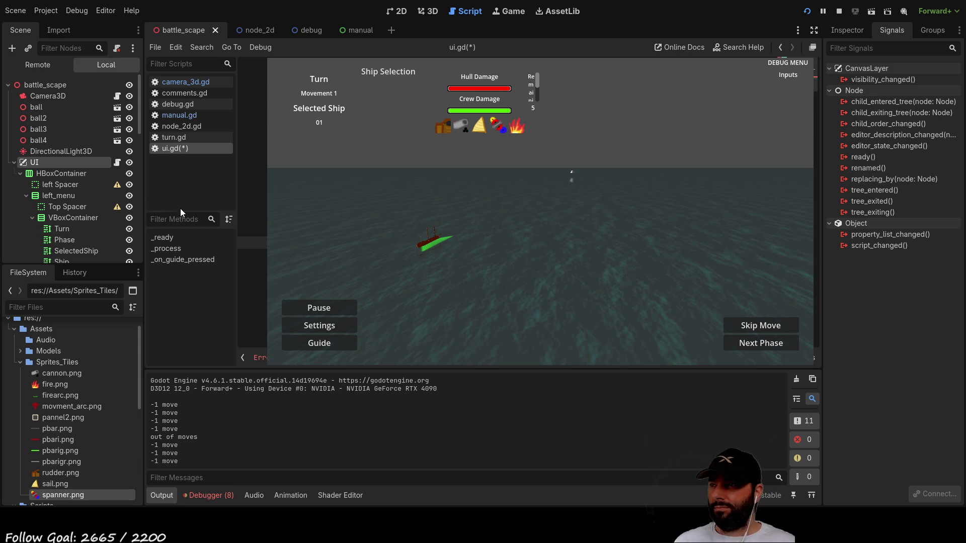
left_click(52, 175)
scroll(93, 246, "down", 6)
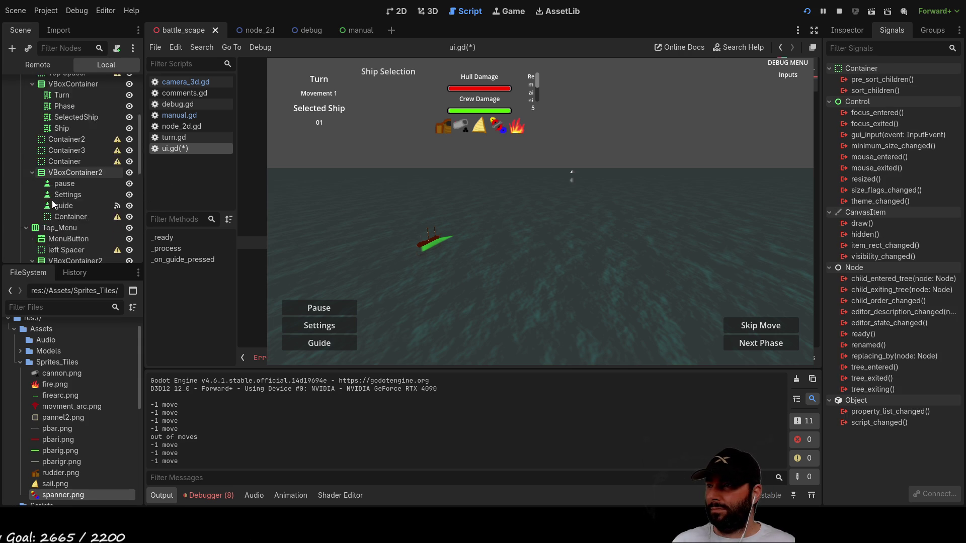
scroll(63, 219, "up", 5)
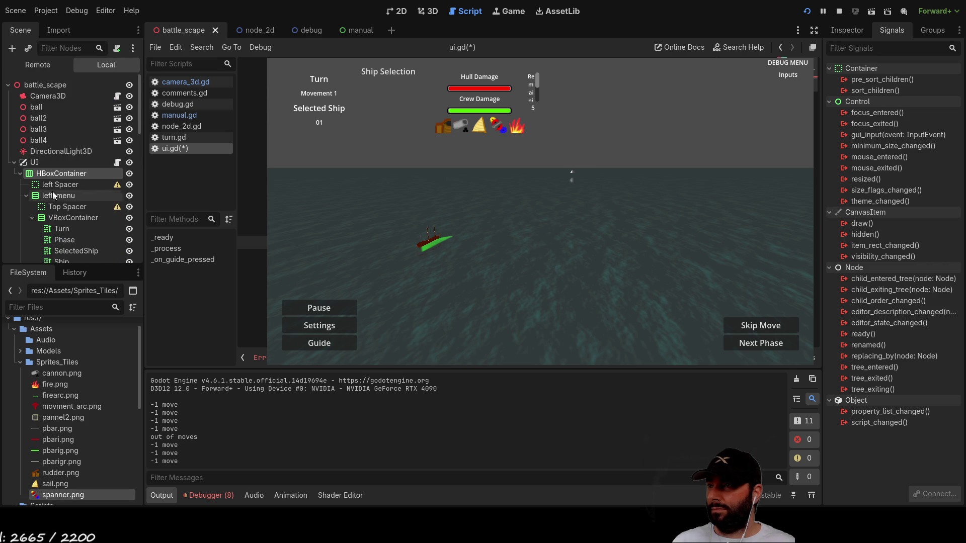
left_click(20, 173)
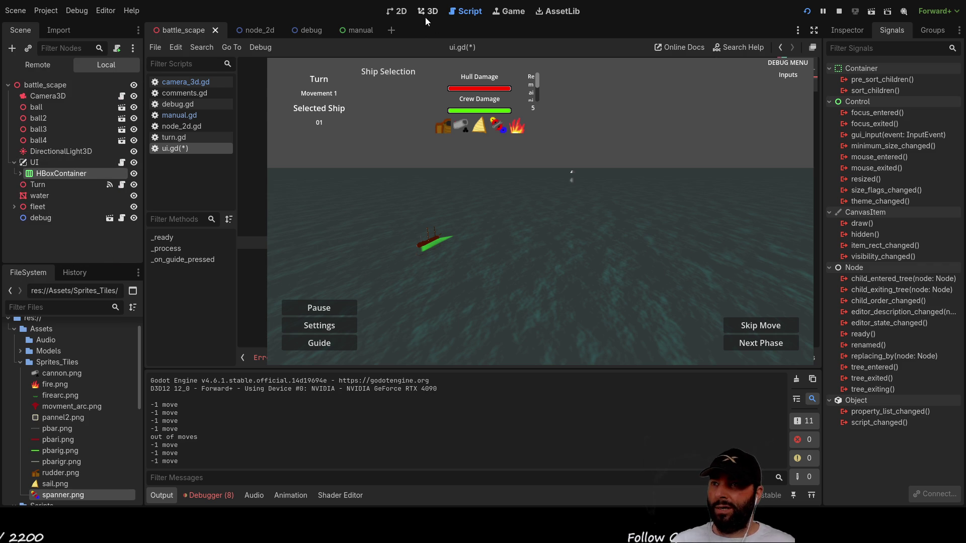
In the 2D view, re-expand HBoxContainer and scroll down past Turn and Phase to the buttons.
left_click(401, 12)
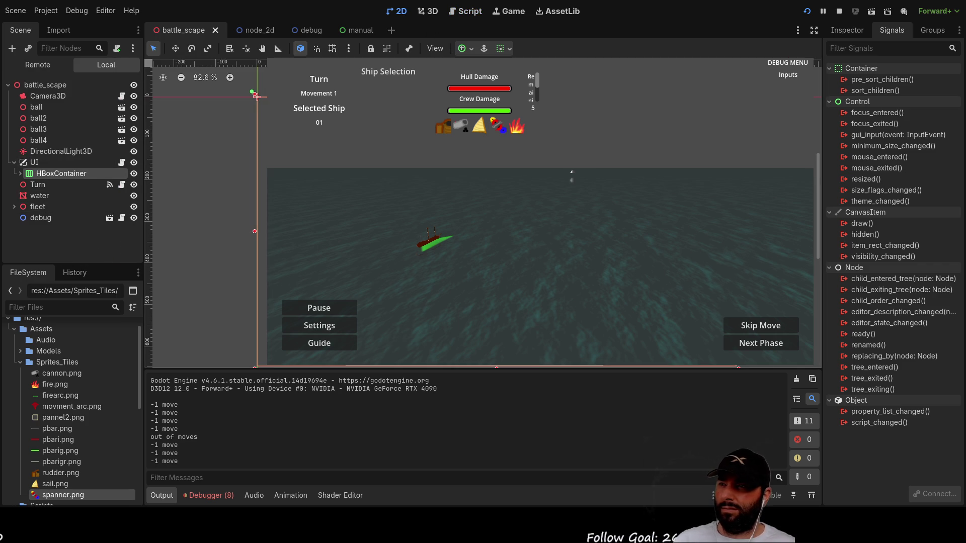
left_click(20, 173)
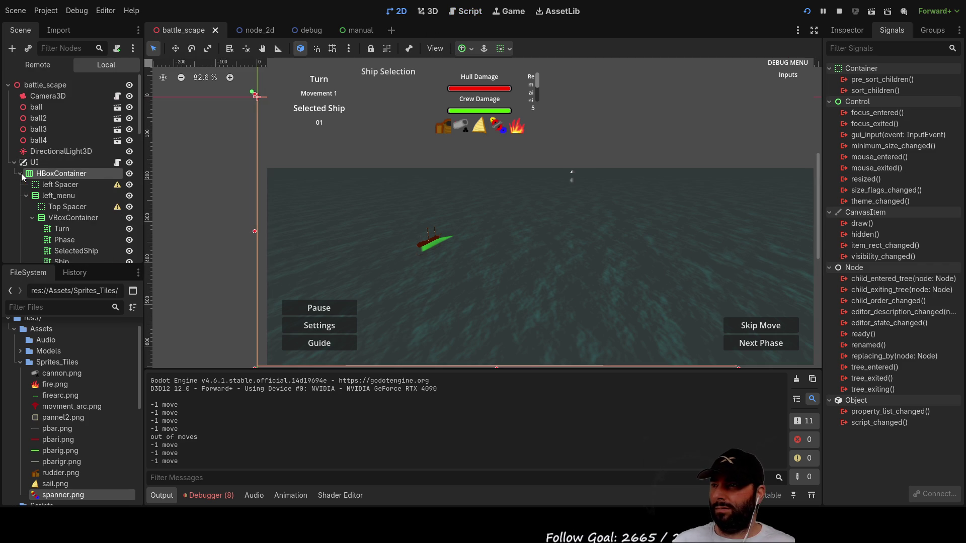
left_click(53, 184)
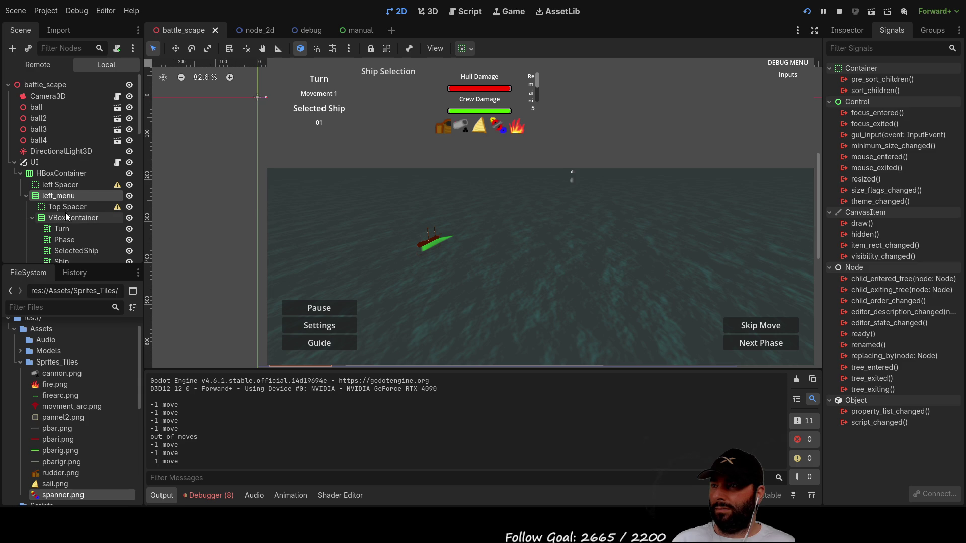
left_click(68, 230)
left_click(72, 240)
scroll(73, 226, "down", 4)
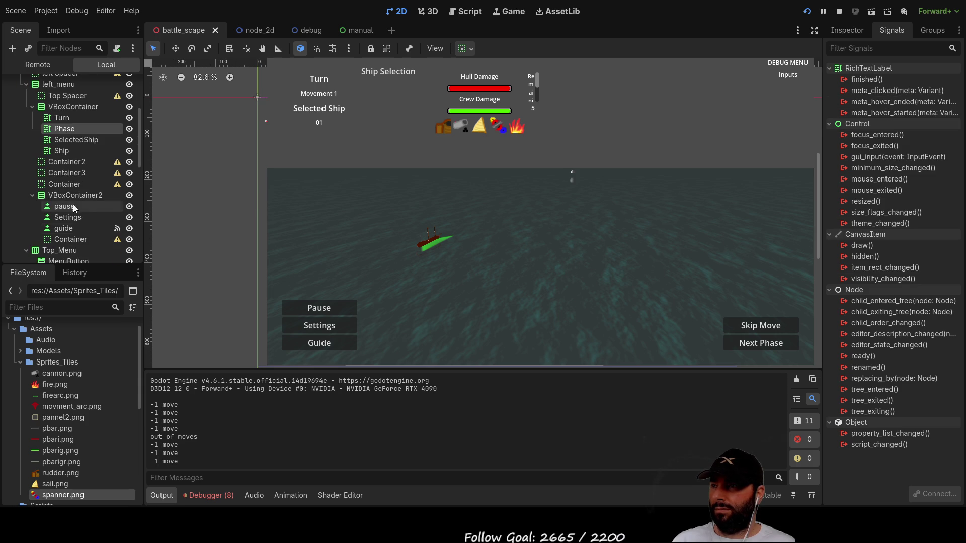